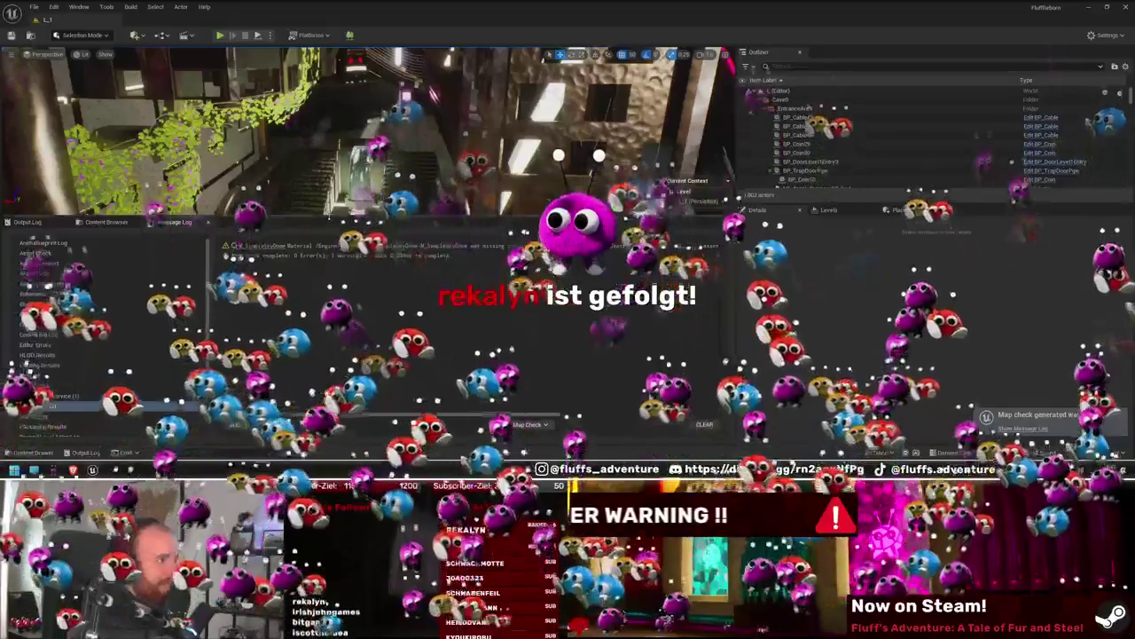
- Shrink the Output Log below the L_1 viewport so the viewport gets more of the screen
drag(329, 220, 329, 330)
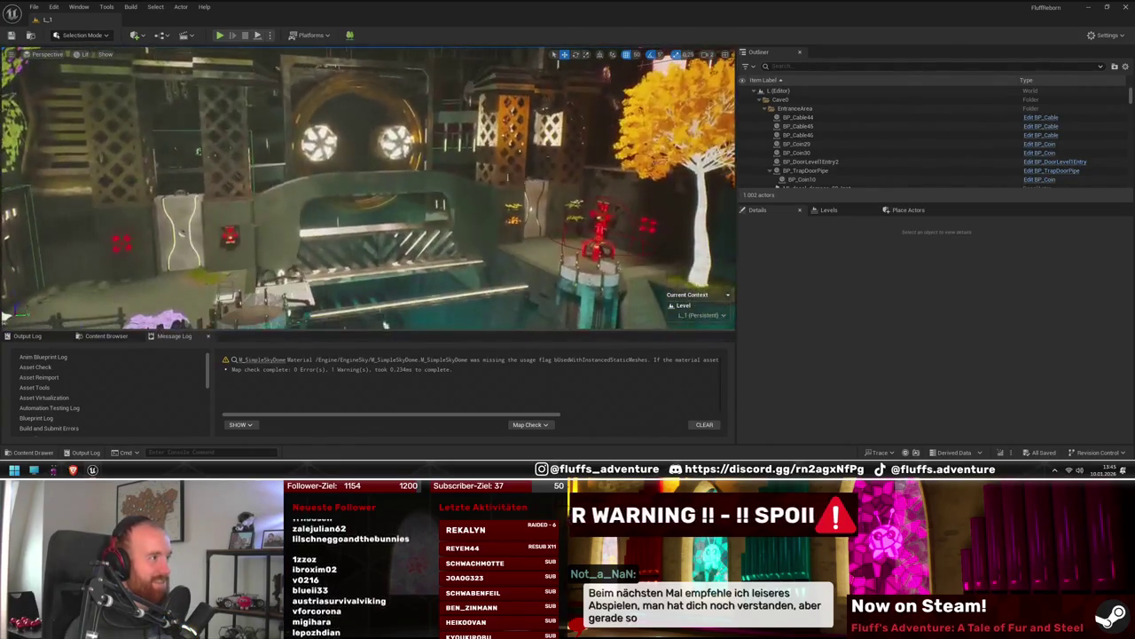
- Play-test L_1 briefly, stop it, and bring up the Content > Maps folder
click(219, 35)
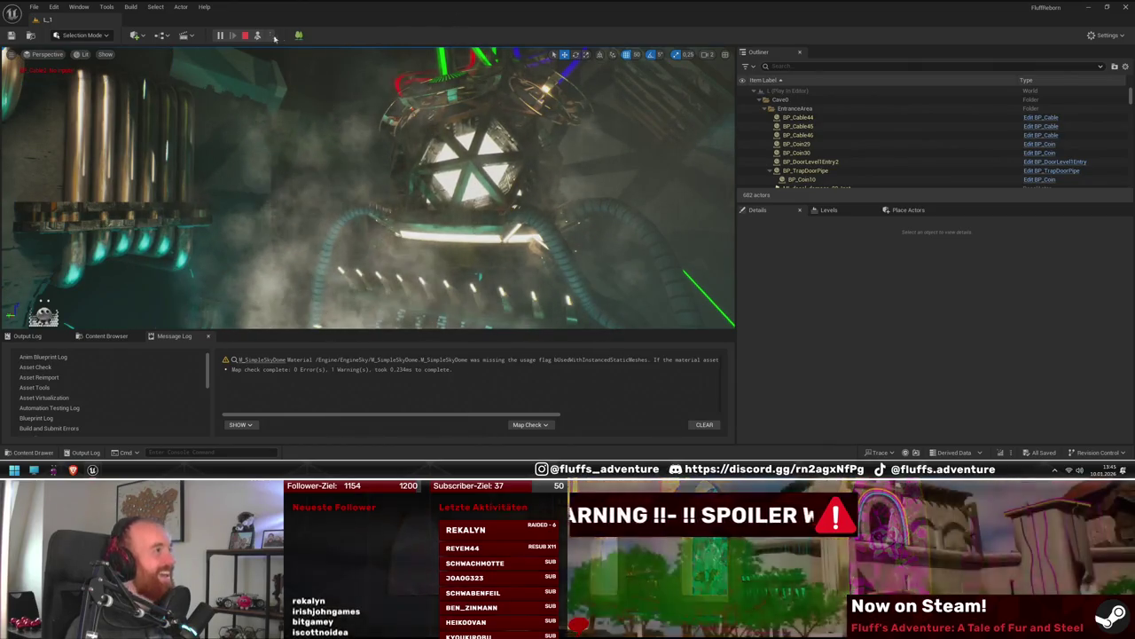
click(245, 35)
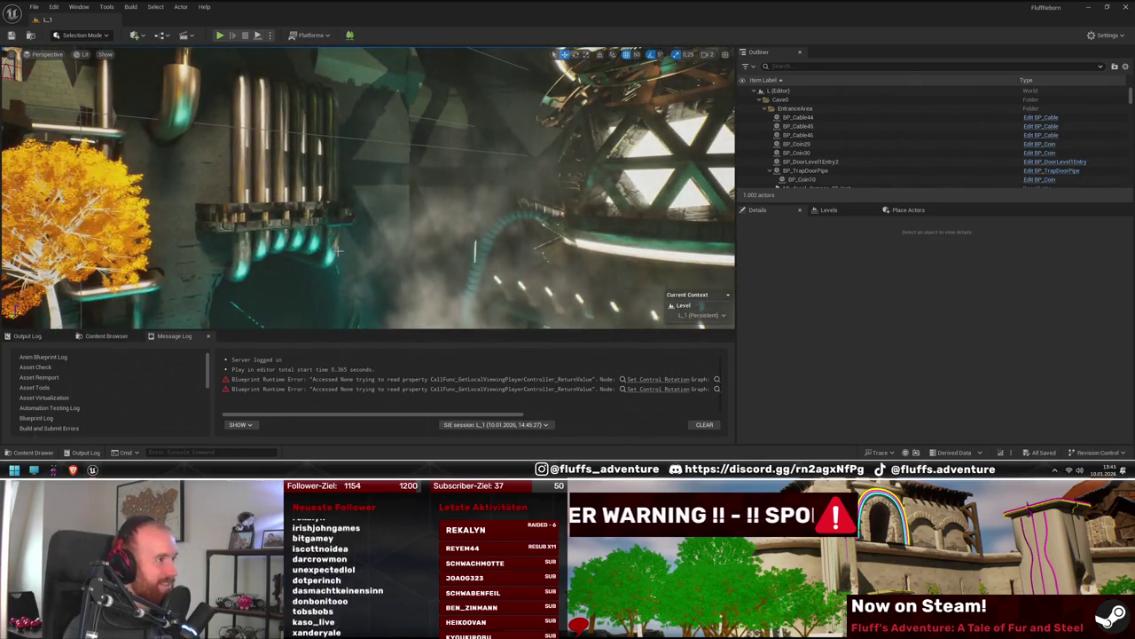
click(106, 335)
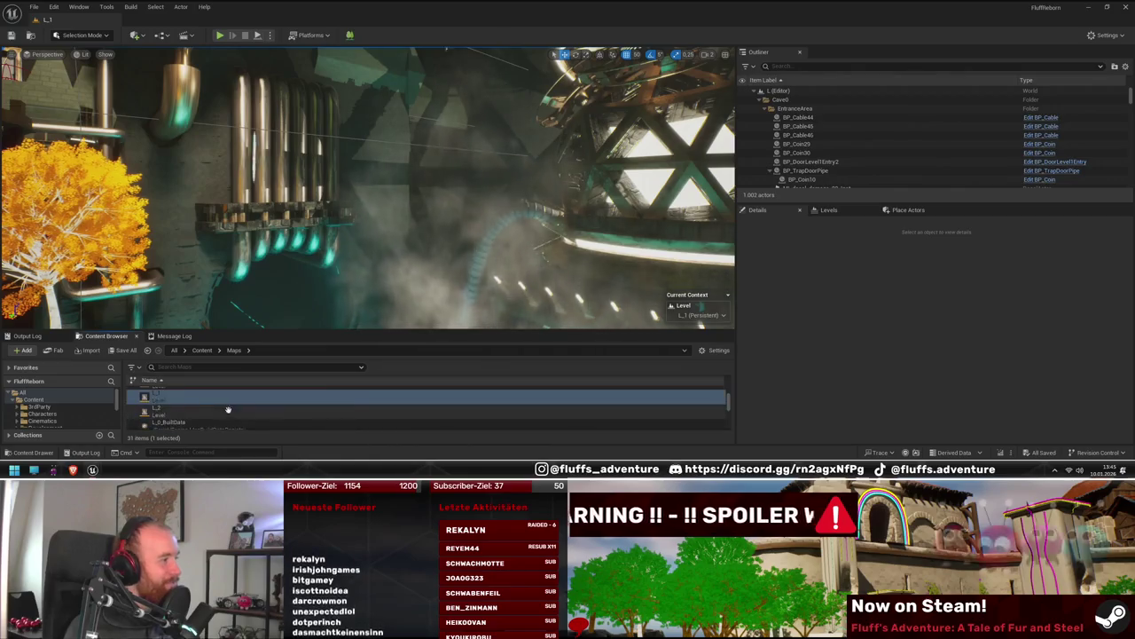
- Load the L_0_InterludeTemple map from the Maps folder and adjust the system volume
scroll(228, 410, down, 2)
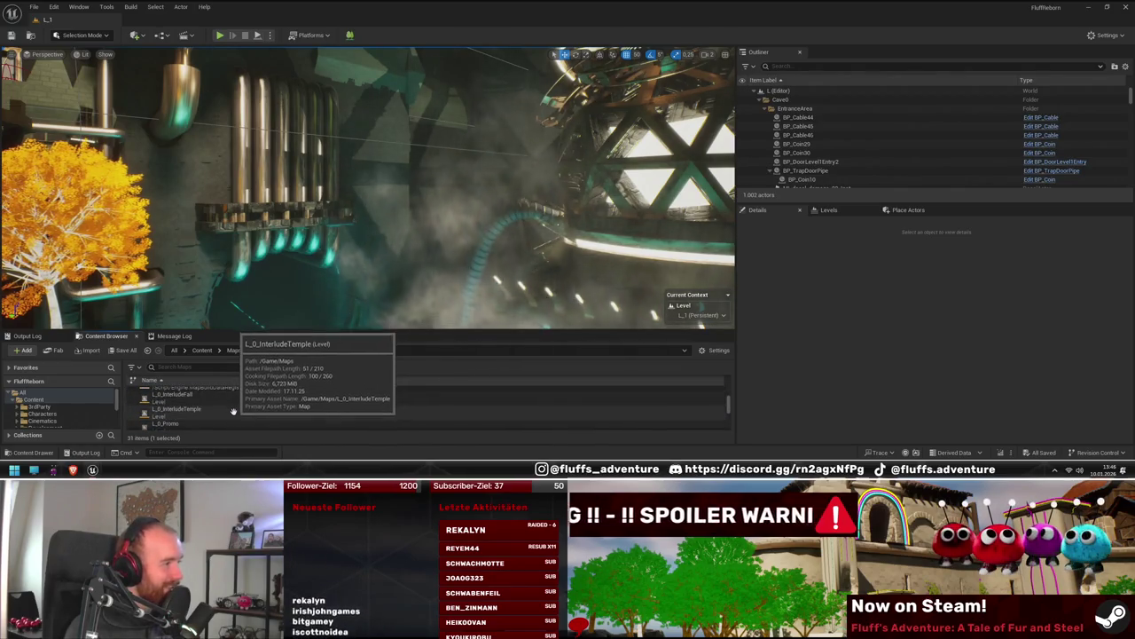
double_click(233, 410)
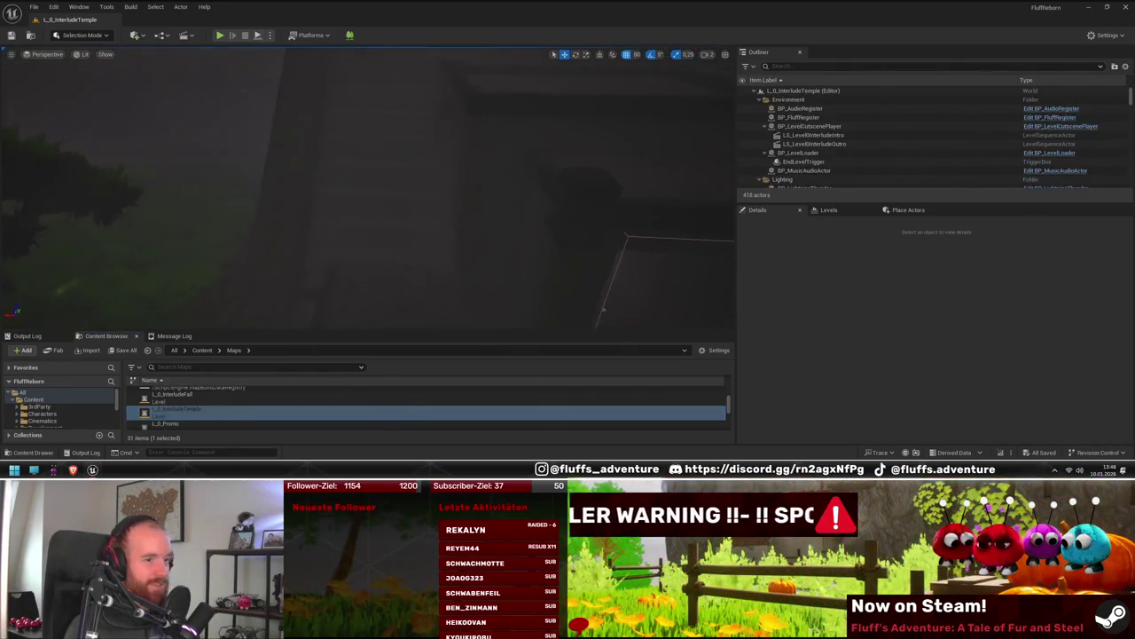
click(1079, 469)
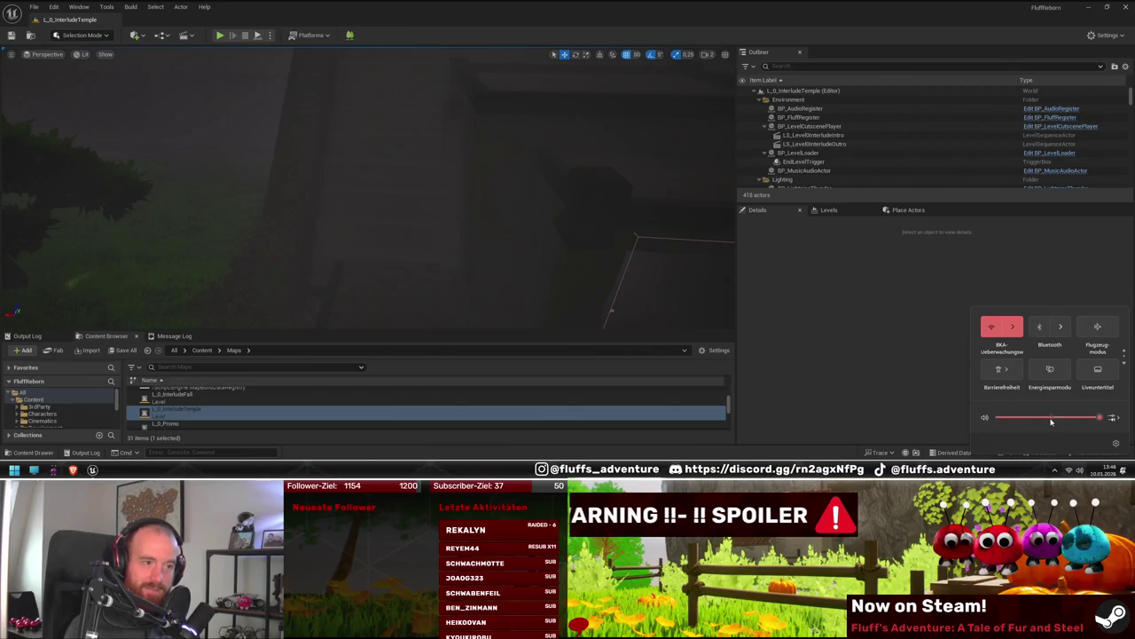
mouse_move(412, 253)
mouse_down()
mouse_move(470, 233)
mouse_move(469, 208)
mouse_move(443, 221)
mouse_up()
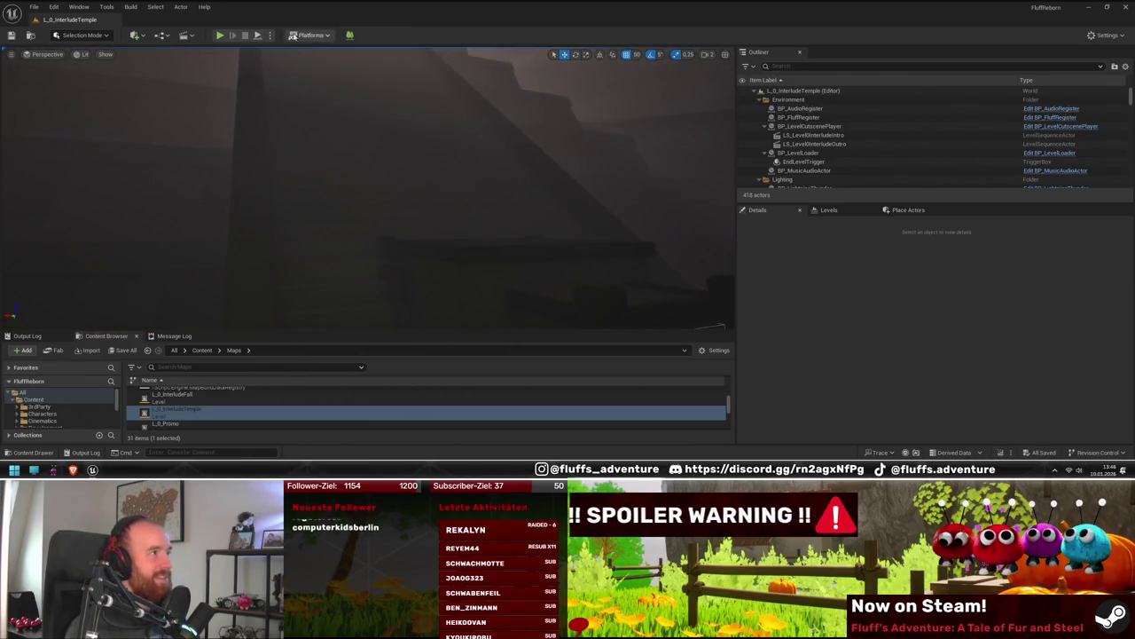
click(219, 35)
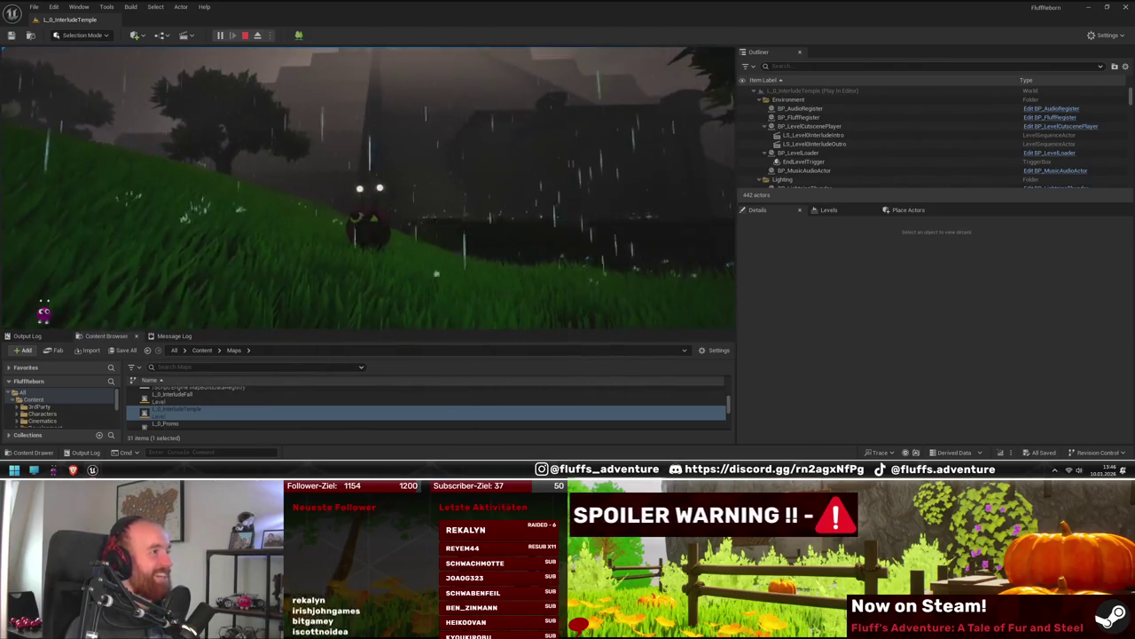
key(Escape)
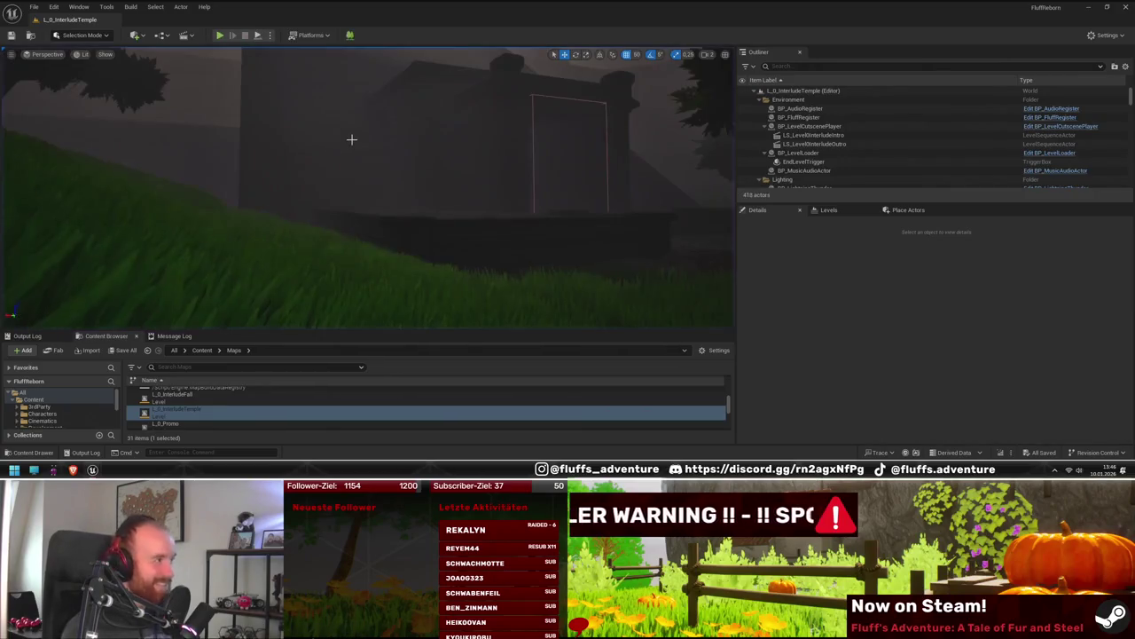
scroll(225, 415, down, 4)
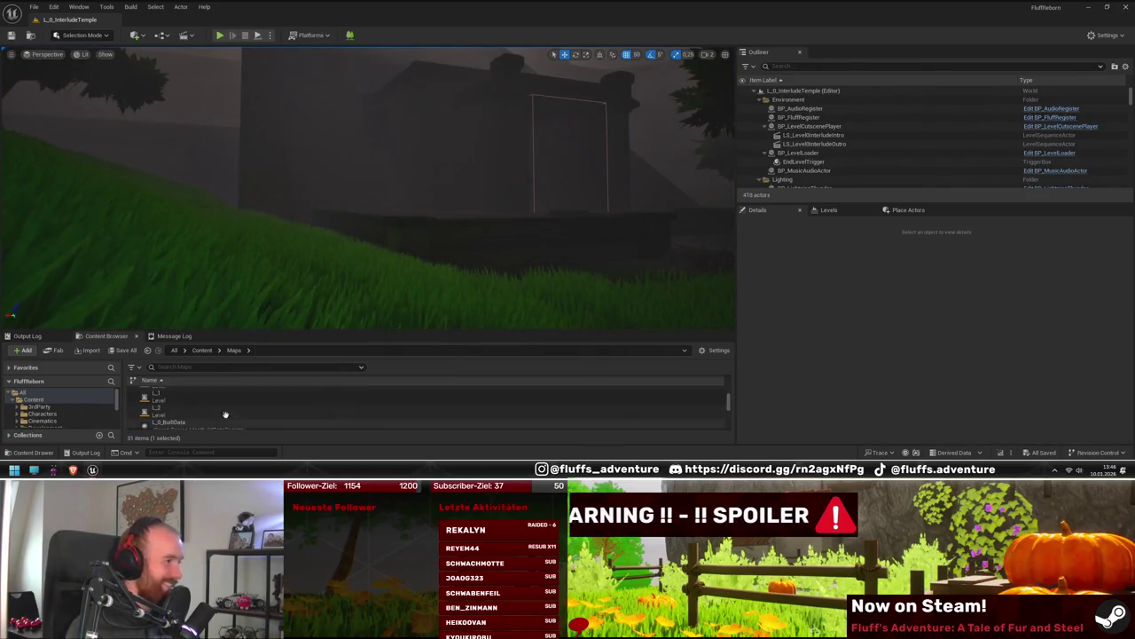
- Load L_2 from the Maps folder and fly the camera out to its box-and-pipe blockout
double_click(213, 423)
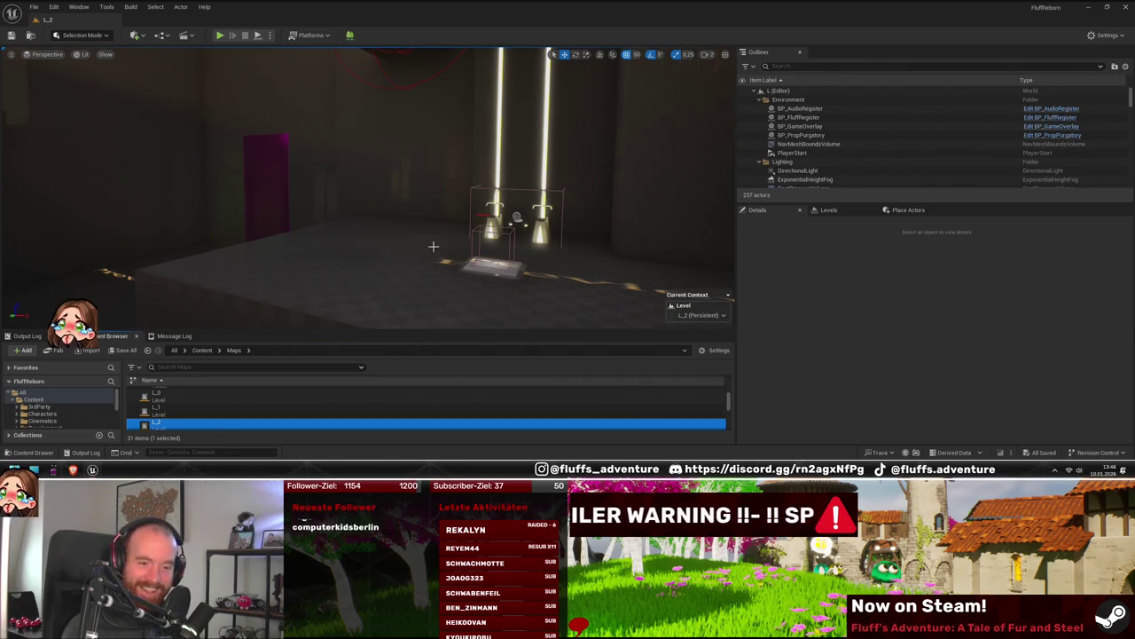
mouse_move(426, 257)
mouse_down()
mouse_move(359, 271)
mouse_move(341, 289)
mouse_up()
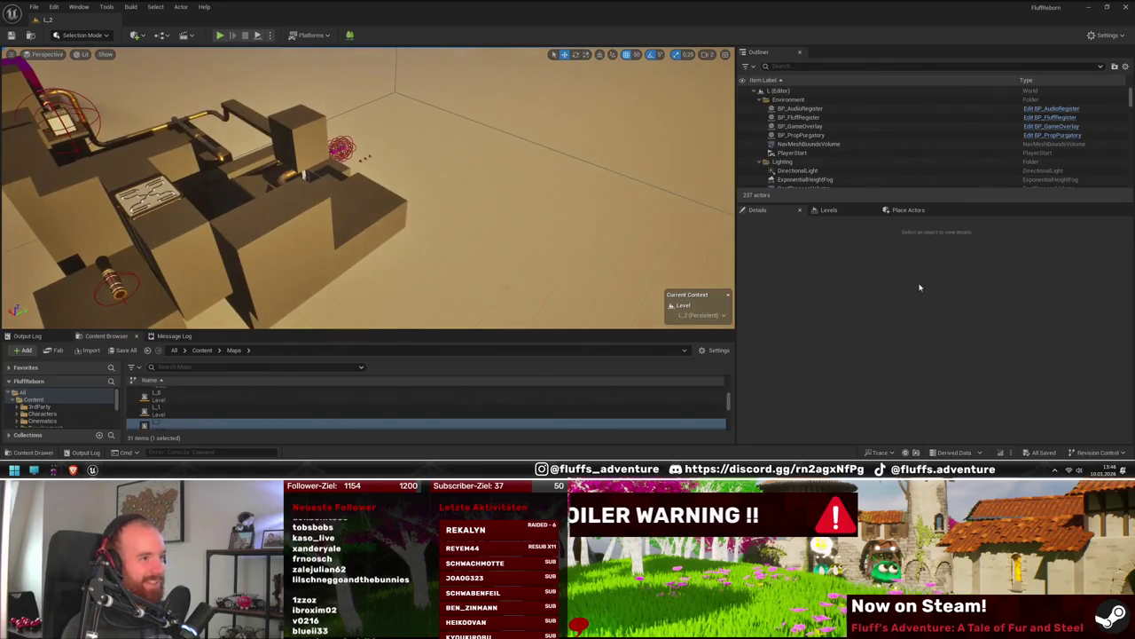
click(832, 212)
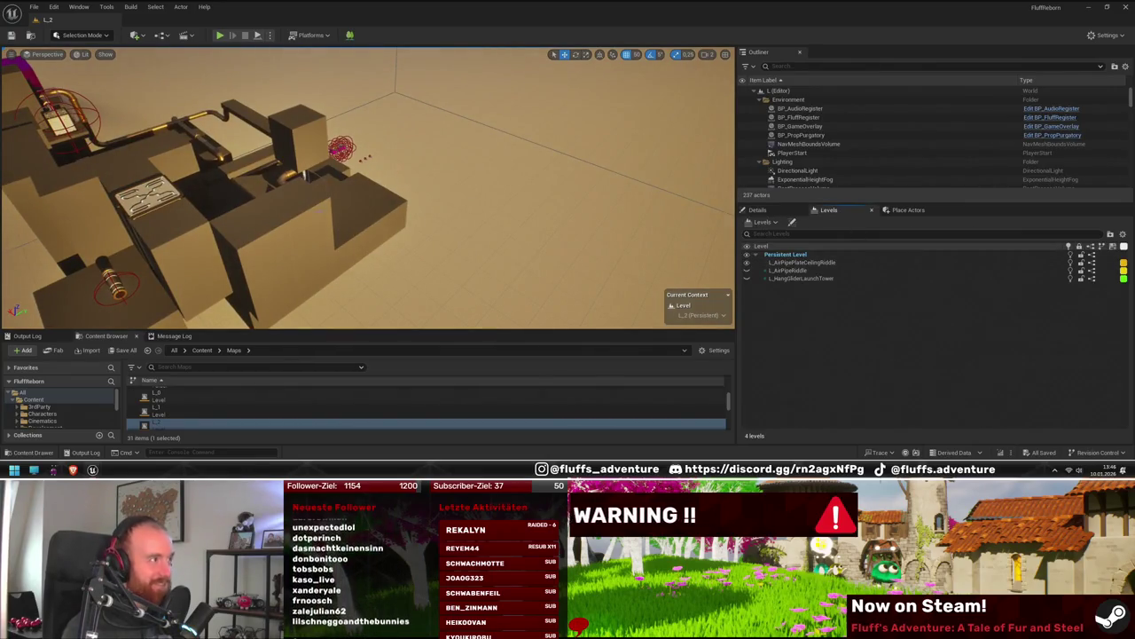
- Move in over the blockout and toggle L_HangGliderLaunchTower's visibility, leaving it hidden
mouse_move(355, 266)
mouse_down()
mouse_move(346, 270)
mouse_move(338, 223)
mouse_up()
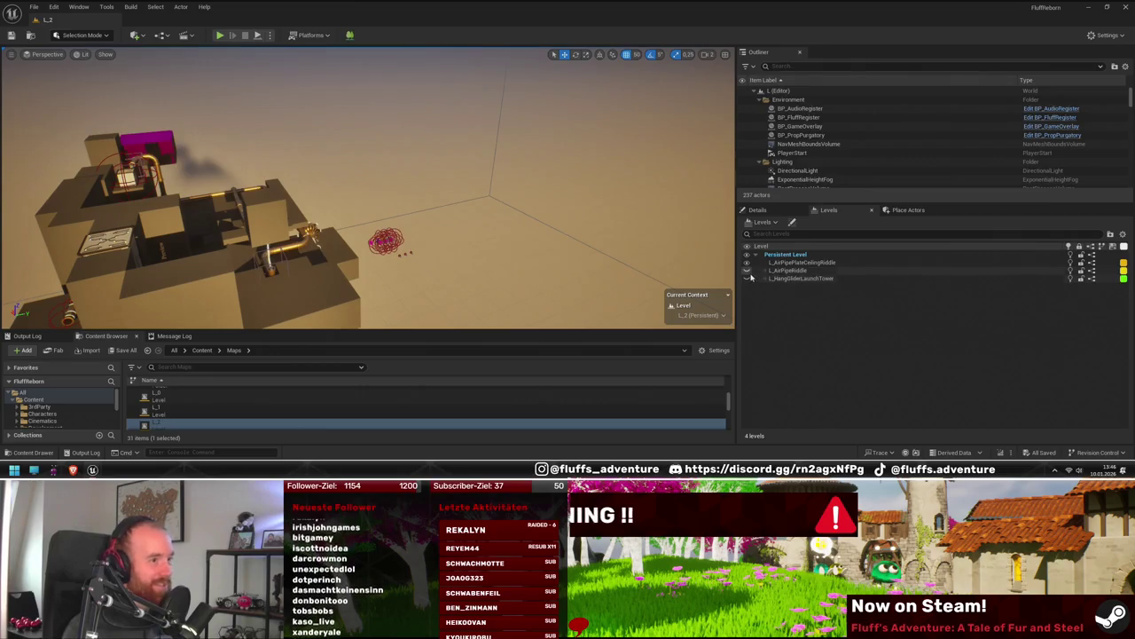
mouse_move(338, 223)
mouse_down()
mouse_move(336, 195)
mouse_move(337, 230)
mouse_up()
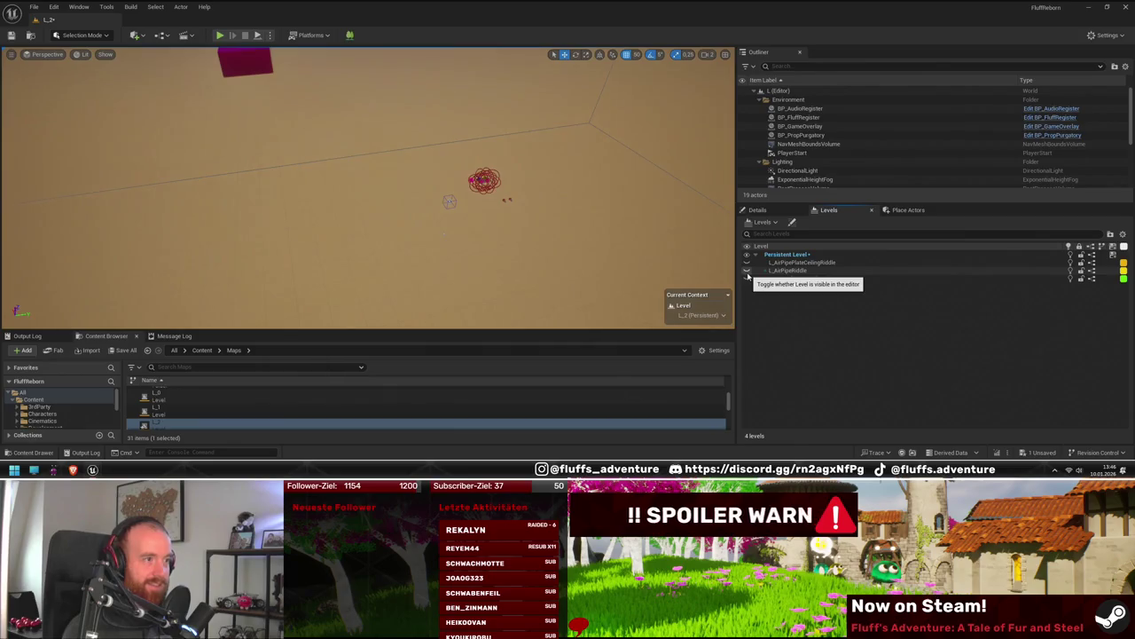
click(746, 280)
click(746, 280)
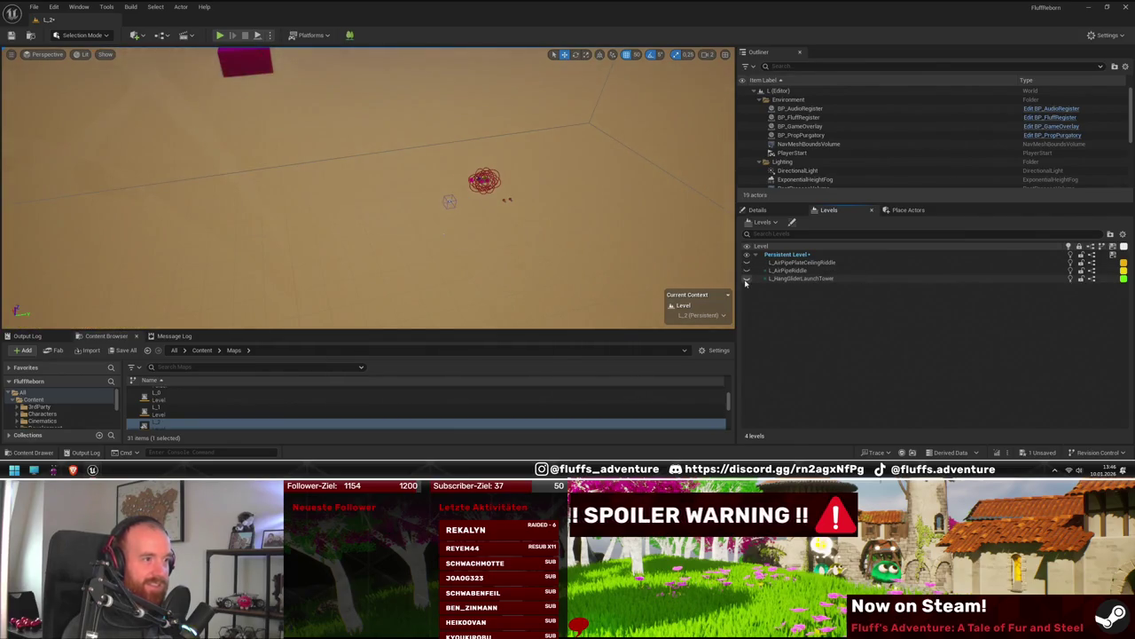
click(746, 281)
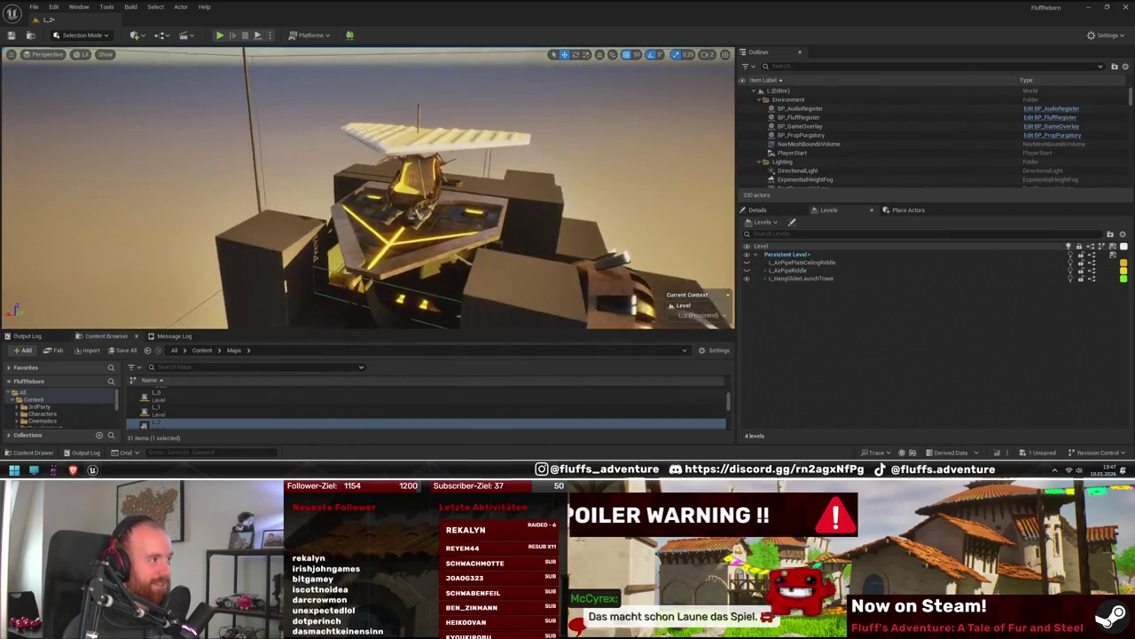
click(747, 279)
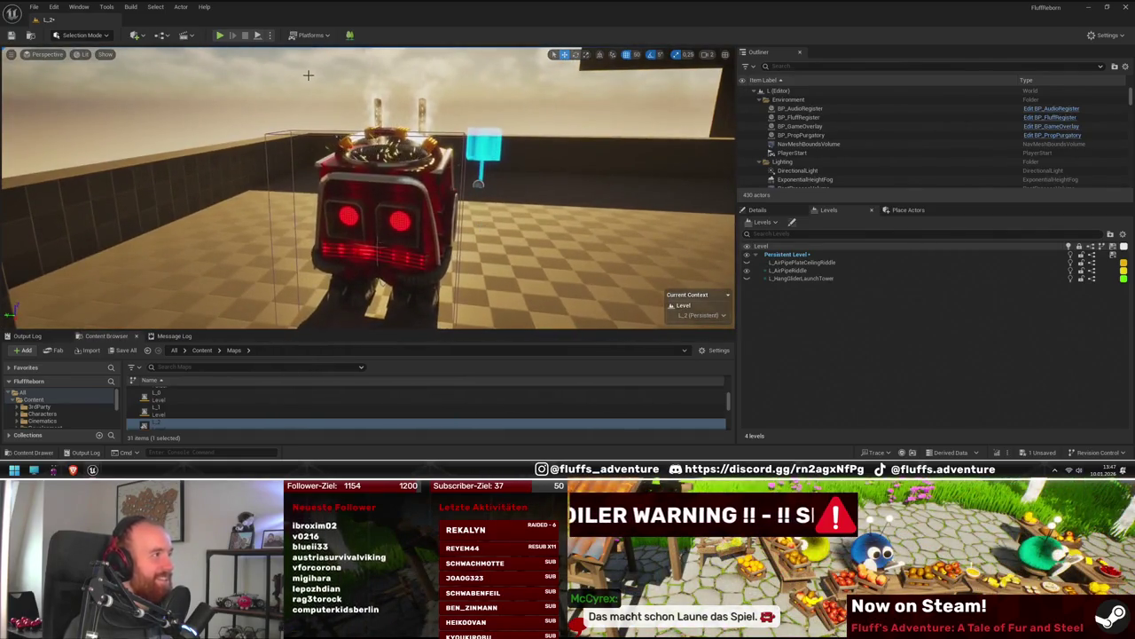
- Simulate the level briefly, stop, and toggle L_AirPipeRiddle's visibility
click(257, 35)
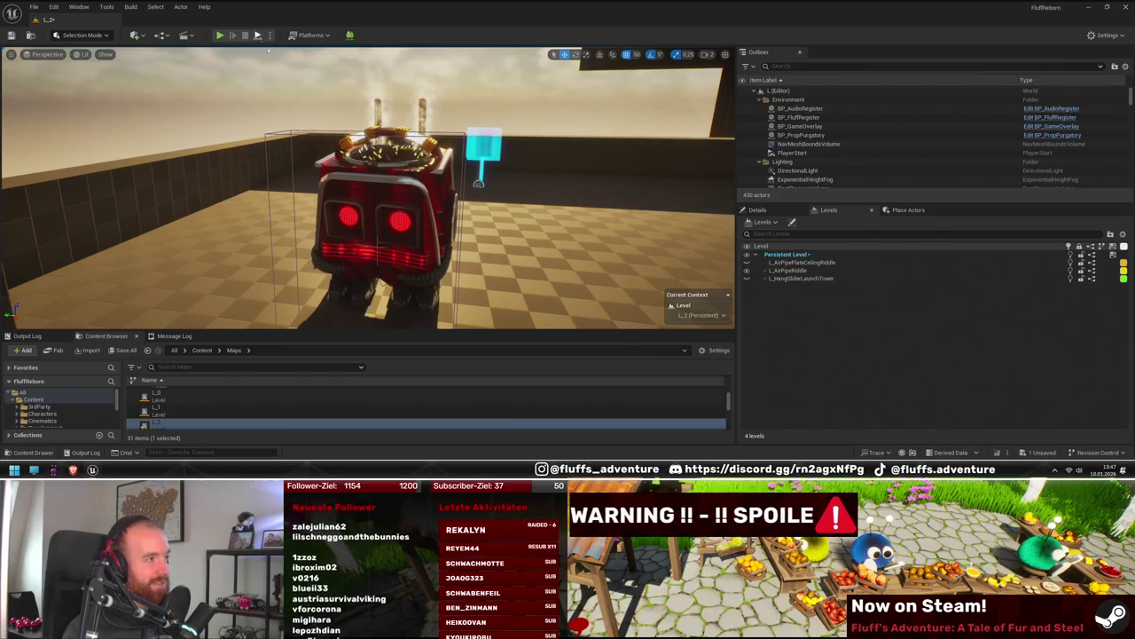
click(246, 37)
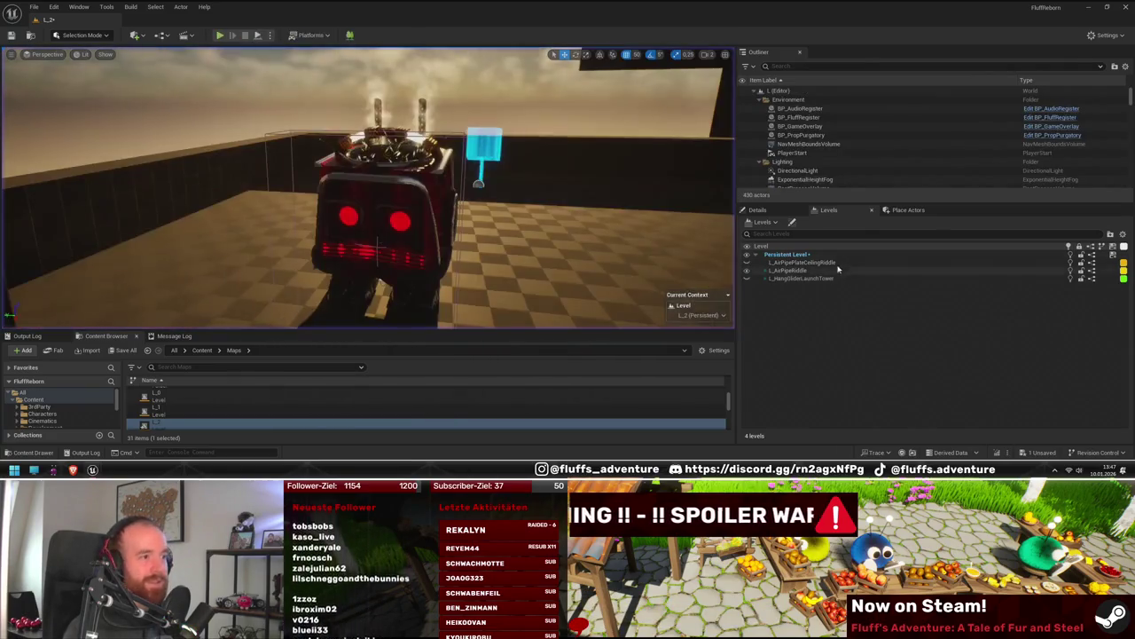
click(747, 271)
- Set L_AirPipeRiddle's streaming method to Always Loaded
right_click(747, 271)
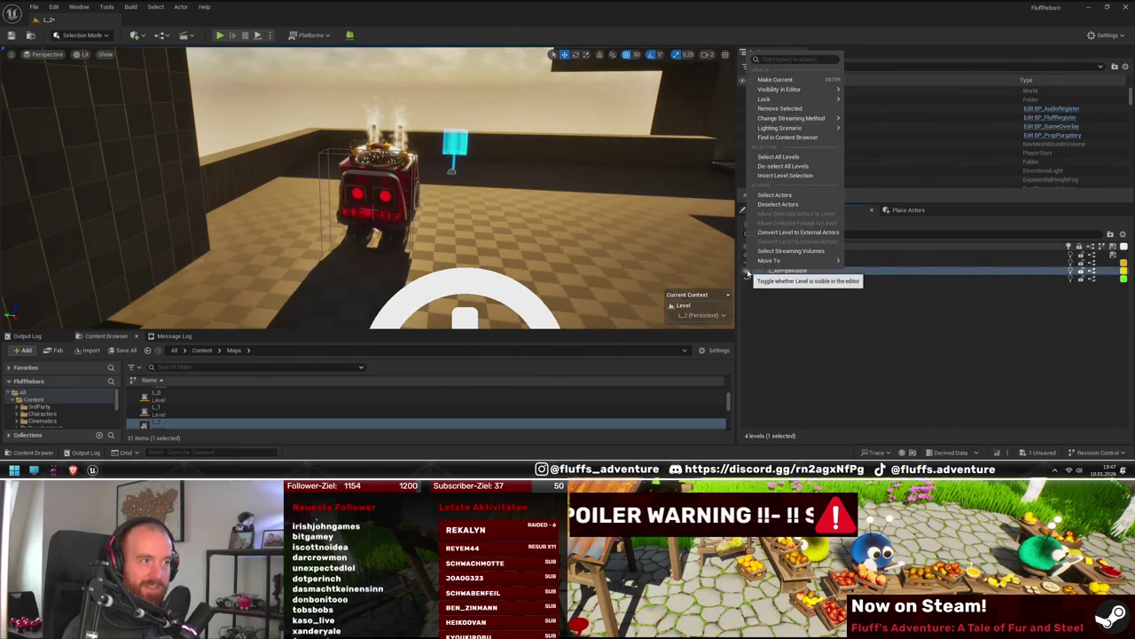
mouse_move(792, 120)
click(897, 136)
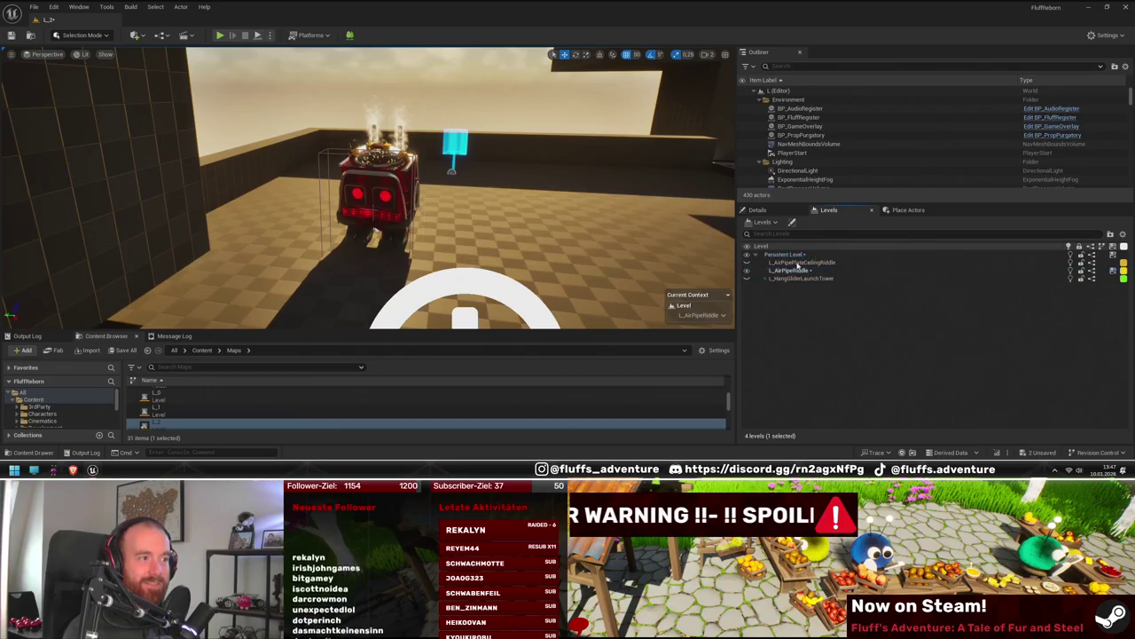
- Change L_AirPipePlateCeilingRiddle's streaming method, make it visible, and start a play test
right_click(799, 263)
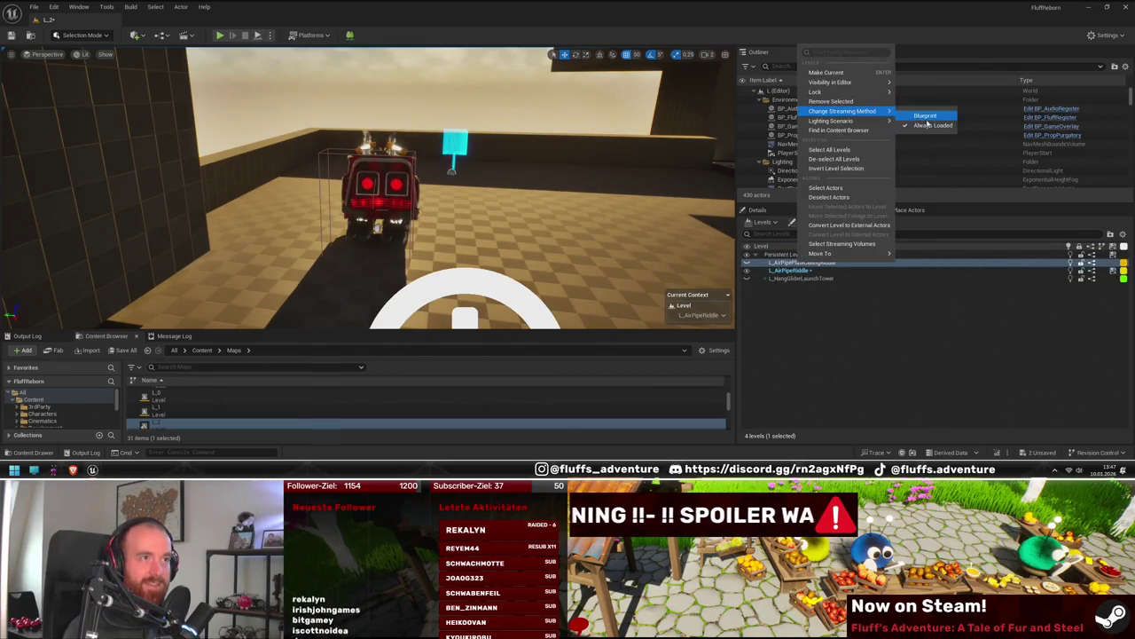
click(927, 125)
click(646, 251)
click(747, 262)
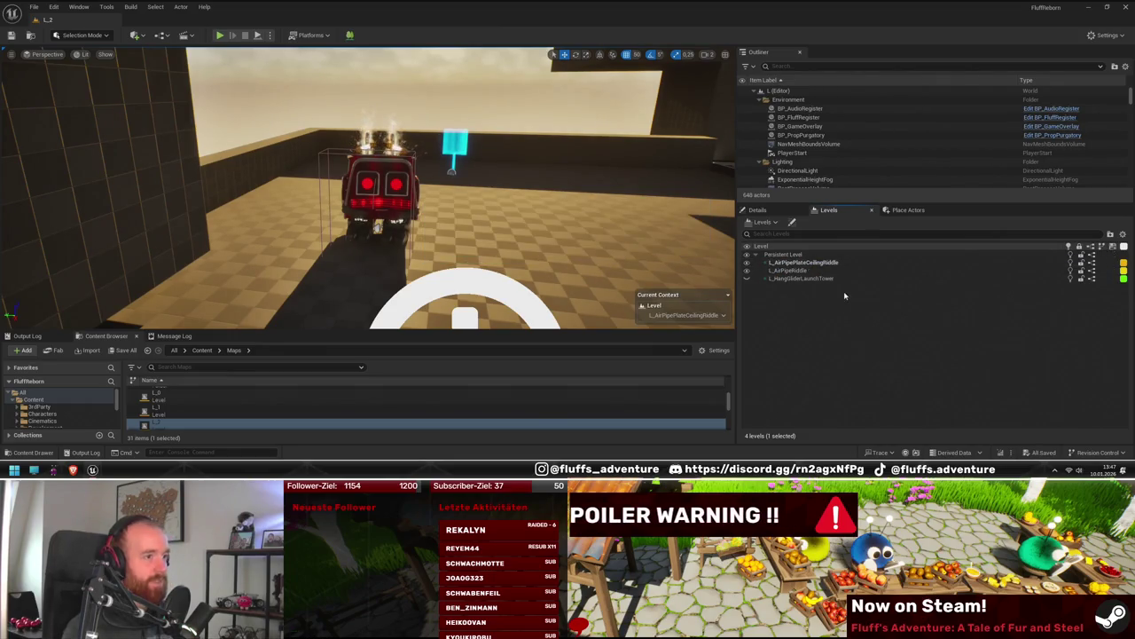
click(258, 35)
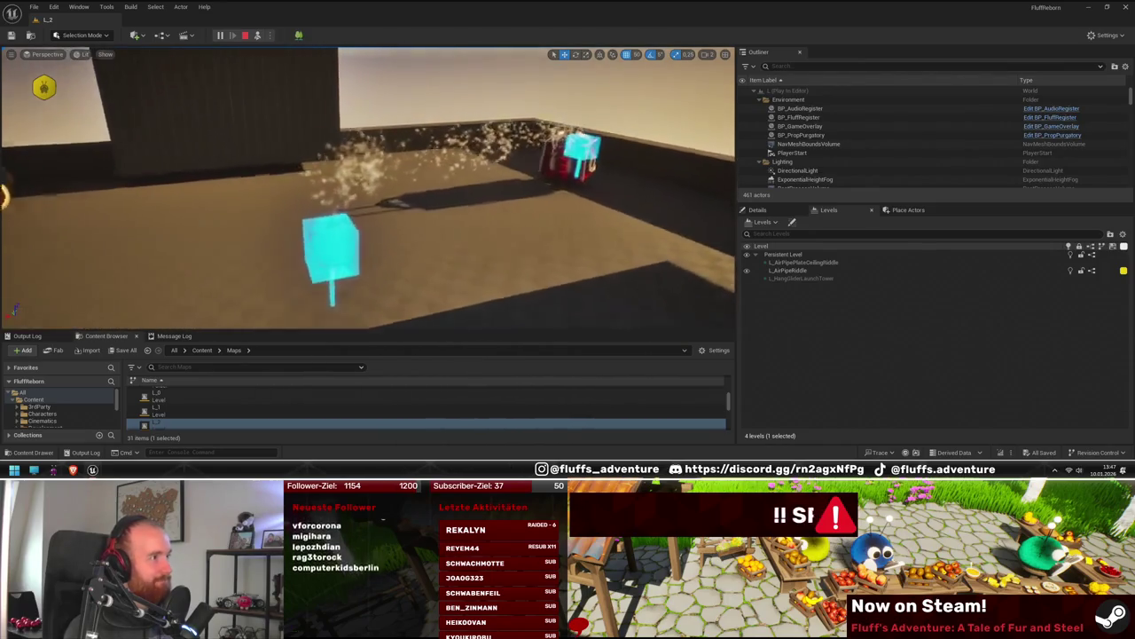
- Restart the L_2 play test, take control of the game camera, then end it with Esc
click(246, 36)
click(219, 35)
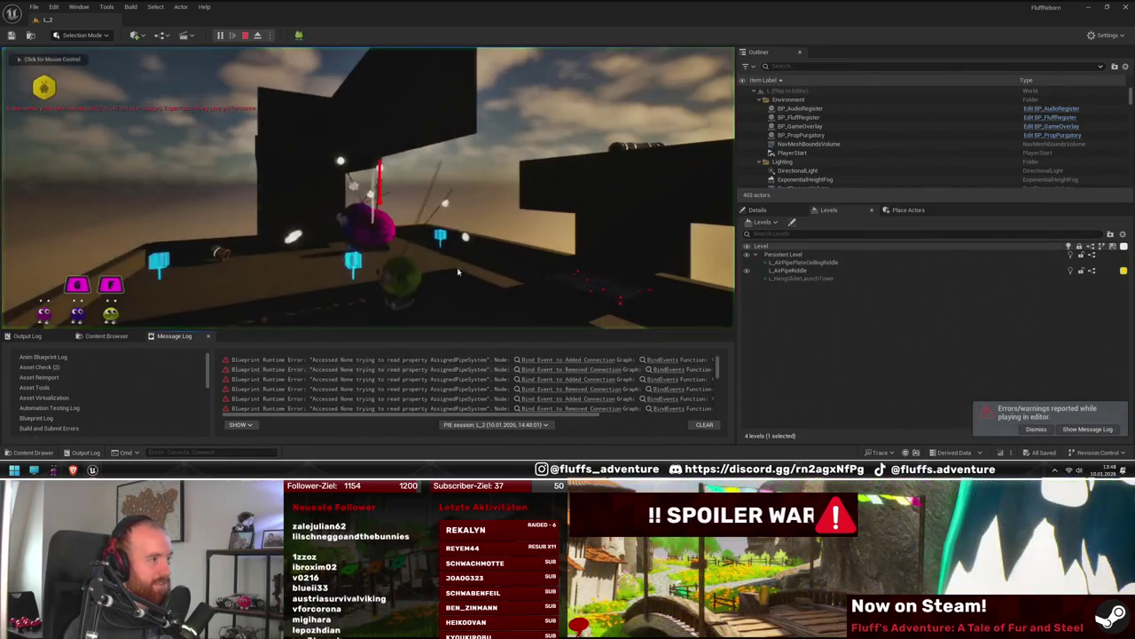
click(458, 273)
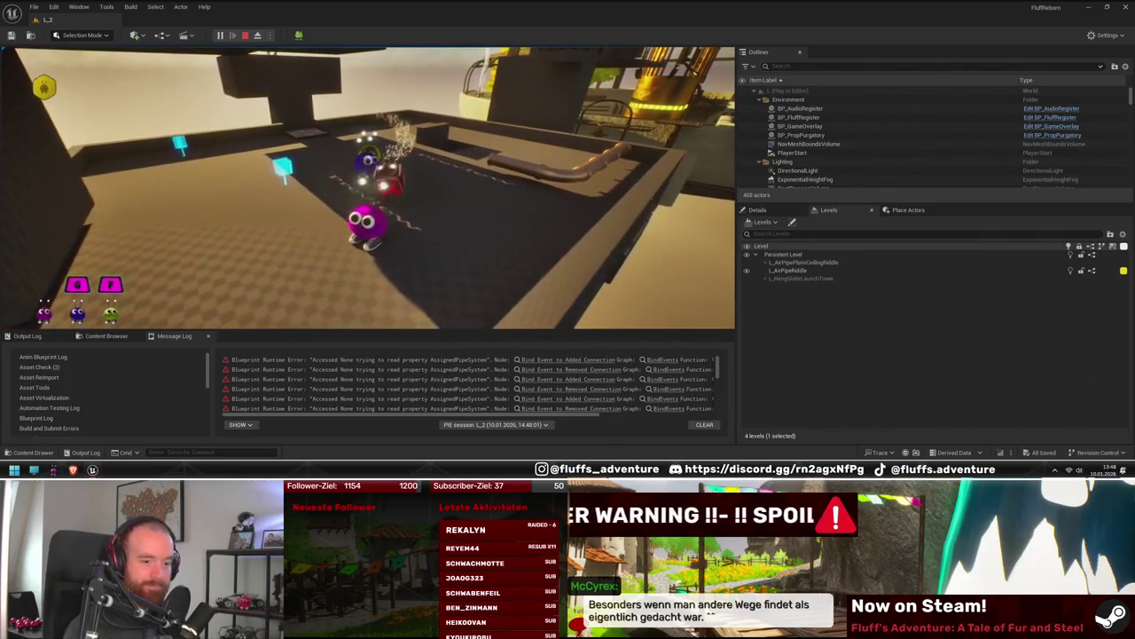
key(Escape)
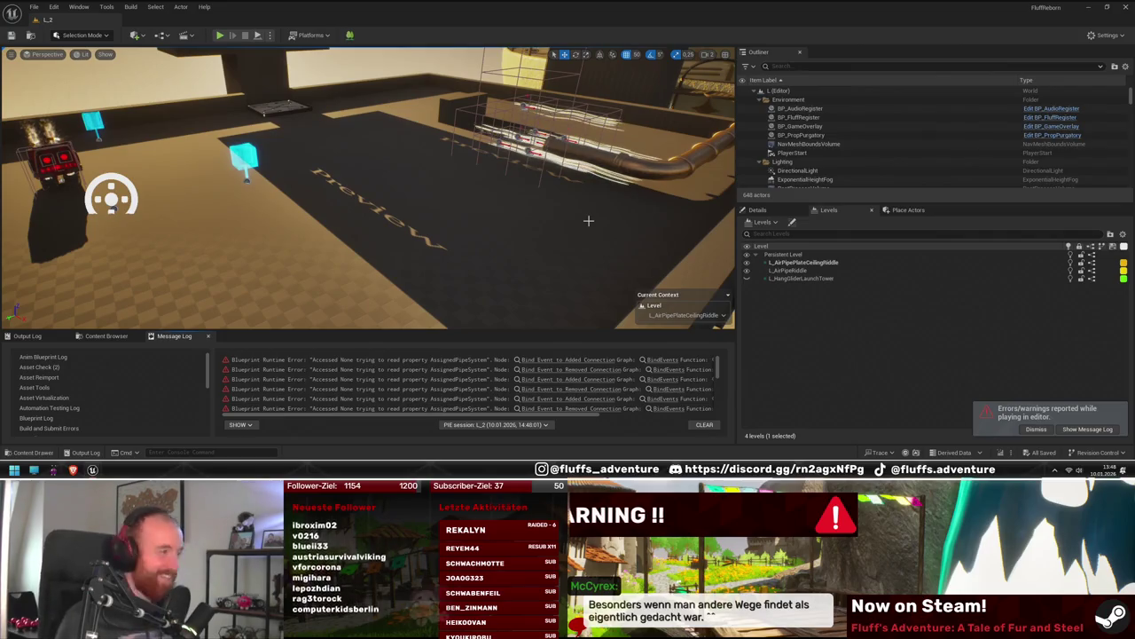
- Fly toward the wall and door, save the changed levels, and show the Maps folder
drag(482, 227, 461, 190)
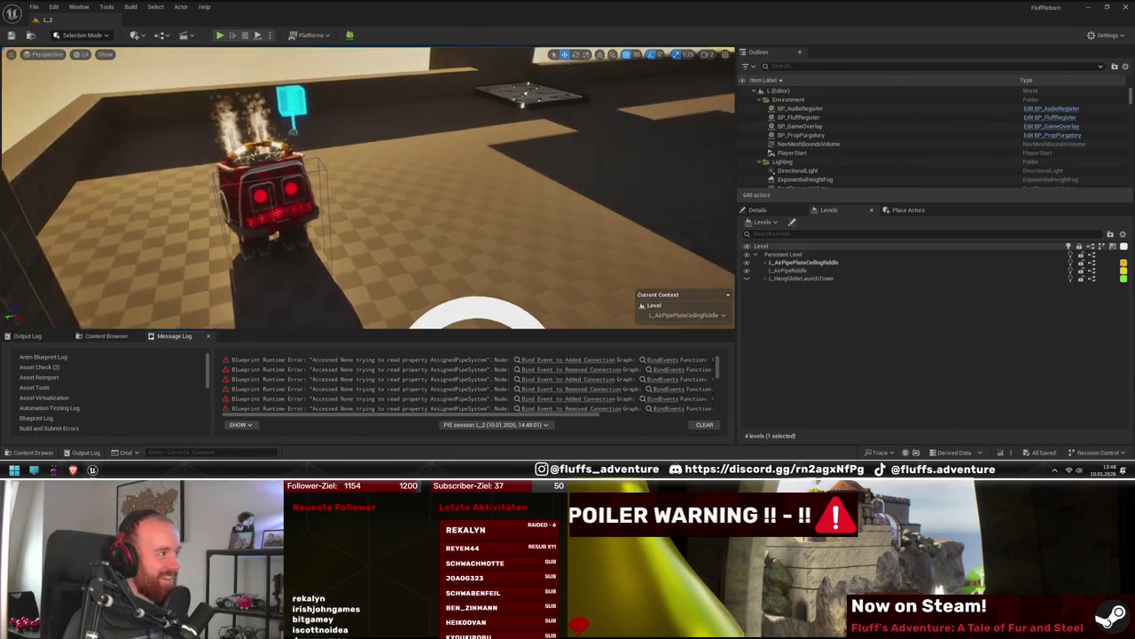
key(ctrl+s)
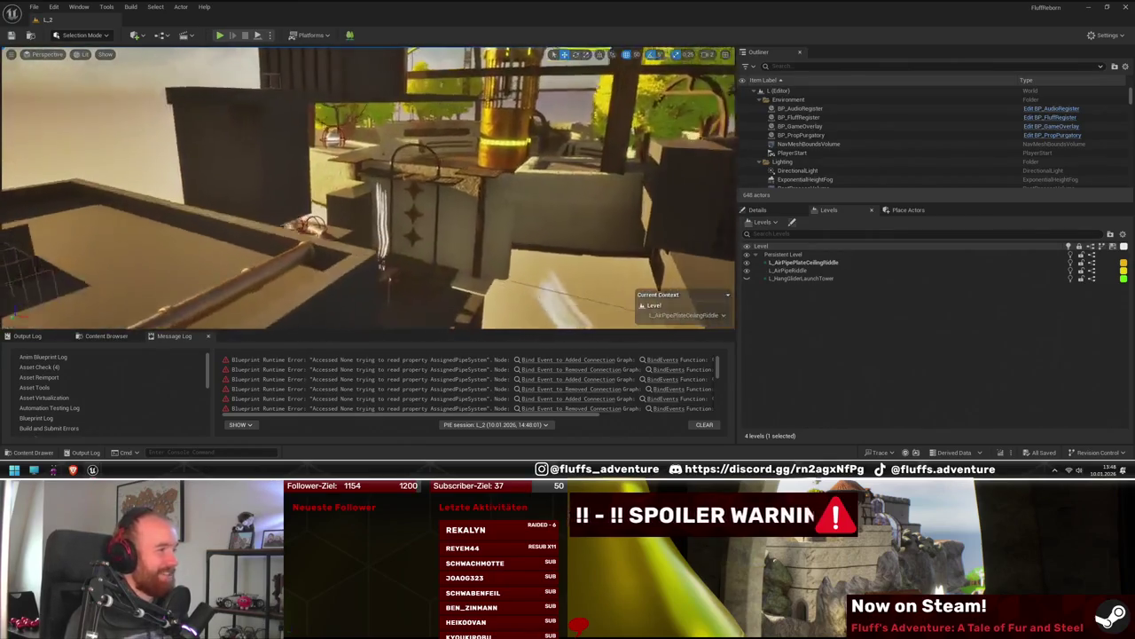
click(121, 337)
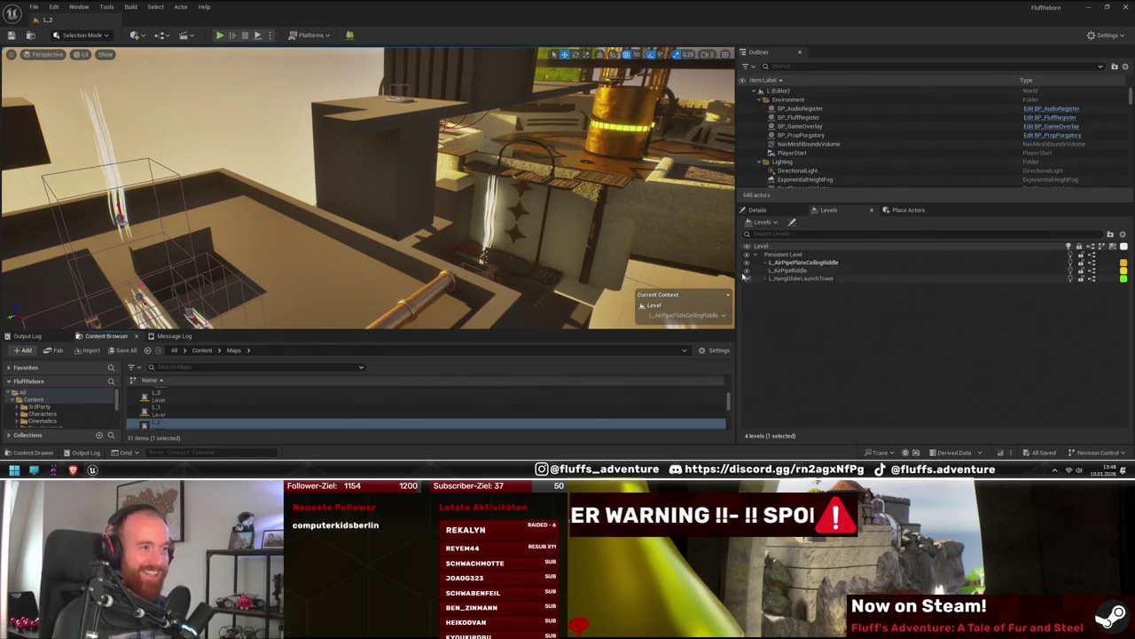
right_click(792, 273)
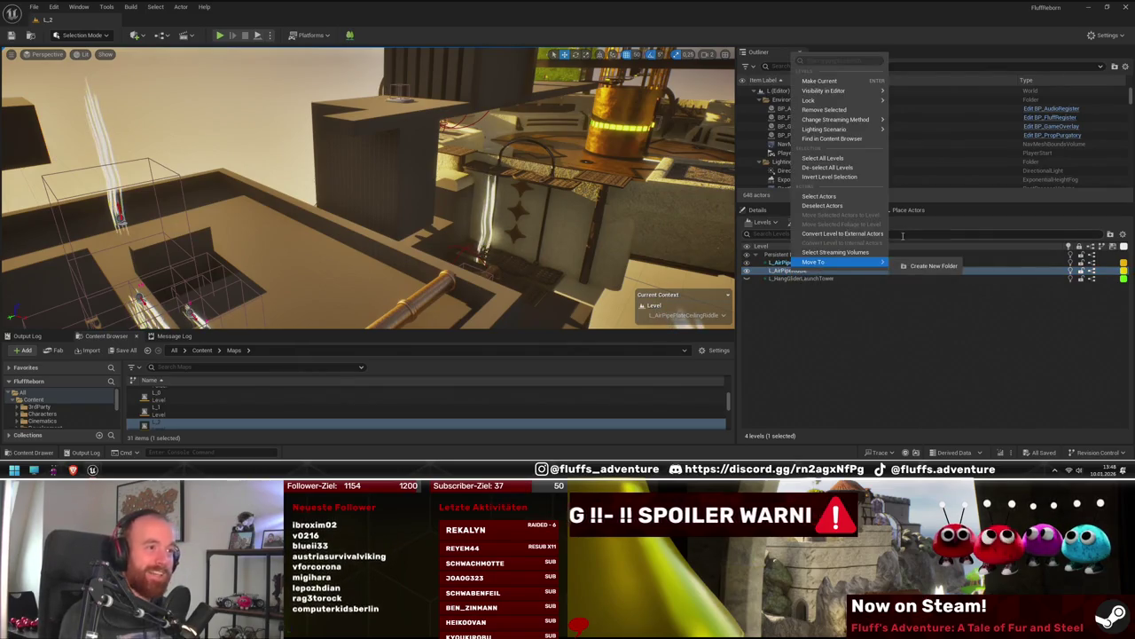
- Change L_AirPipeRiddle's streaming method and hide the level from view
mouse_move(857, 122)
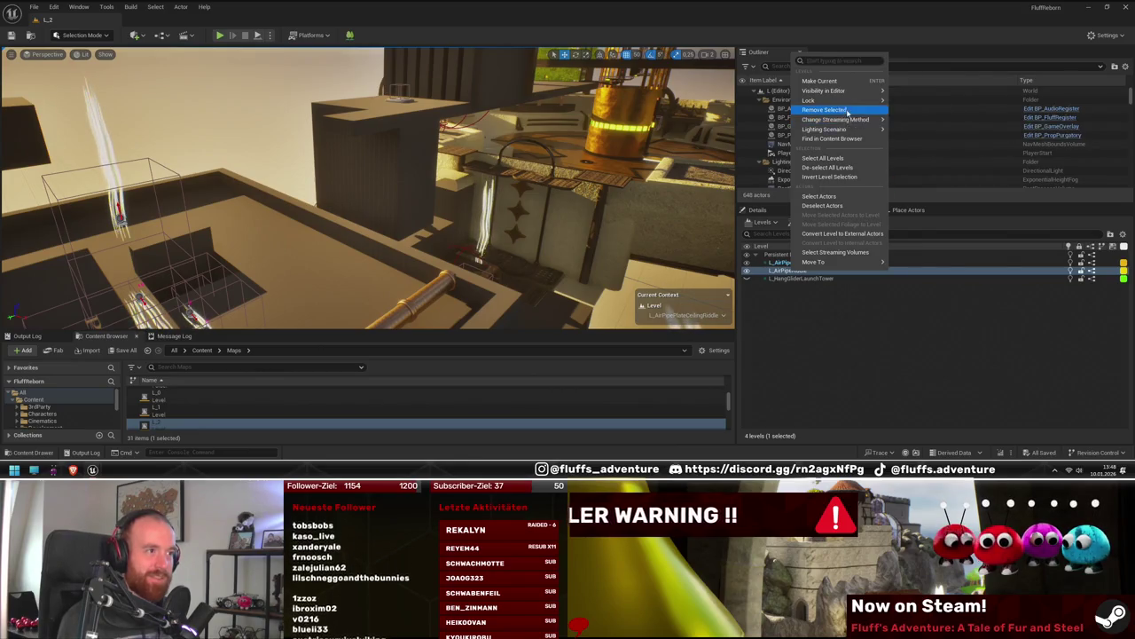
click(920, 129)
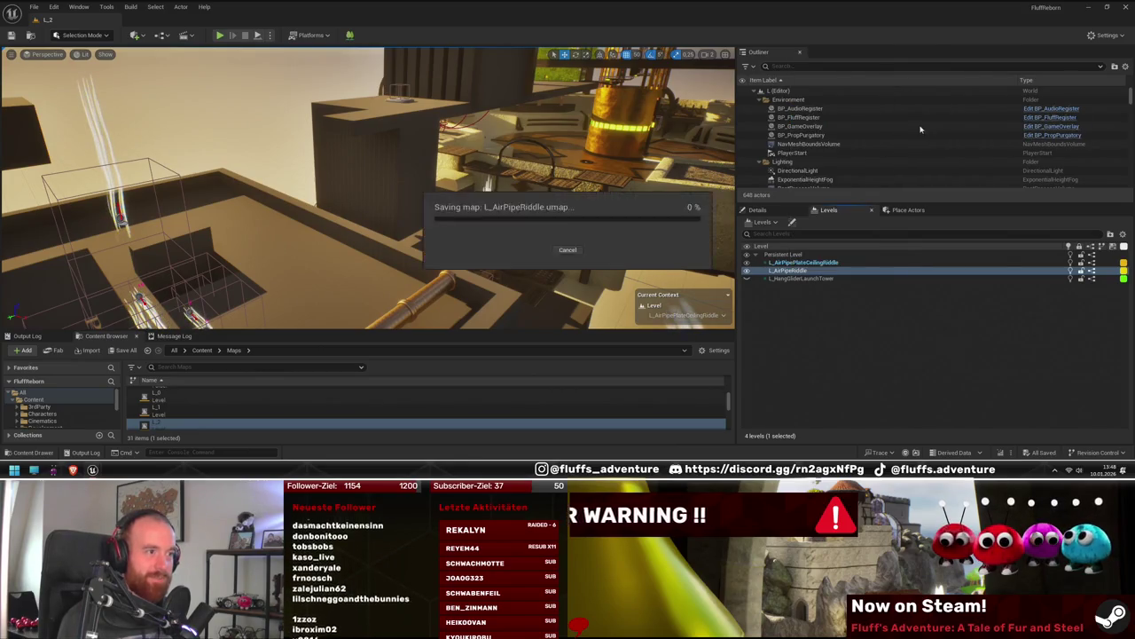
right_click(799, 271)
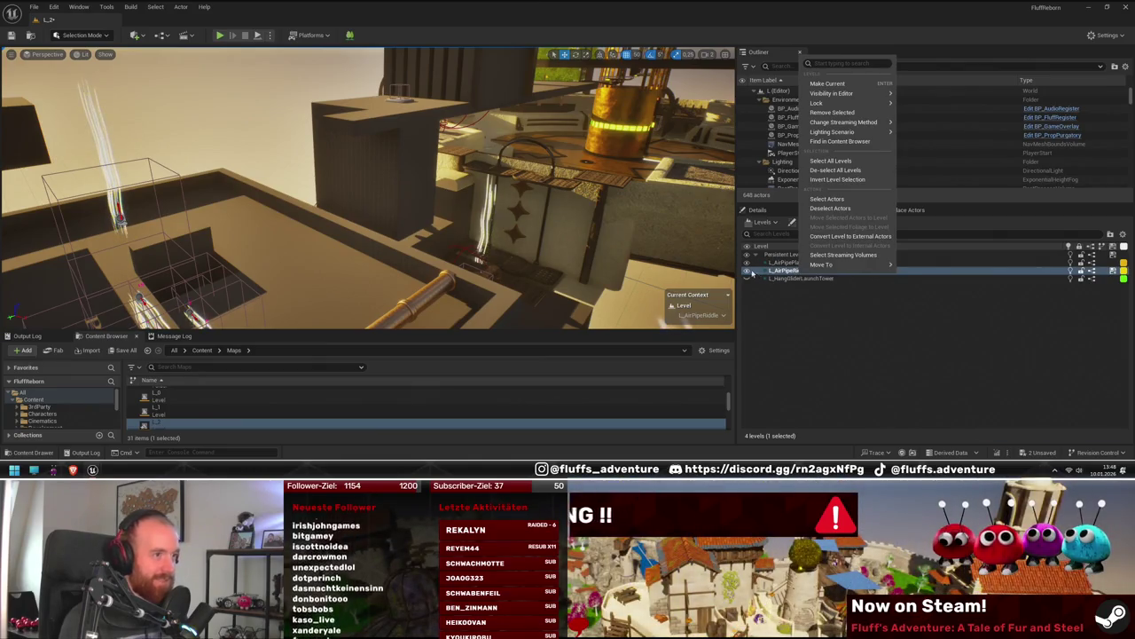
click(819, 314)
- Set L_AirPipePlateCeilingRiddle to Always Loaded and survey the wall, blocks and pipe
right_click(800, 263)
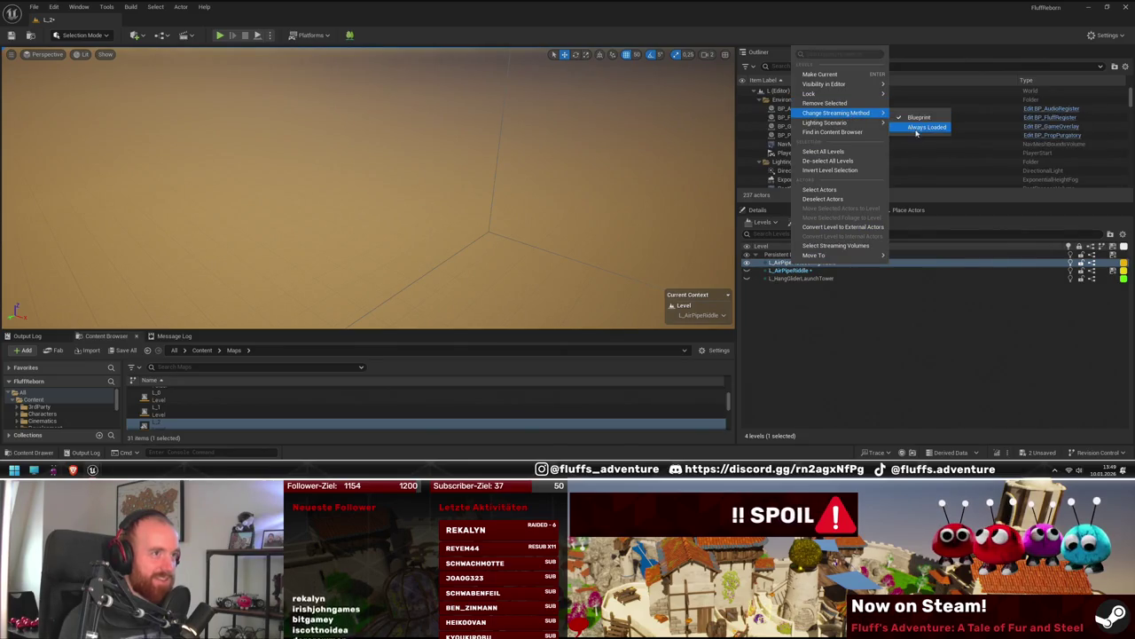
click(922, 127)
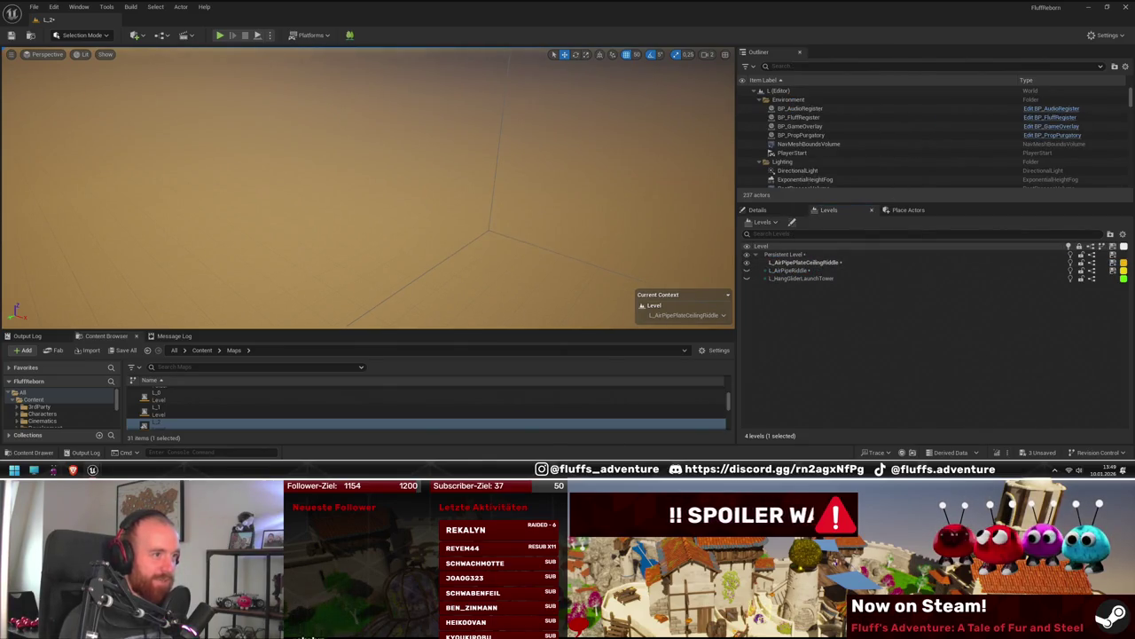
drag(265, 324, 265, 324)
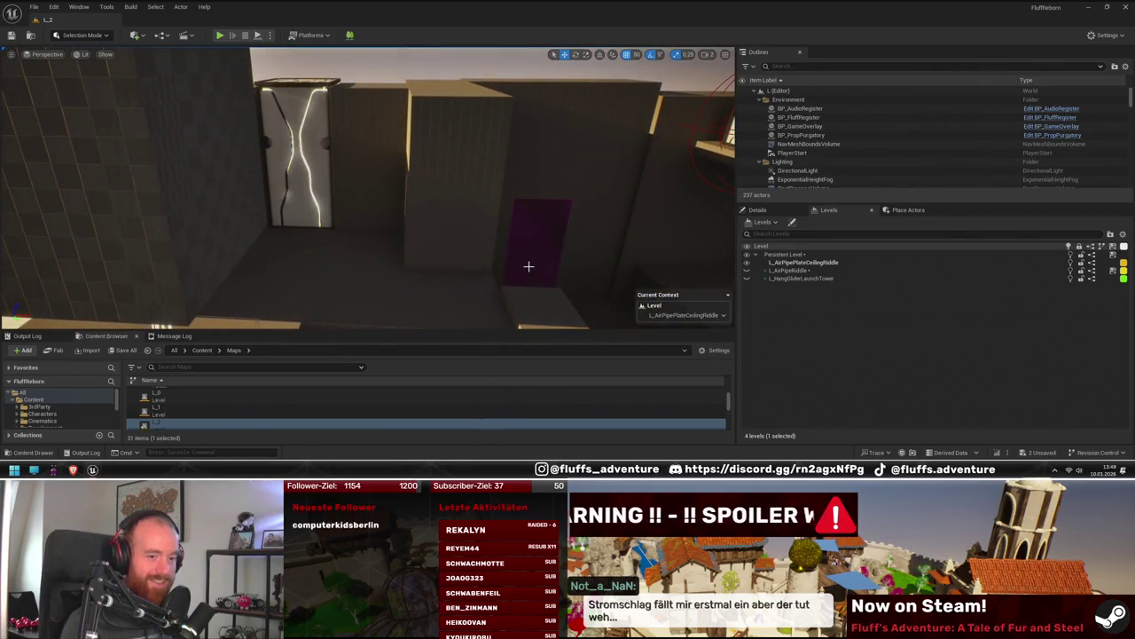
mouse_move(528, 267)
mouse_down()
mouse_move(546, 272)
mouse_move(563, 260)
mouse_up()
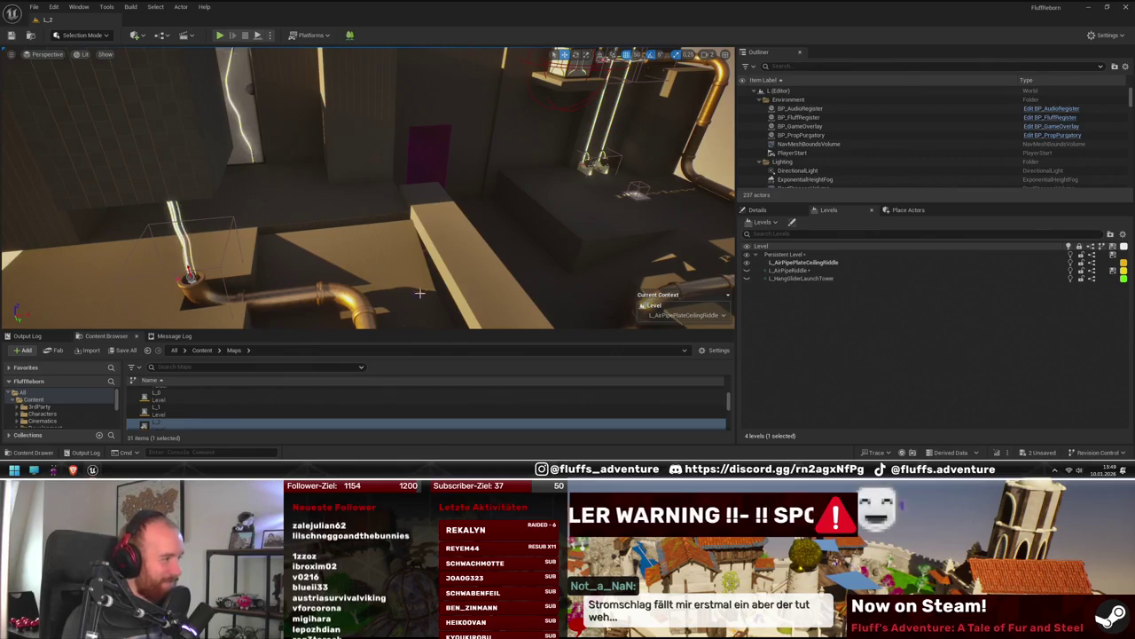
drag(503, 282, 503, 282)
- Switch L_AirPipePlateCeilingRiddle's streaming method to Blueprint
click(801, 263)
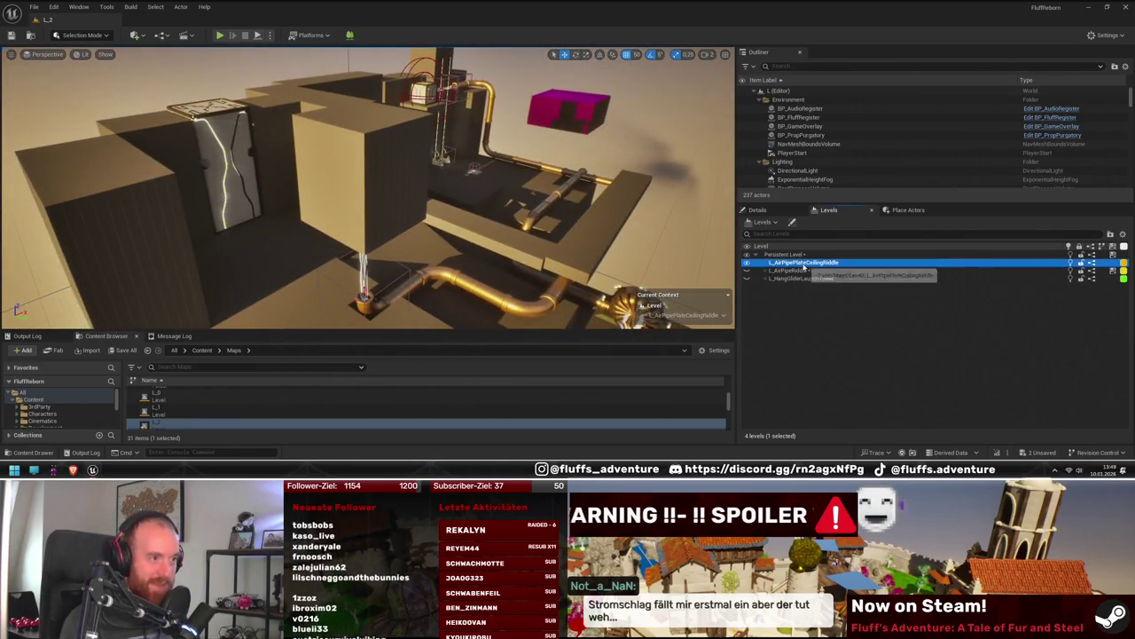
right_click(803, 263)
mouse_move(878, 120)
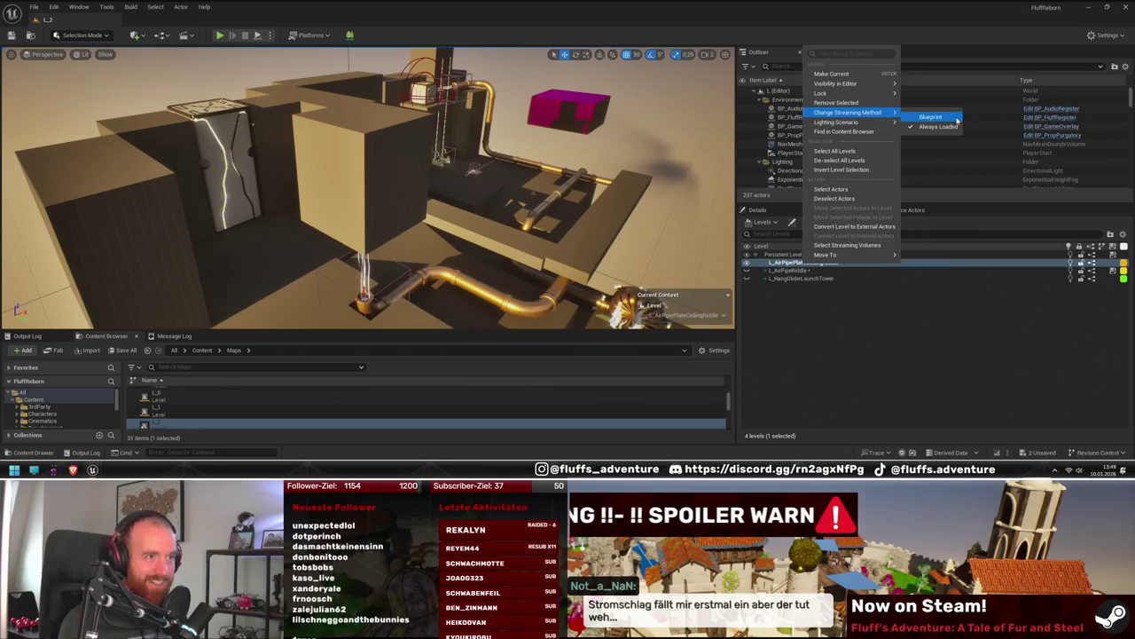
click(954, 127)
- Make L_HangGliderLaunchTower Always Loaded and dismiss the save-aborted message
click(828, 280)
right_click(828, 282)
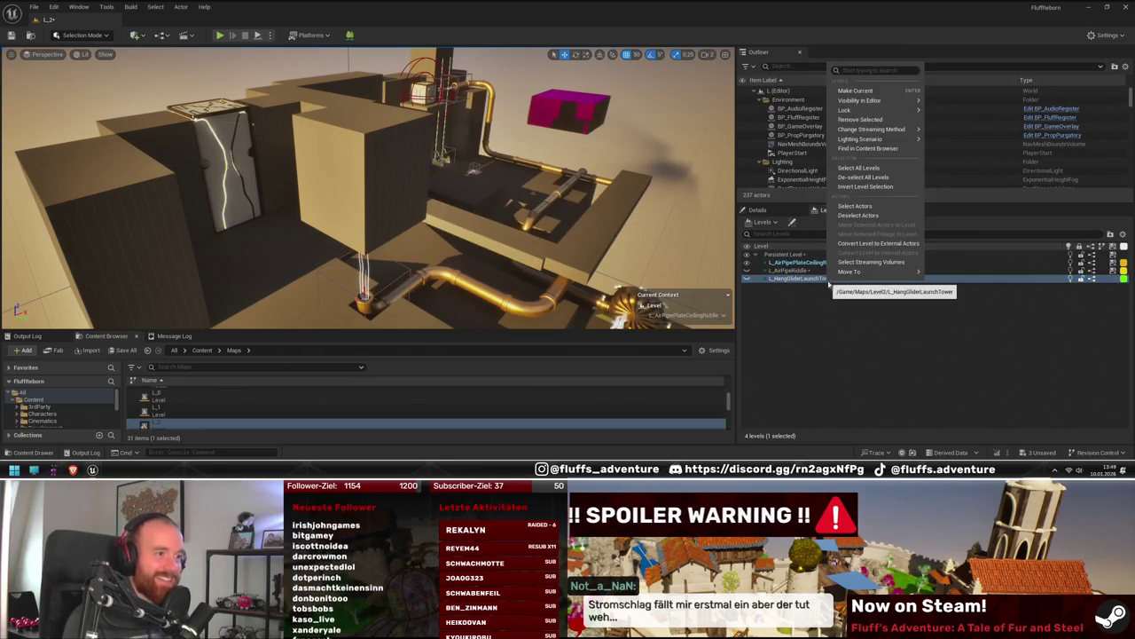
mouse_move(881, 132)
click(961, 143)
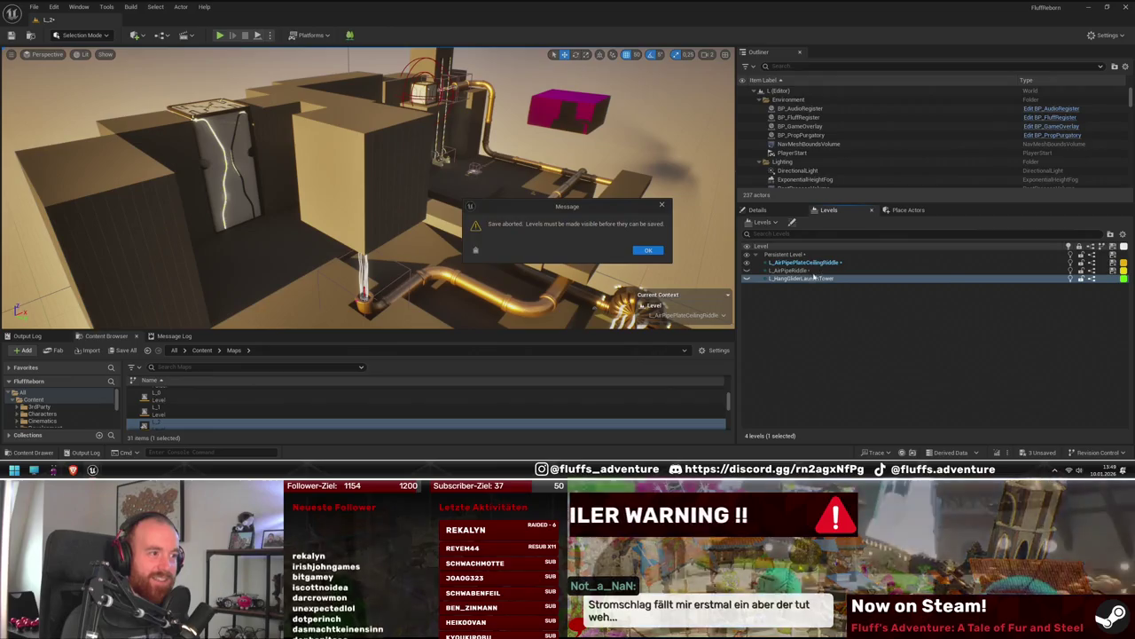
click(649, 248)
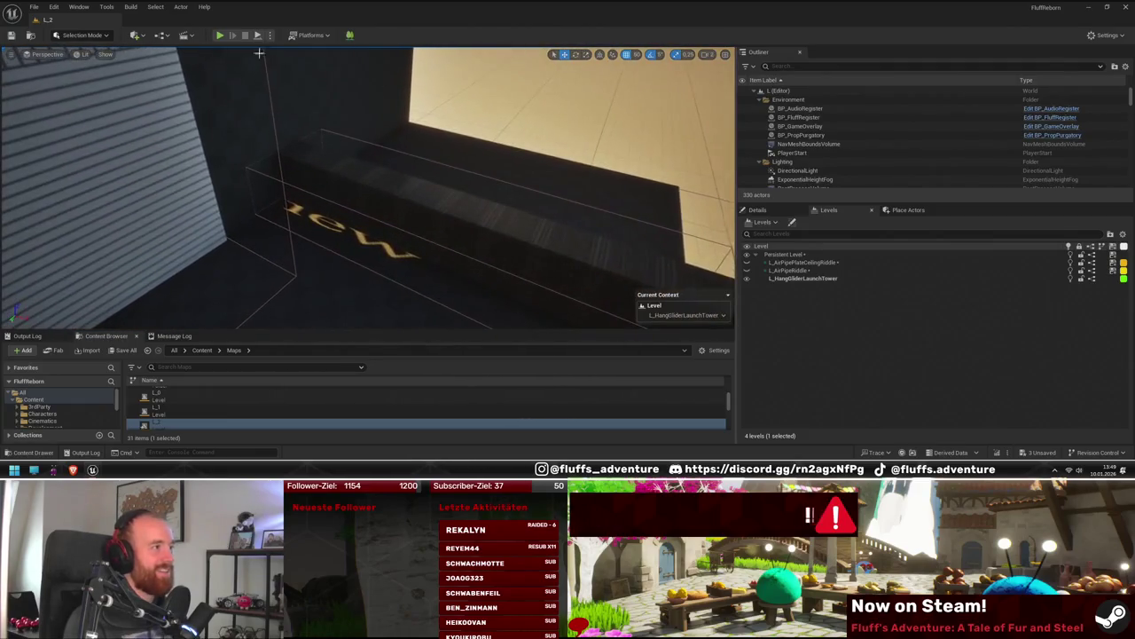
- Fly through the L_HangGliderLaunchTower level, closing the accidentally opened F1 help page
click(220, 36)
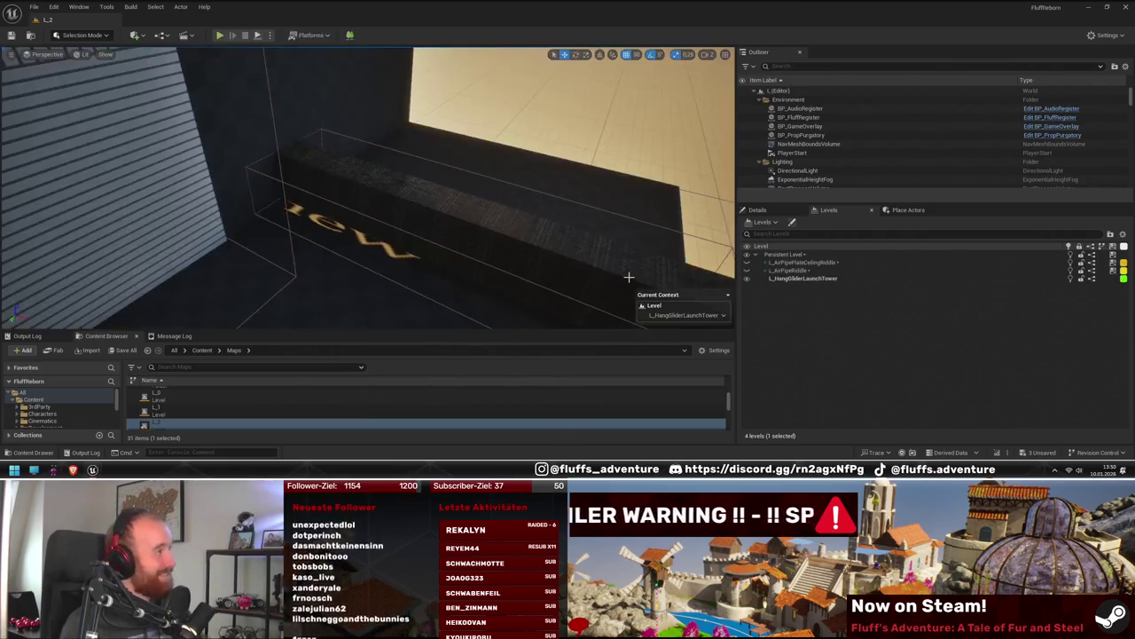
key(F1)
key(ctrl+w)
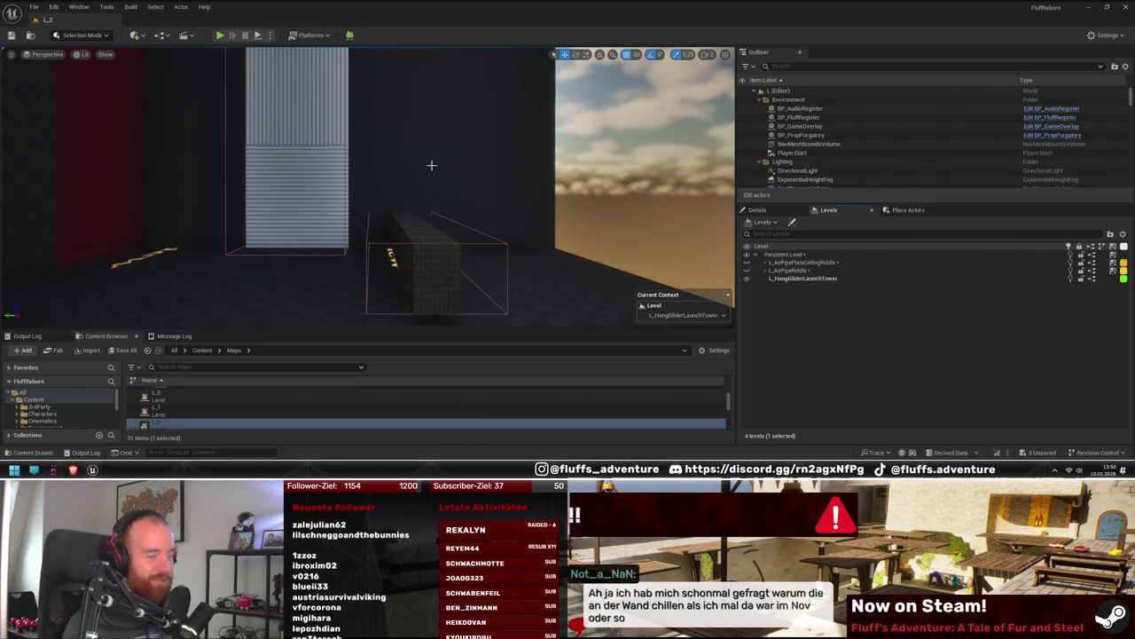
key(s)
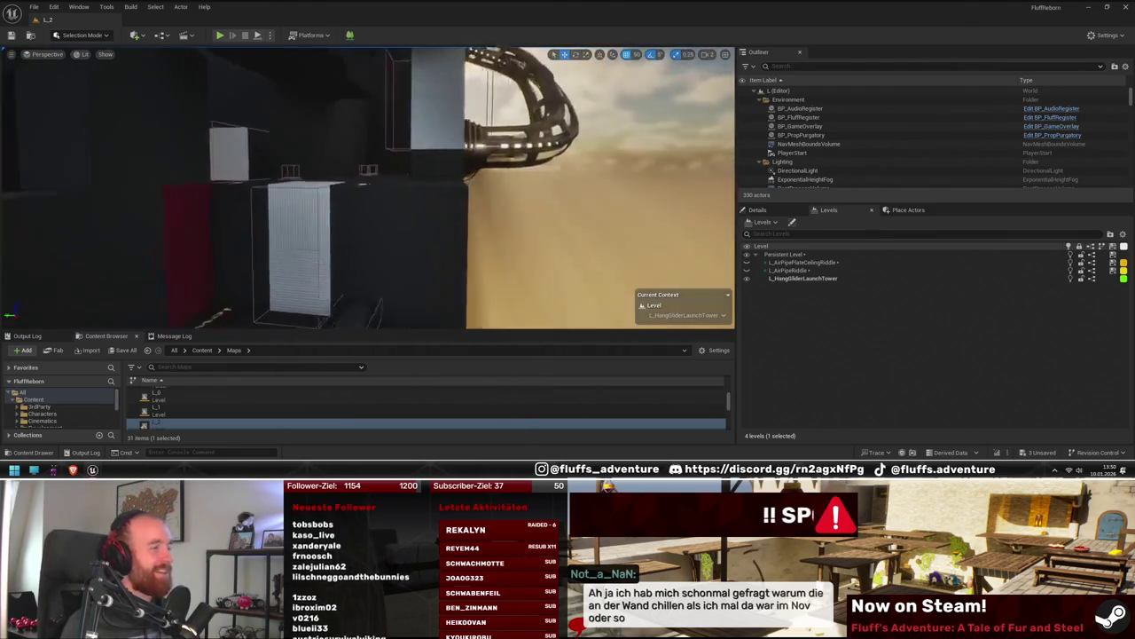
key(s)
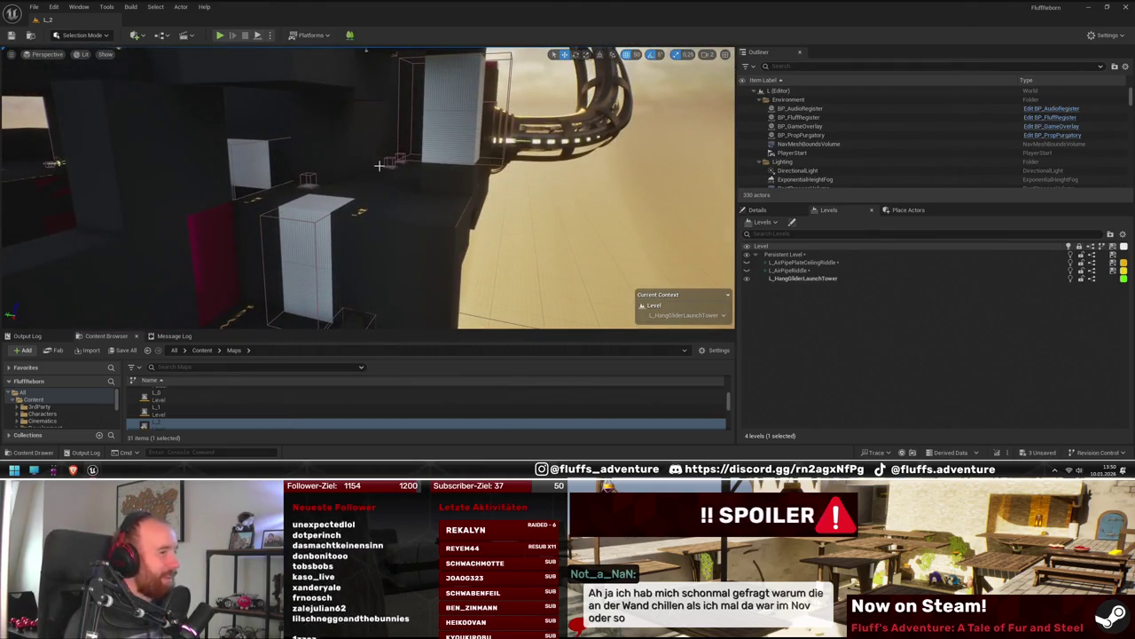
mouse_move(379, 165)
mouse_down()
mouse_move(240, 202)
mouse_move(568, 188)
mouse_up()
click(189, 423)
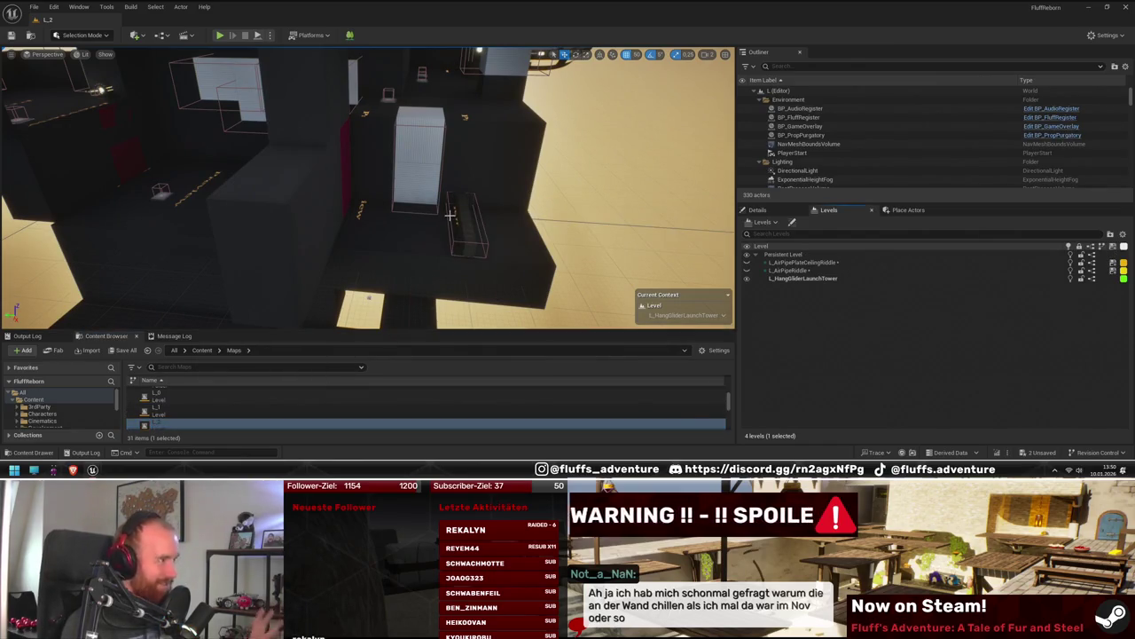
- Set L_HangGliderLaunchTower to Blueprint streaming and hide it in the Levels panel
right_click(816, 279)
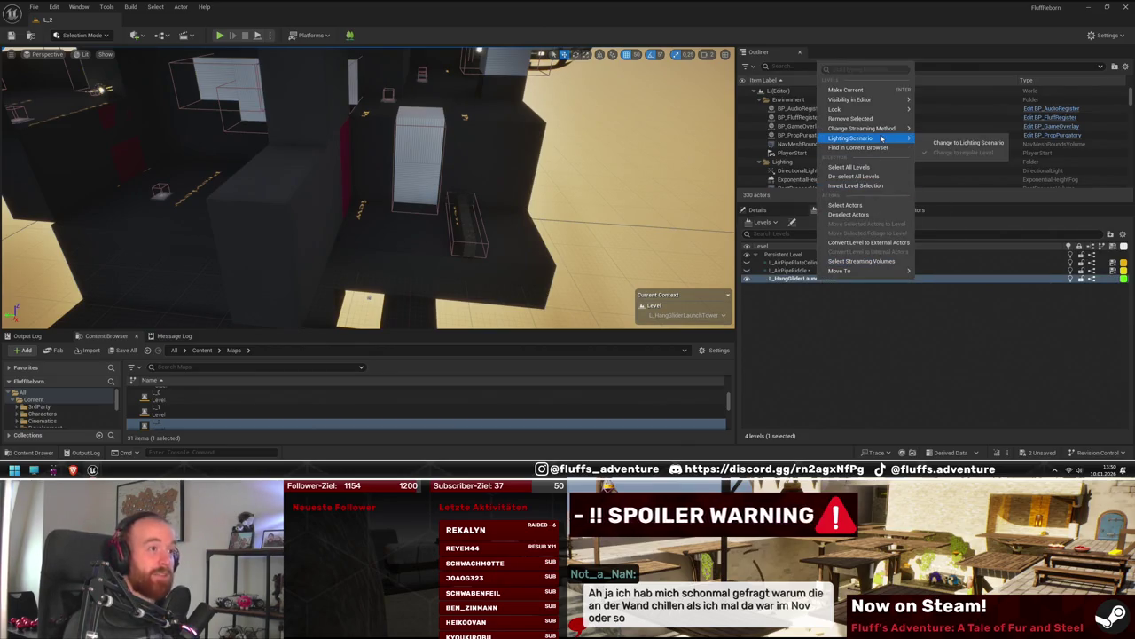
click(944, 132)
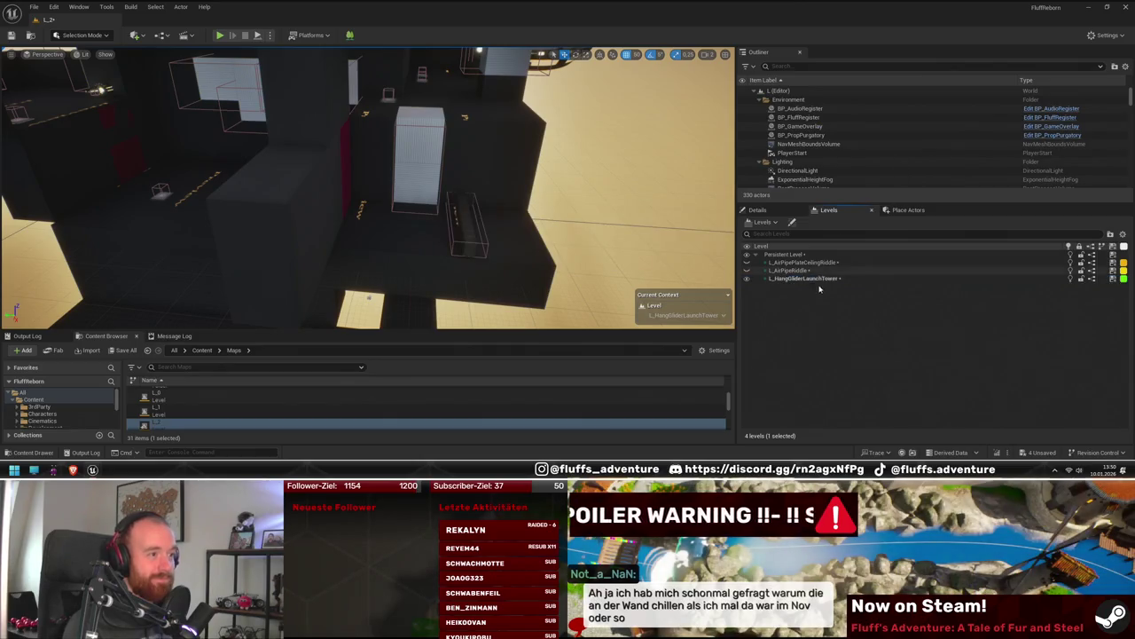
right_click(798, 280)
click(747, 279)
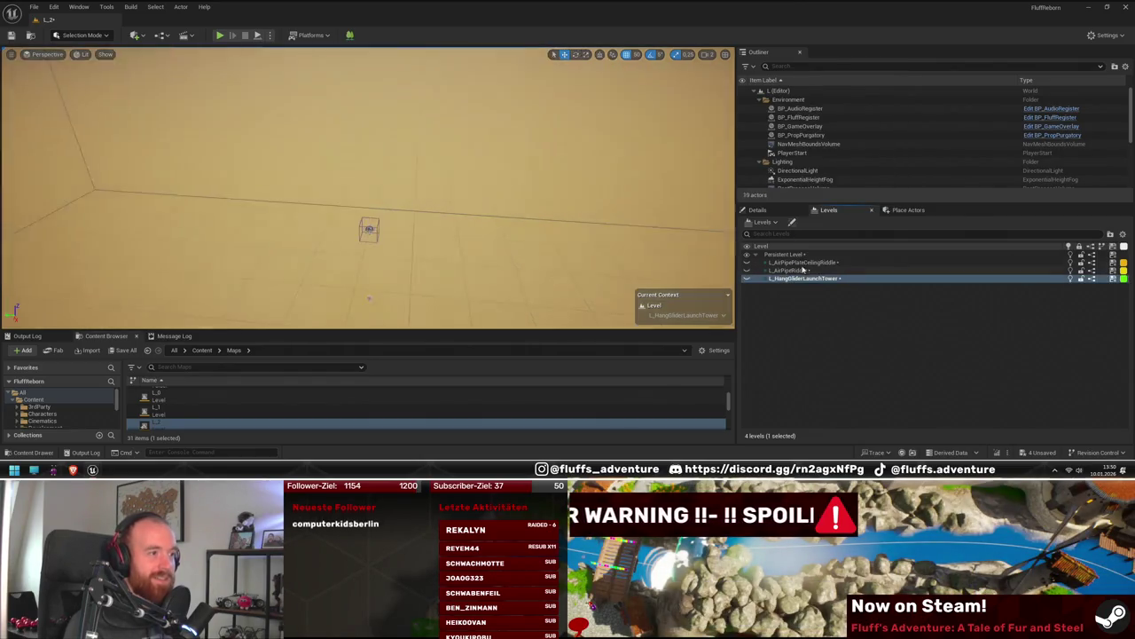
- Make L_AirPipePlateCeilingRiddle Always Loaded and dismiss the save-aborted message
click(798, 263)
right_click(807, 263)
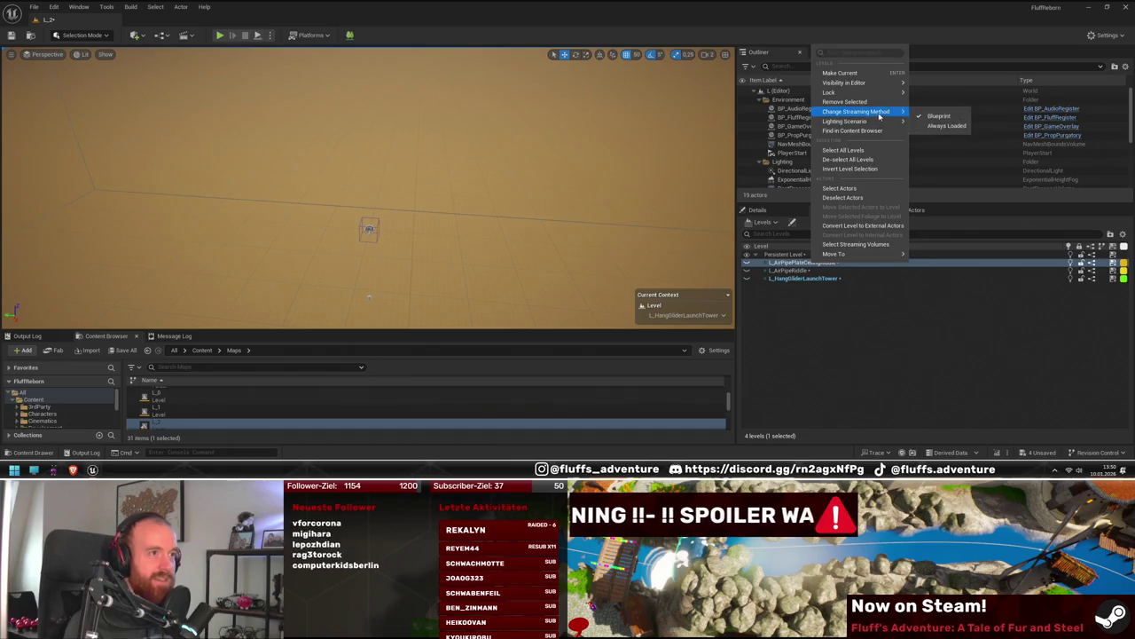
click(948, 126)
click(653, 252)
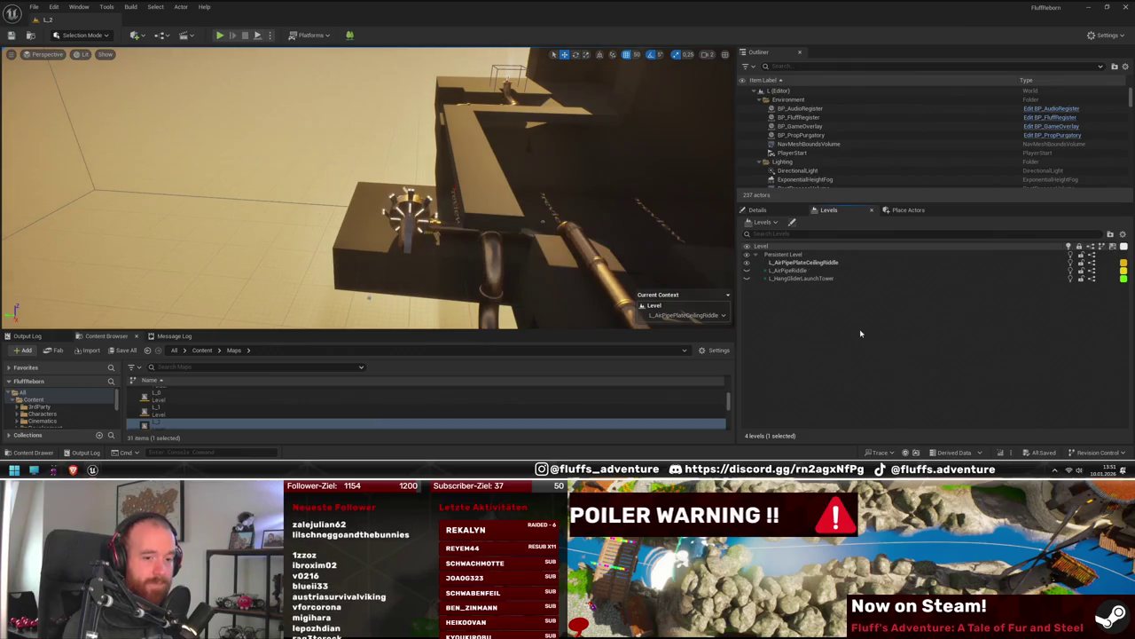
mouse_move(561, 205)
mouse_down()
mouse_move(505, 222)
mouse_move(375, 293)
mouse_move(688, 255)
mouse_move(317, 149)
mouse_up()
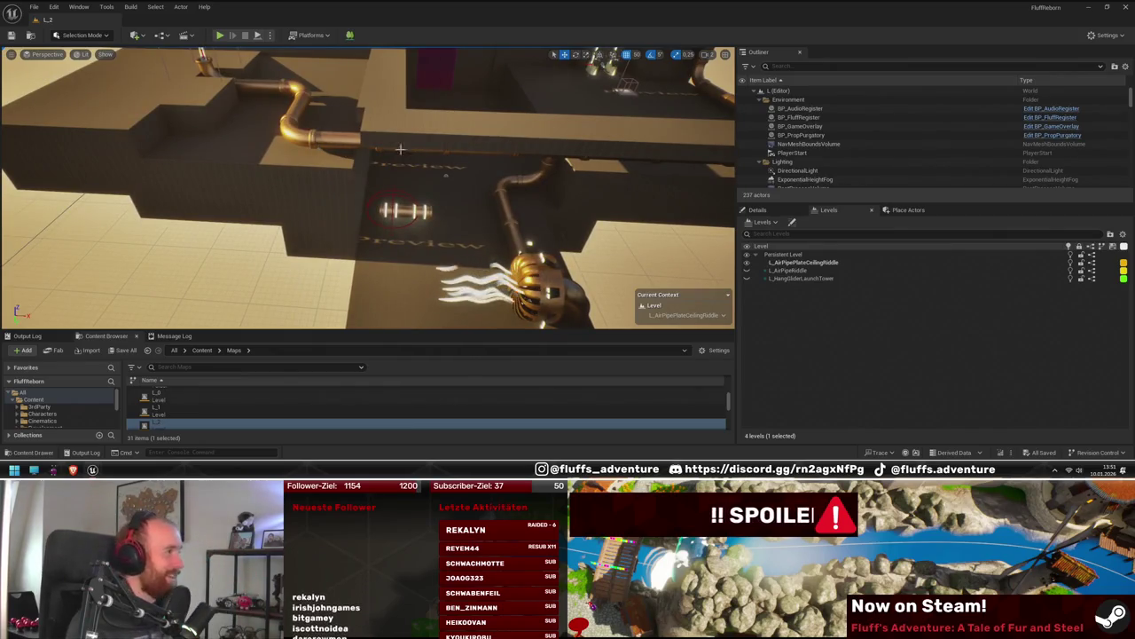
- Fly around the walkway, raised platform, lights and pipe junction, then bring Brave to the front
drag(400, 149, 390, 169)
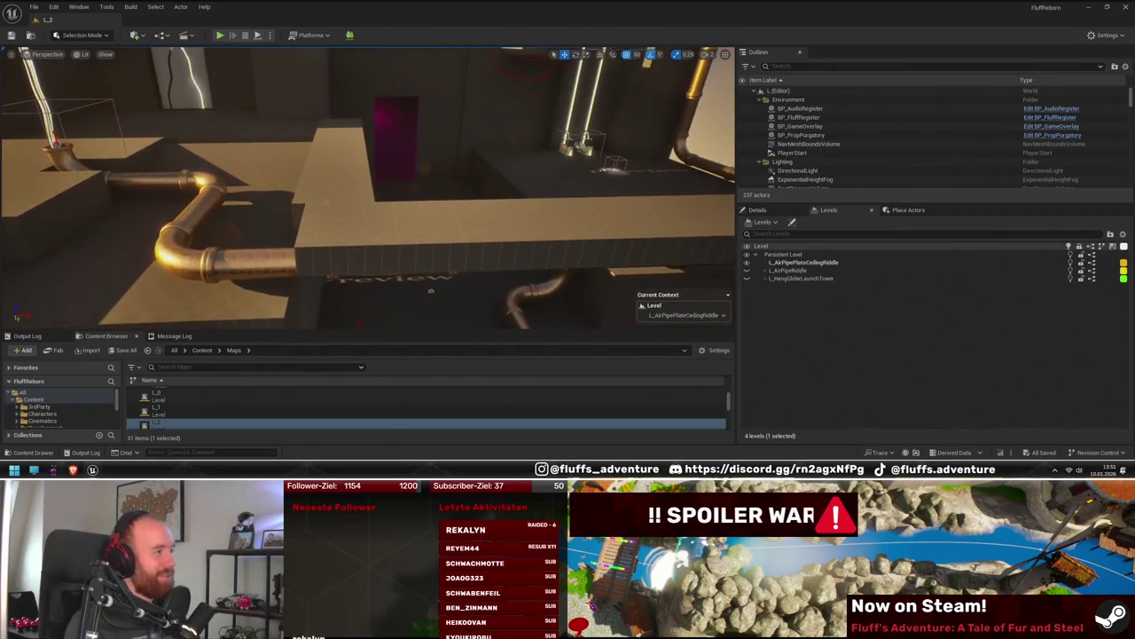
drag(479, 231, 511, 179)
drag(566, 202, 565, 206)
mouse_move(548, 254)
mouse_down()
mouse_move(552, 187)
mouse_move(592, 205)
mouse_move(577, 193)
mouse_move(569, 208)
mouse_move(408, 107)
mouse_up()
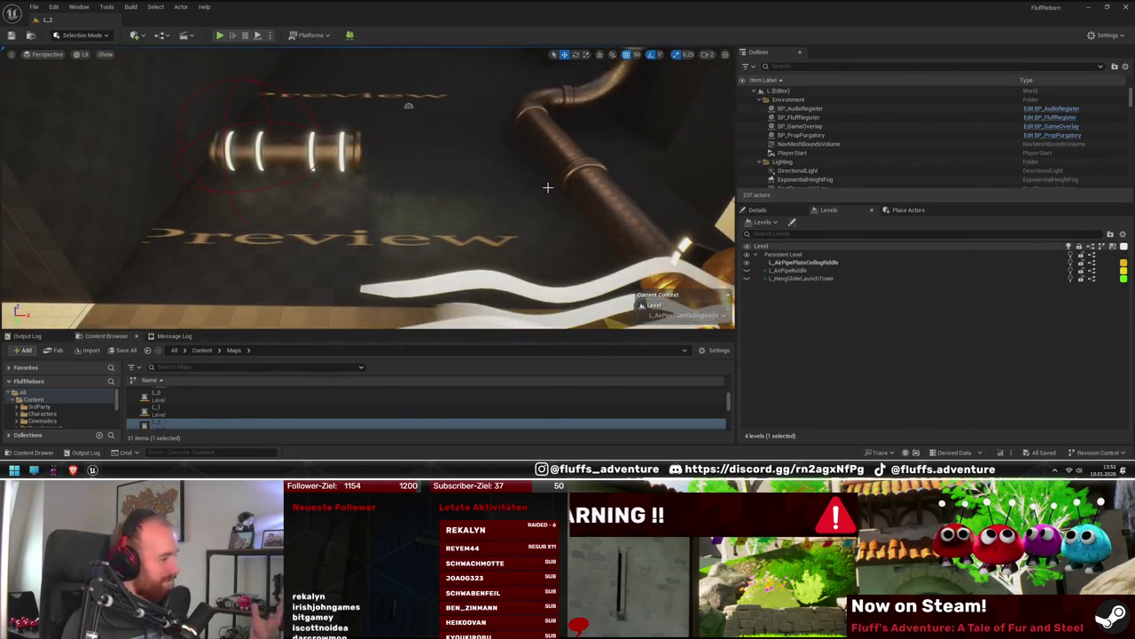
mouse_move(534, 183)
mouse_down()
mouse_move(538, 191)
mouse_move(514, 181)
mouse_move(428, 249)
mouse_up()
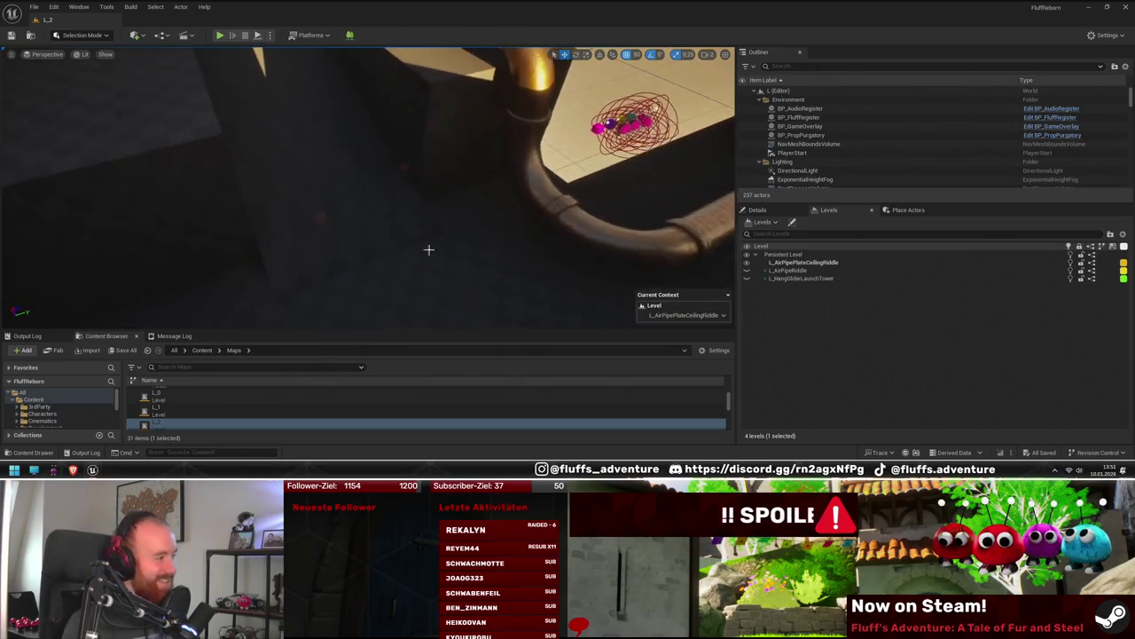
click(73, 469)
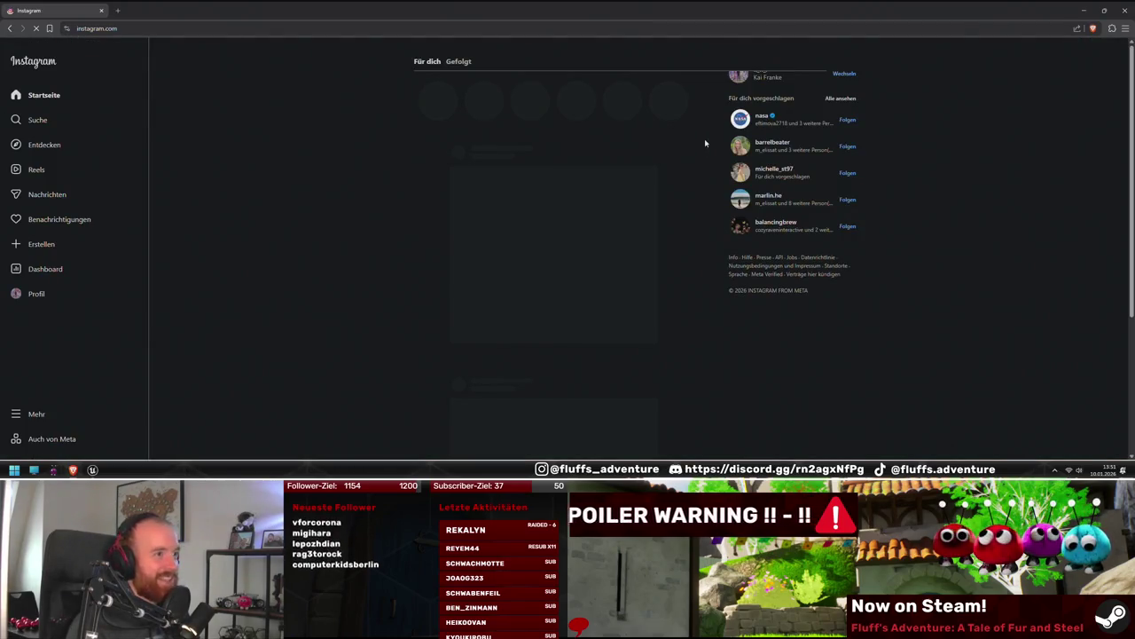
- Log in with the saved credentials, go to the game's profile, and play the Unity Throwback highlight
click(845, 75)
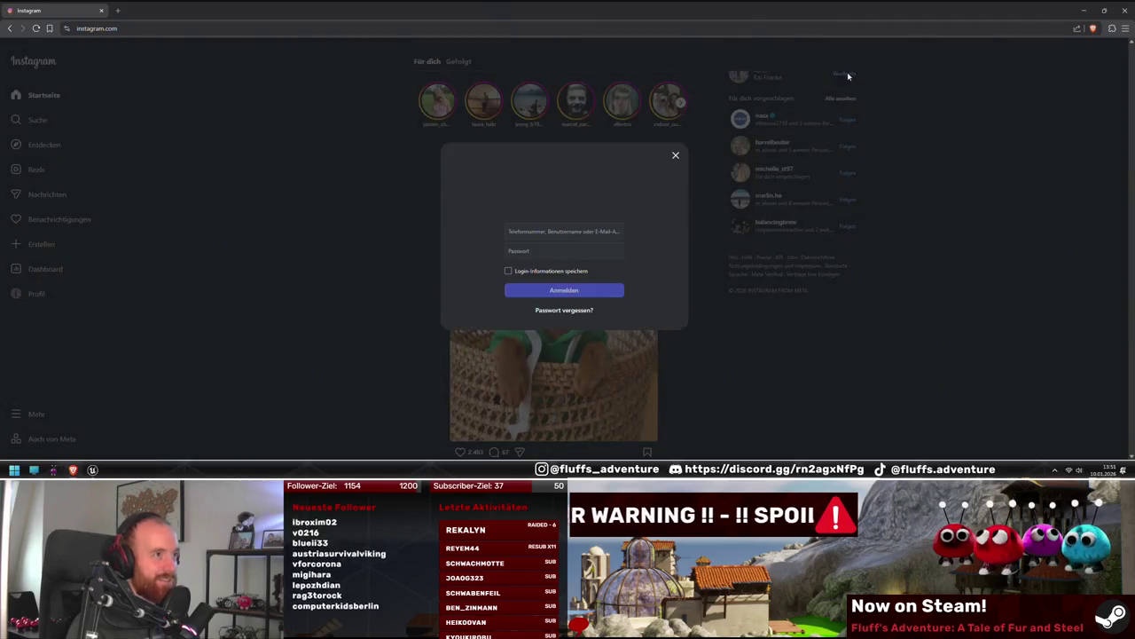
click(582, 231)
click(578, 259)
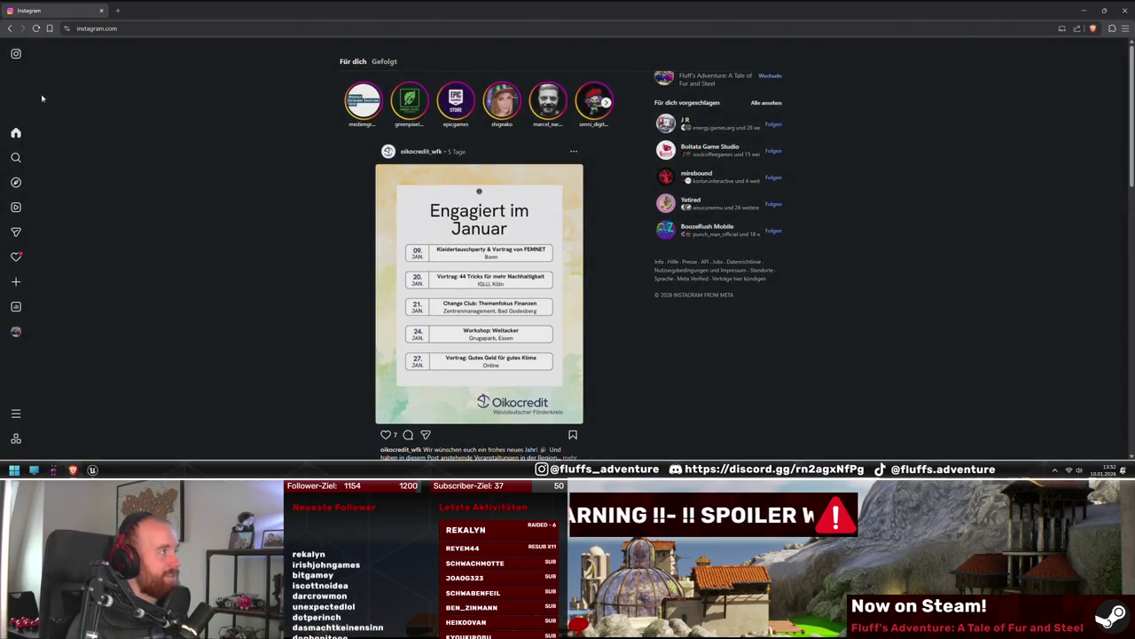
click(660, 80)
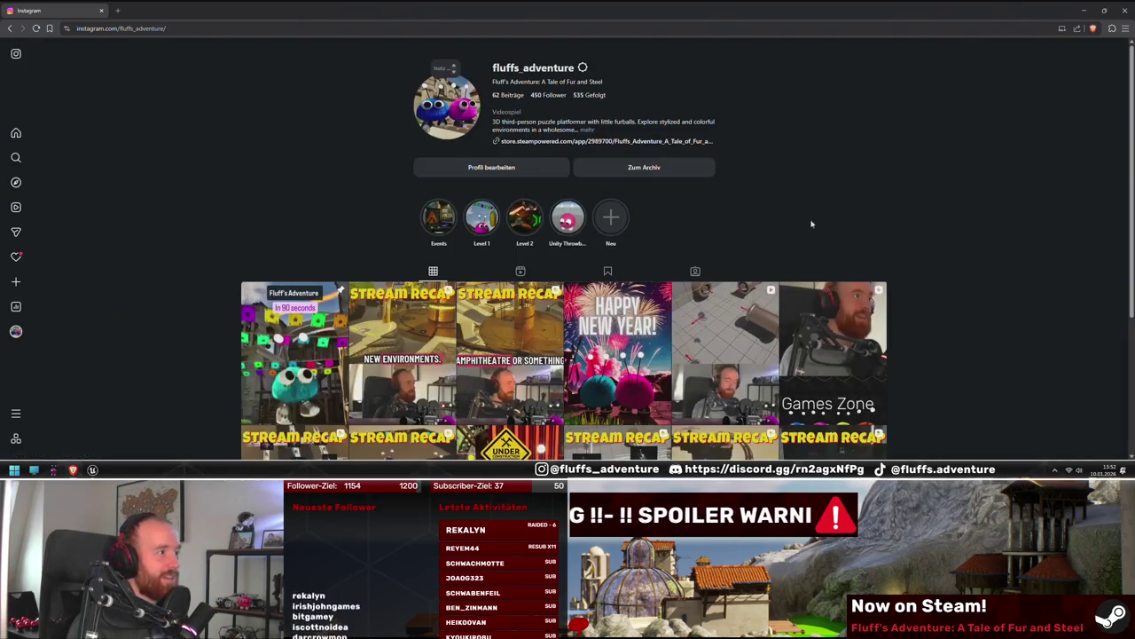
click(574, 225)
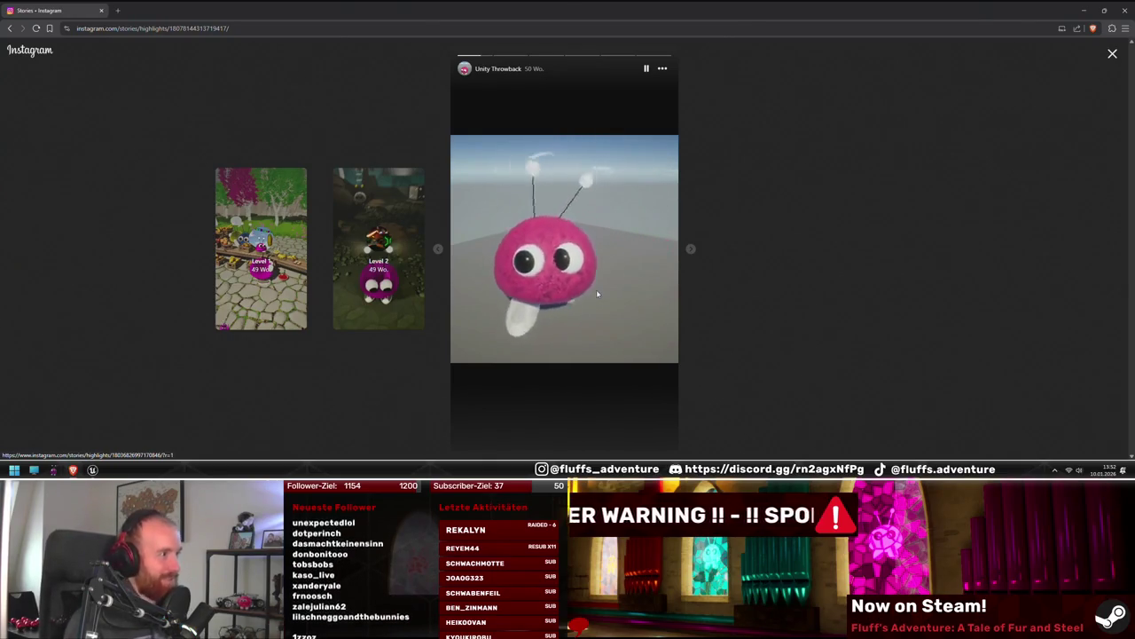
- Advance through four Unity Throwback story clips, then close the story viewer
click(691, 251)
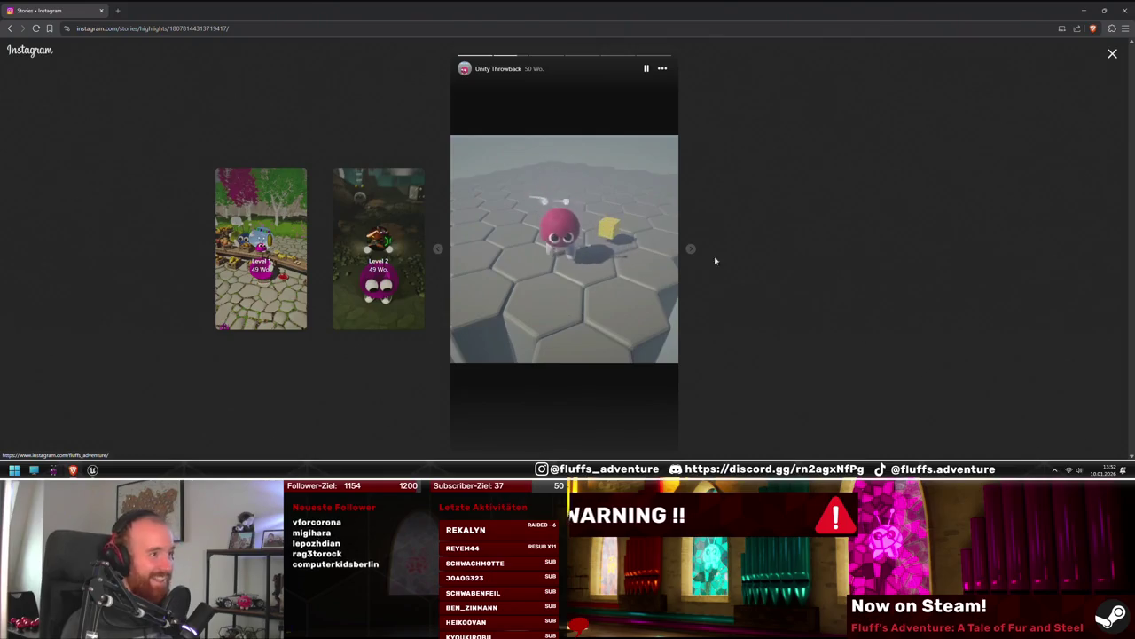
click(691, 249)
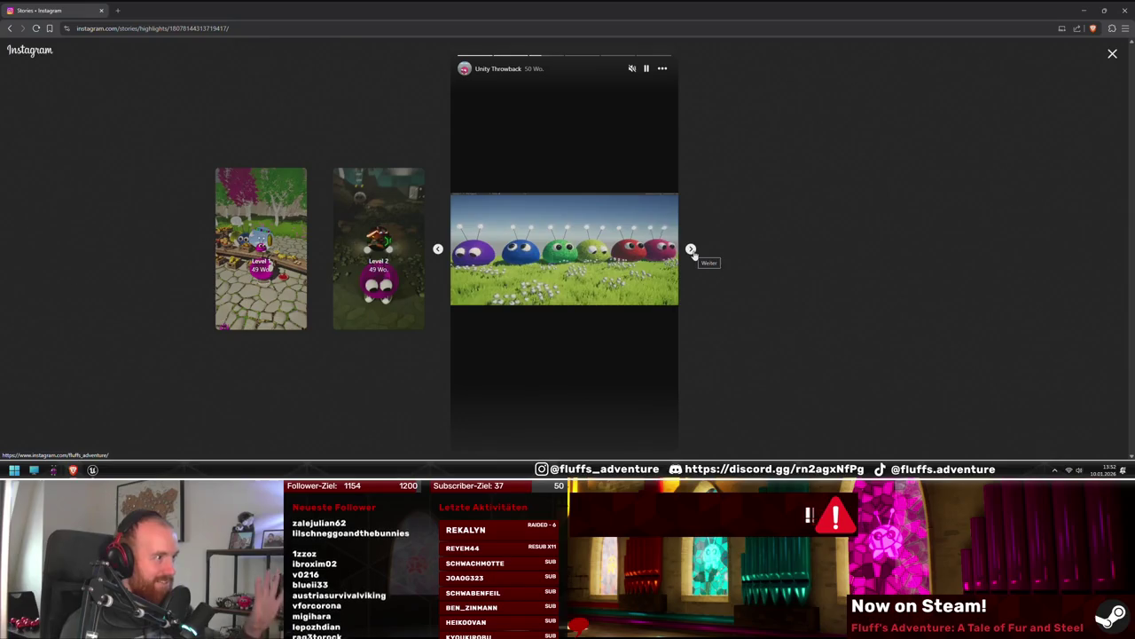
click(691, 251)
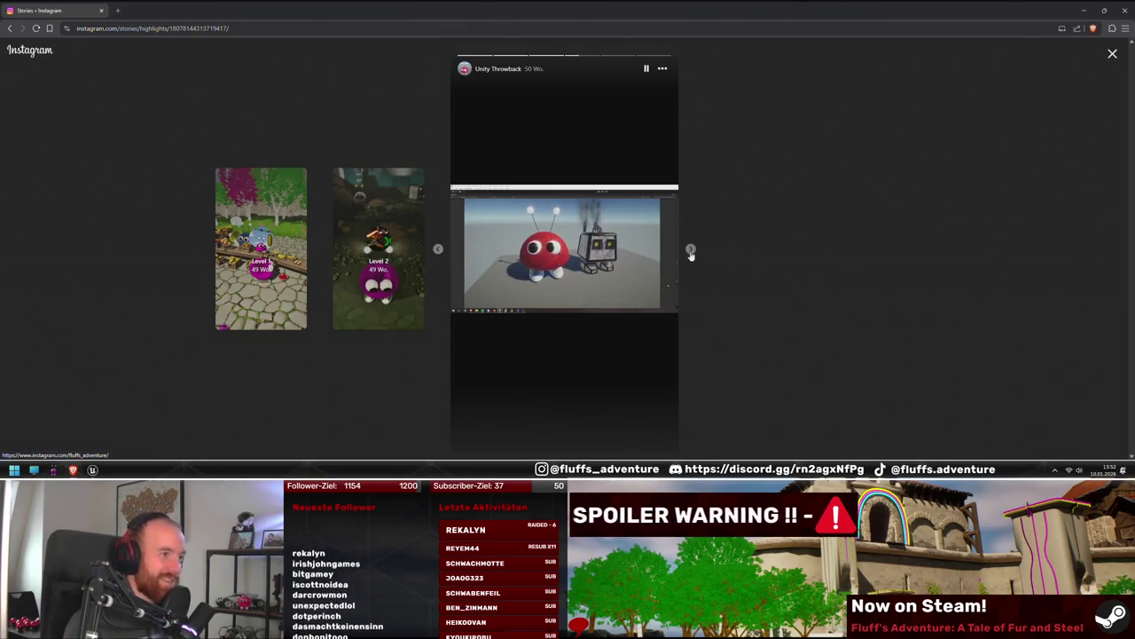
click(691, 250)
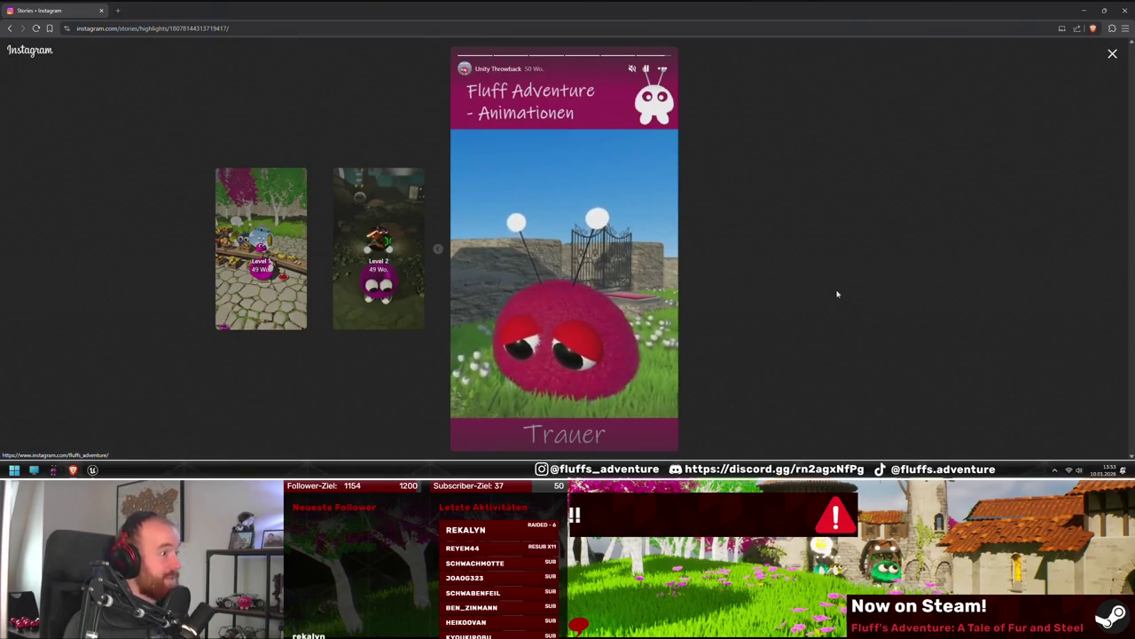
click(1114, 55)
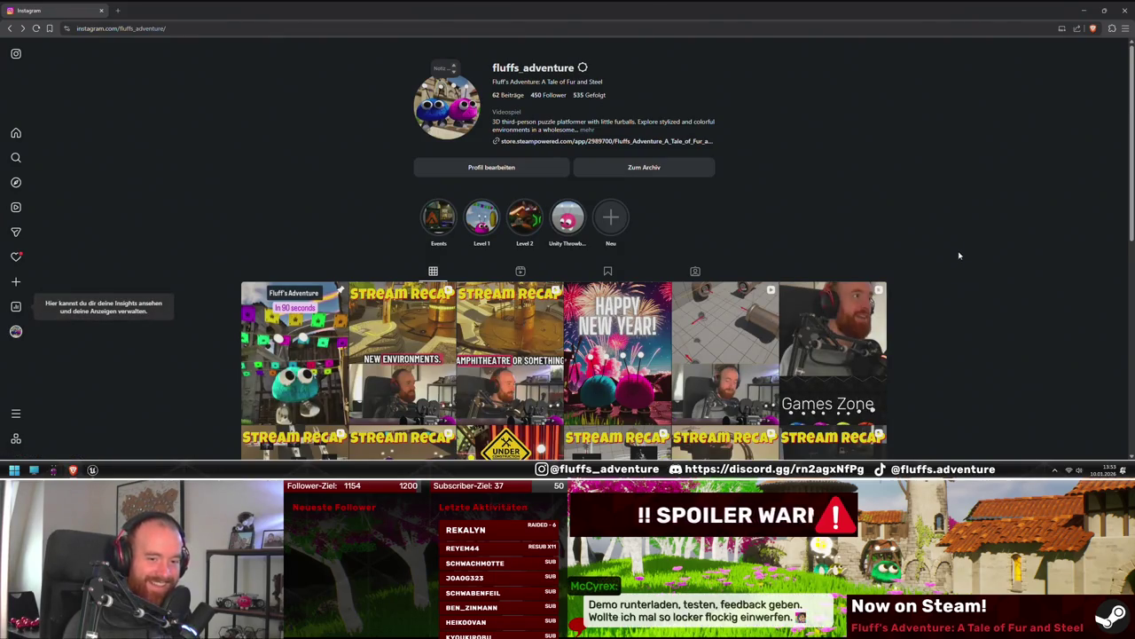
- Minimize the browser and fly the editor camera over the pipes to the fan and glowing segment
click(1083, 11)
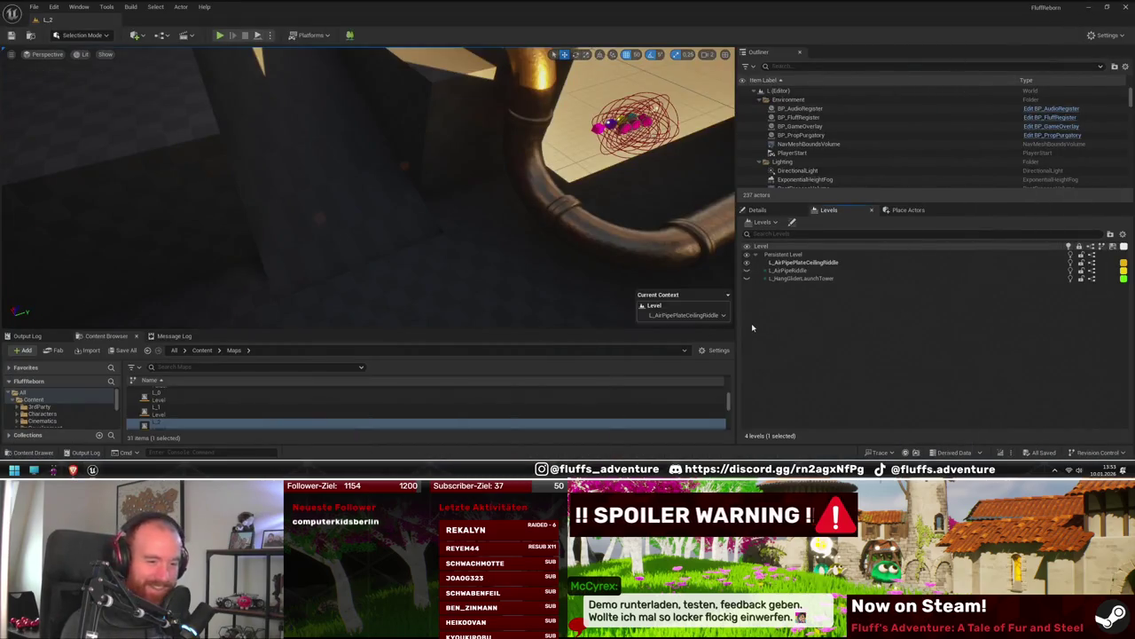
drag(347, 241, 347, 241)
drag(353, 284, 353, 283)
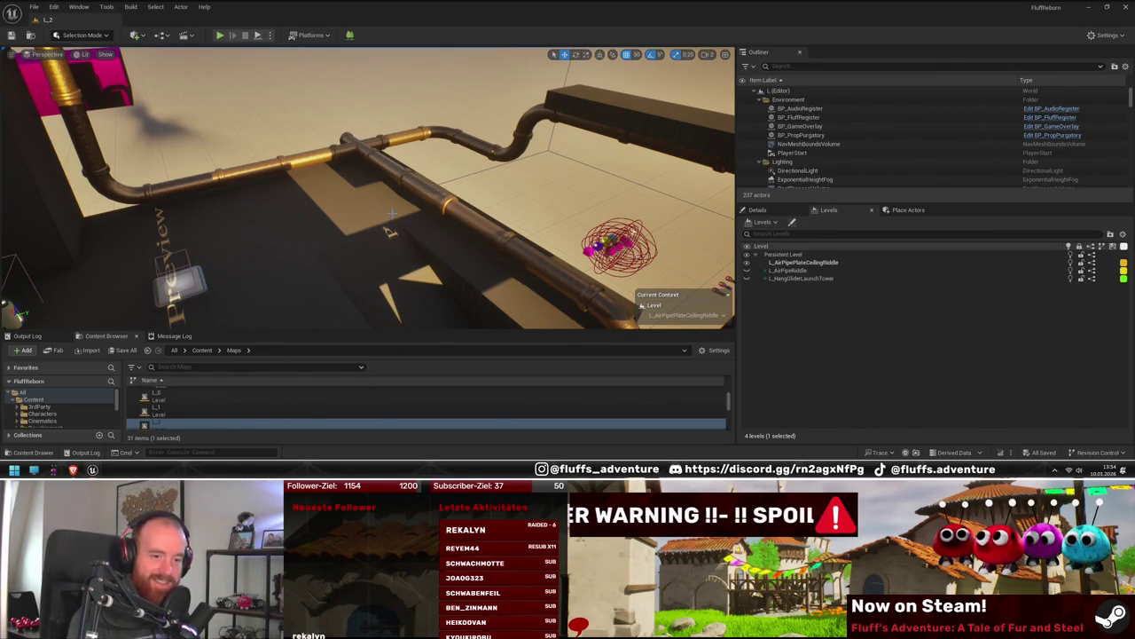
mouse_move(310, 197)
mouse_down()
mouse_move(296, 207)
mouse_move(308, 197)
mouse_up()
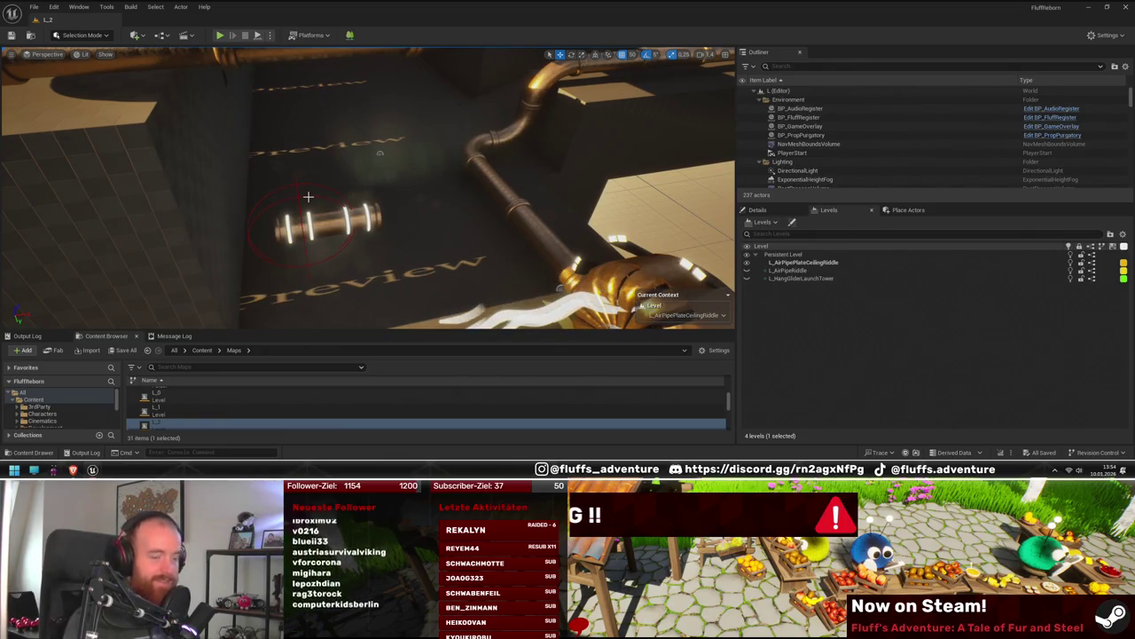
mouse_move(414, 254)
mouse_down()
mouse_move(231, 307)
mouse_move(416, 239)
mouse_move(355, 249)
mouse_up()
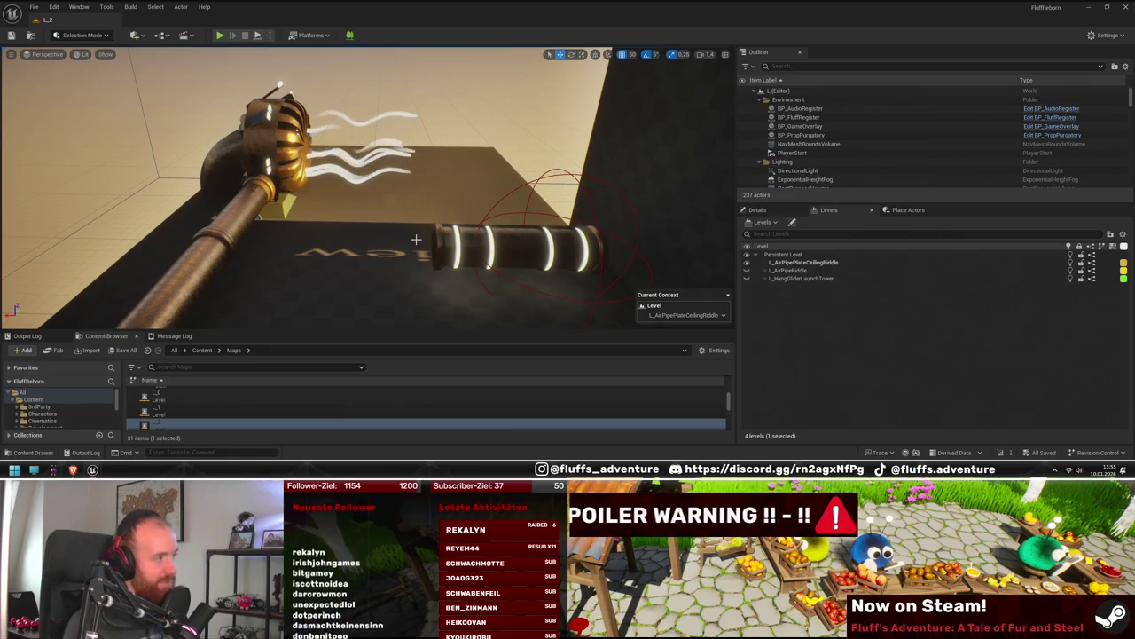
- Open and close the Platforms dropdown, then drag the splitter up to enlarge the Content Browser
click(311, 35)
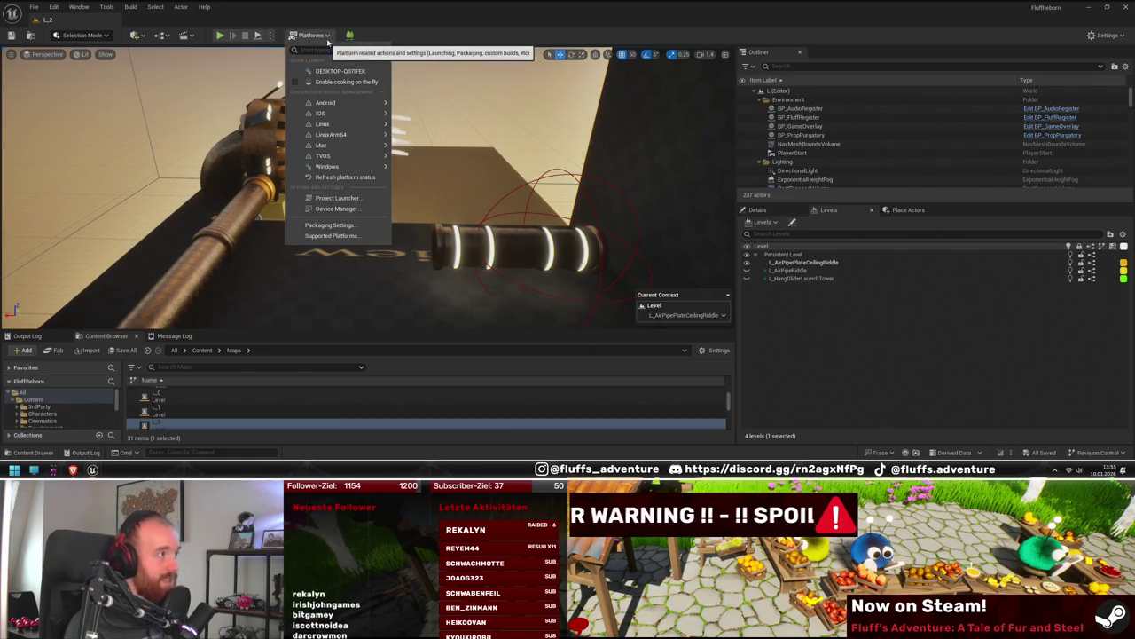
click(221, 33)
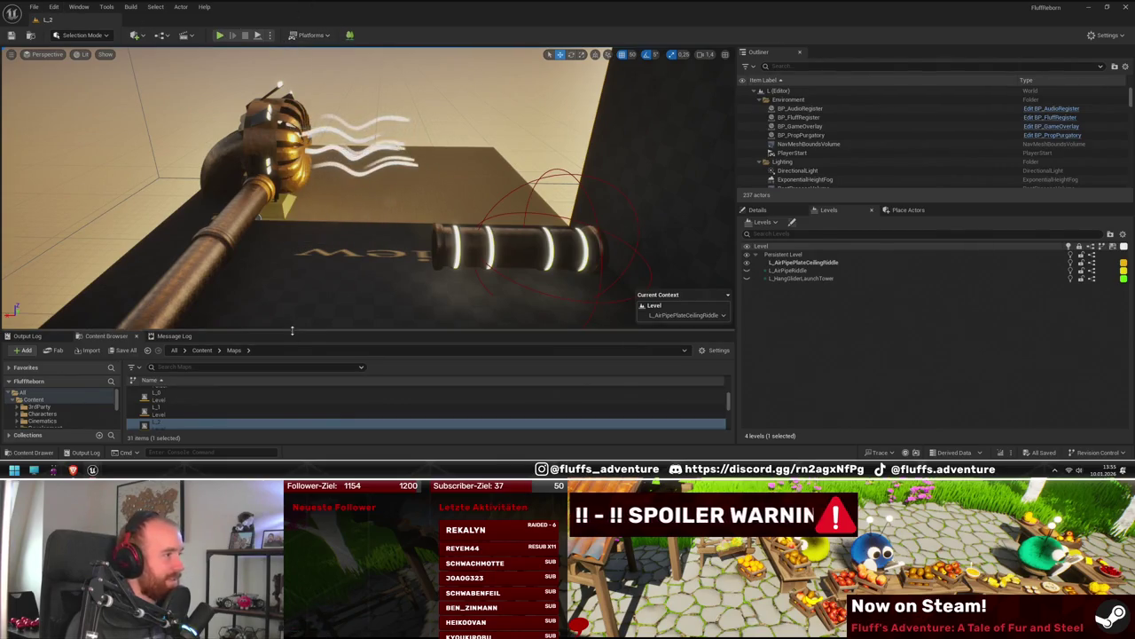
mouse_move(295, 330)
mouse_down()
mouse_move(284, 257)
mouse_move(266, 234)
mouse_up()
- Navigate the folder tree to Content > Development to list its 44 items
click(45, 373)
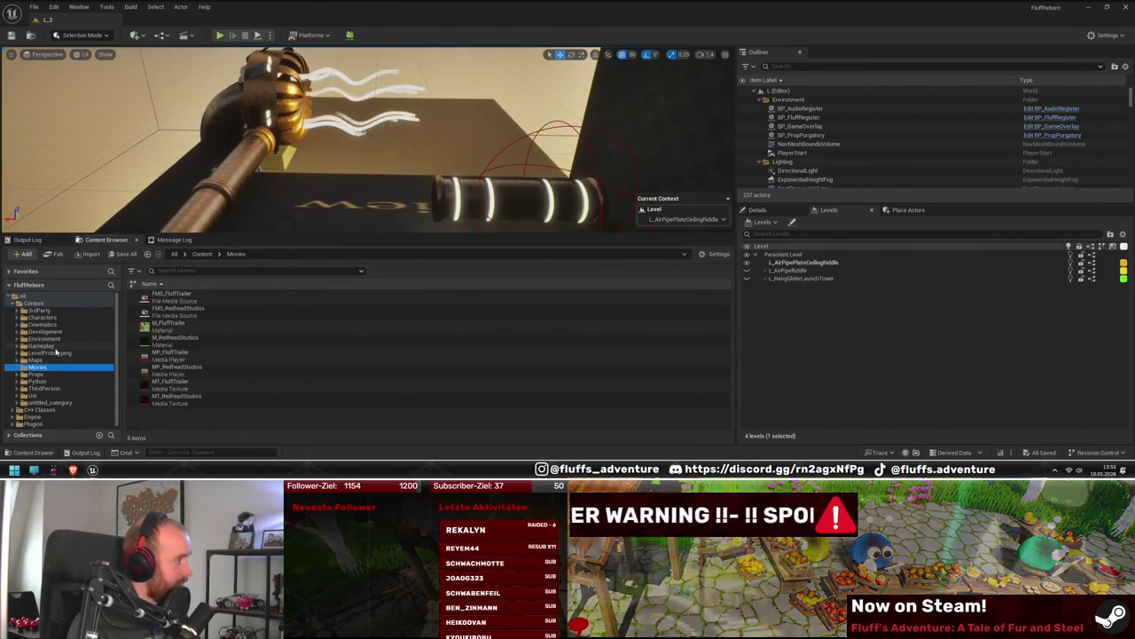
click(55, 346)
click(57, 332)
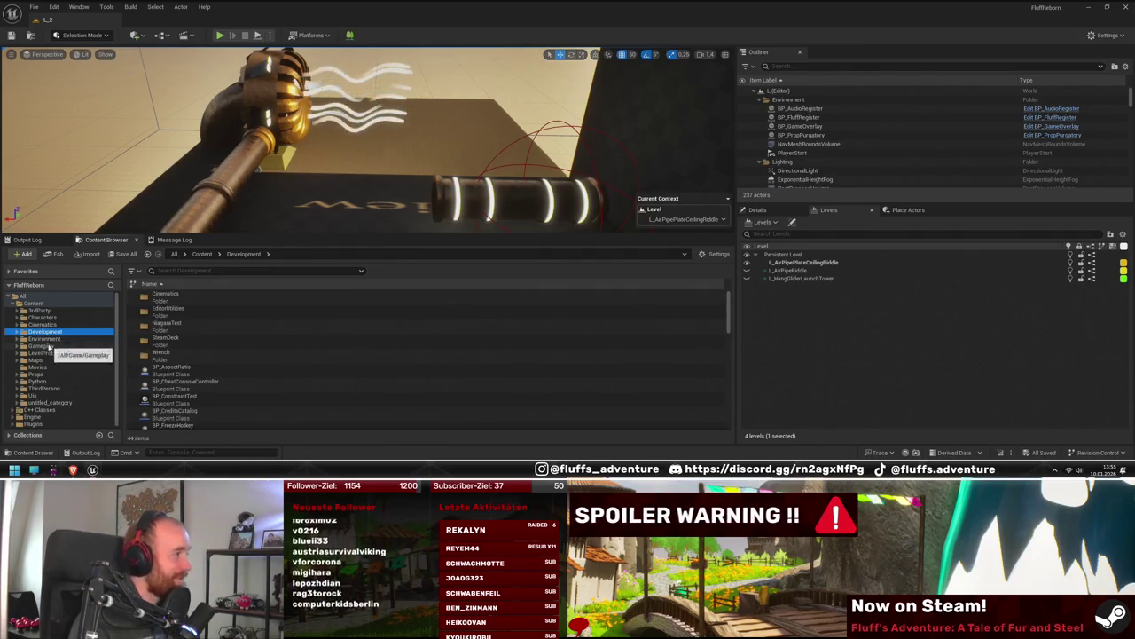
- Open BP_FluffGameInstance from Gameplay, set PlayerCount's default to 2, and close the Blueprint
click(50, 346)
double_click(228, 371)
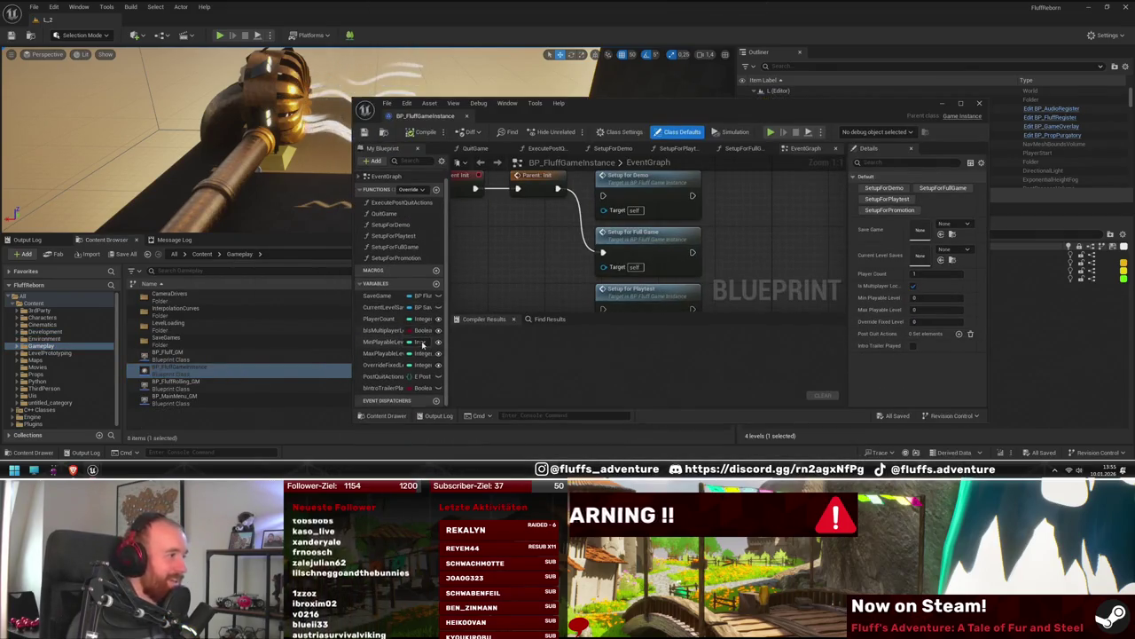
click(389, 320)
click(389, 319)
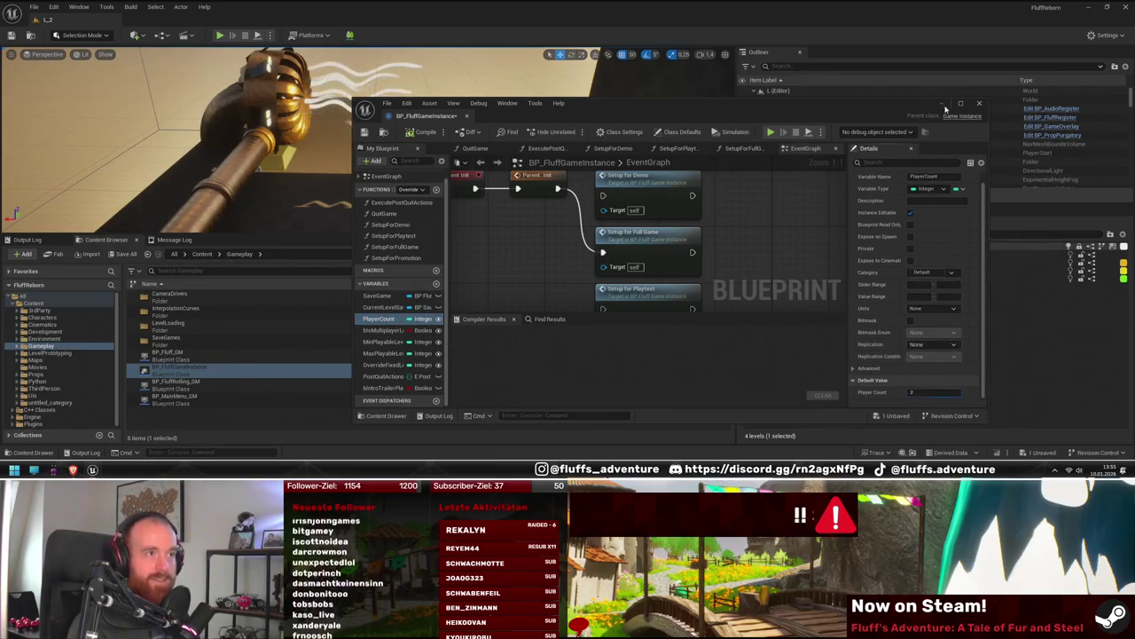
click(979, 103)
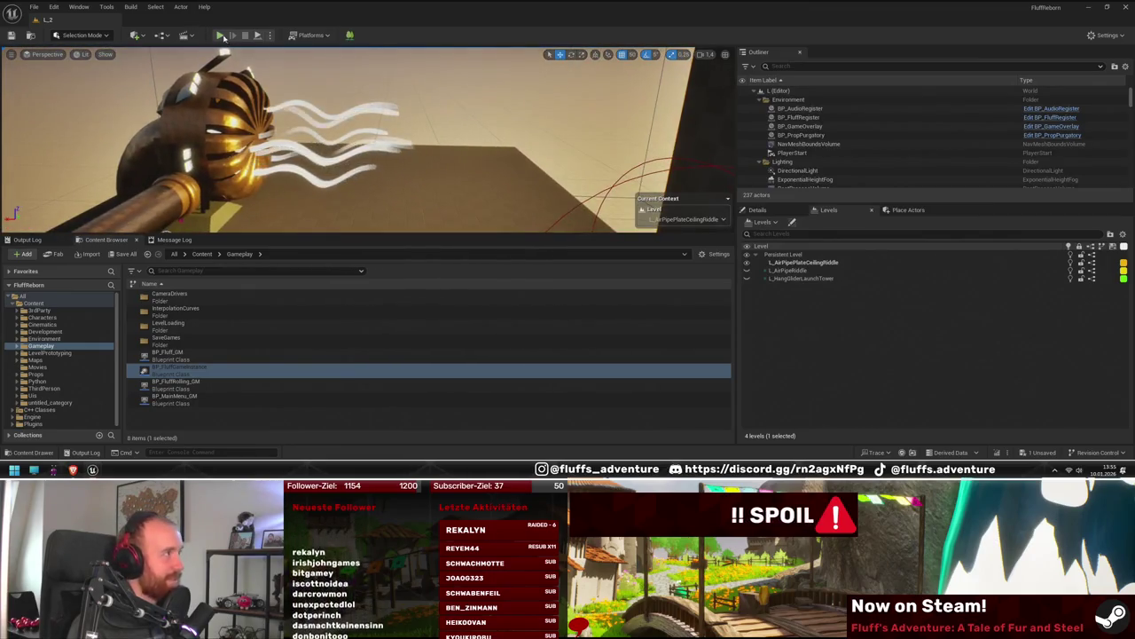
- Run a split-screen Play In Editor test of L_2 in an enlarged viewport, then stop it
key(alt+p)
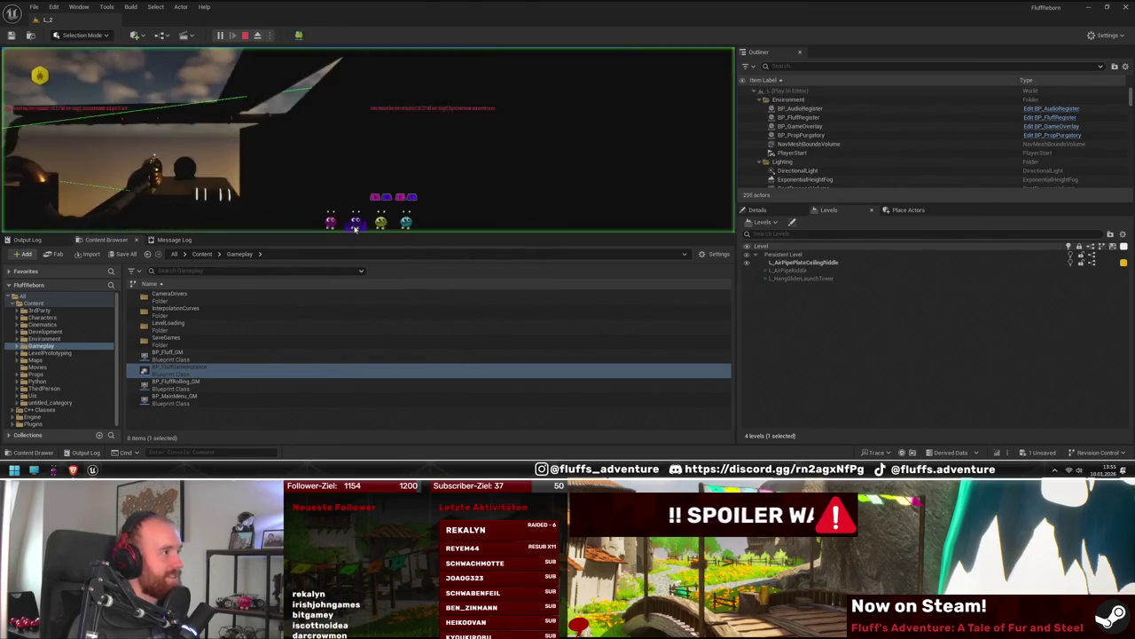
drag(365, 237, 377, 306)
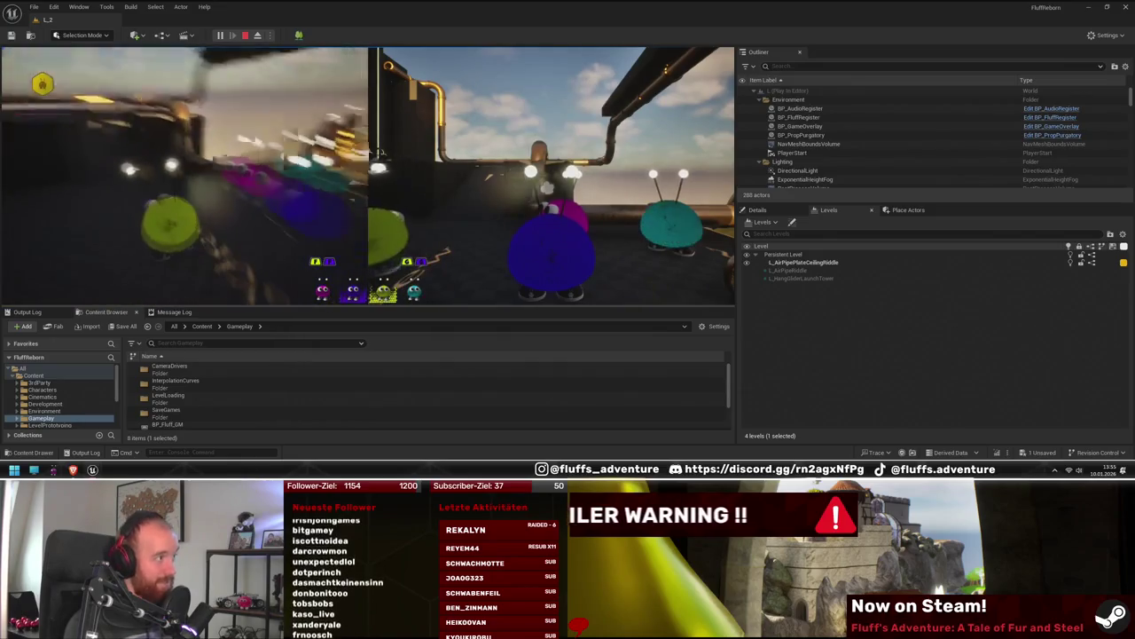
key(Escape)
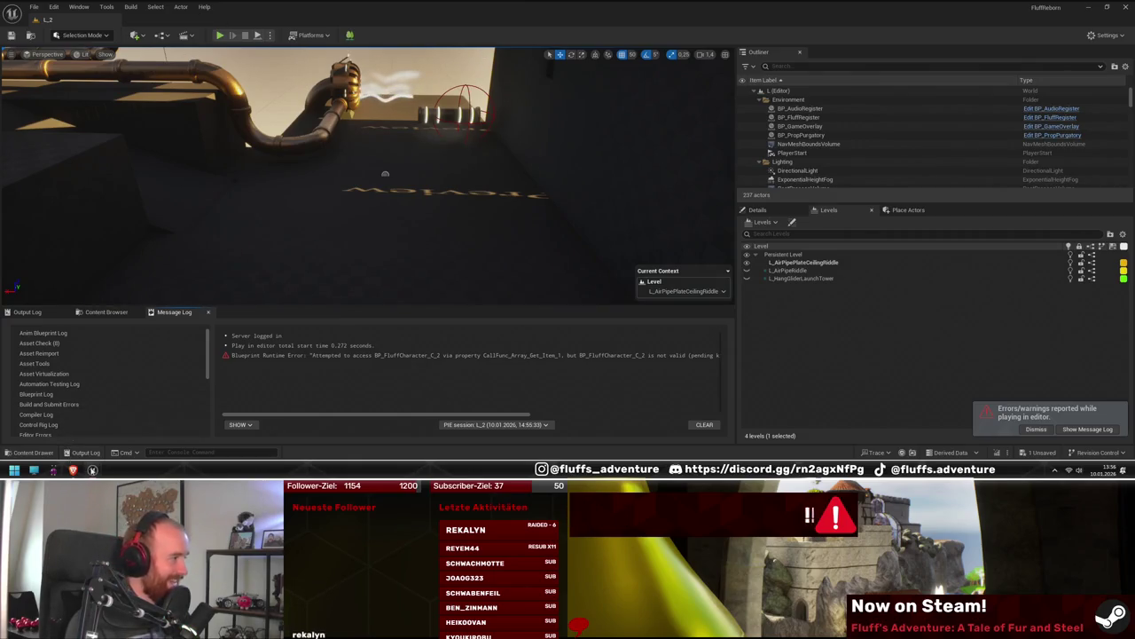
- Restore BP_FluffGameInstance, reset PlayerCount to 1 and compile, then minimize the editor window
mouse_move(92, 470)
click(233, 431)
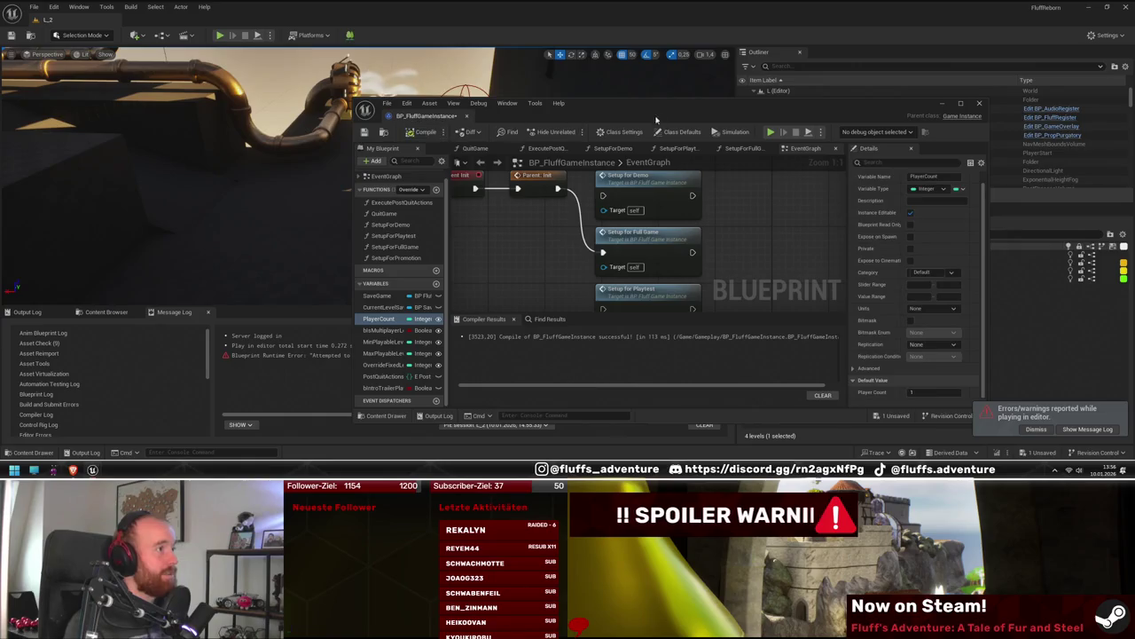
click(942, 104)
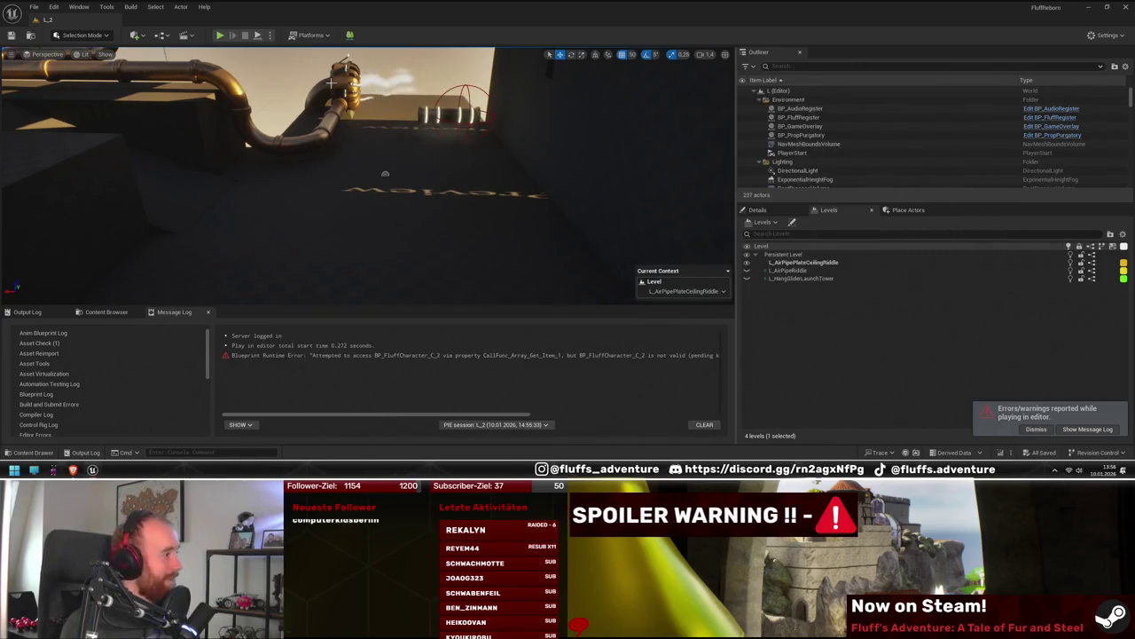
mouse_move(319, 146)
mouse_down()
mouse_move(253, 176)
mouse_move(320, 160)
mouse_up()
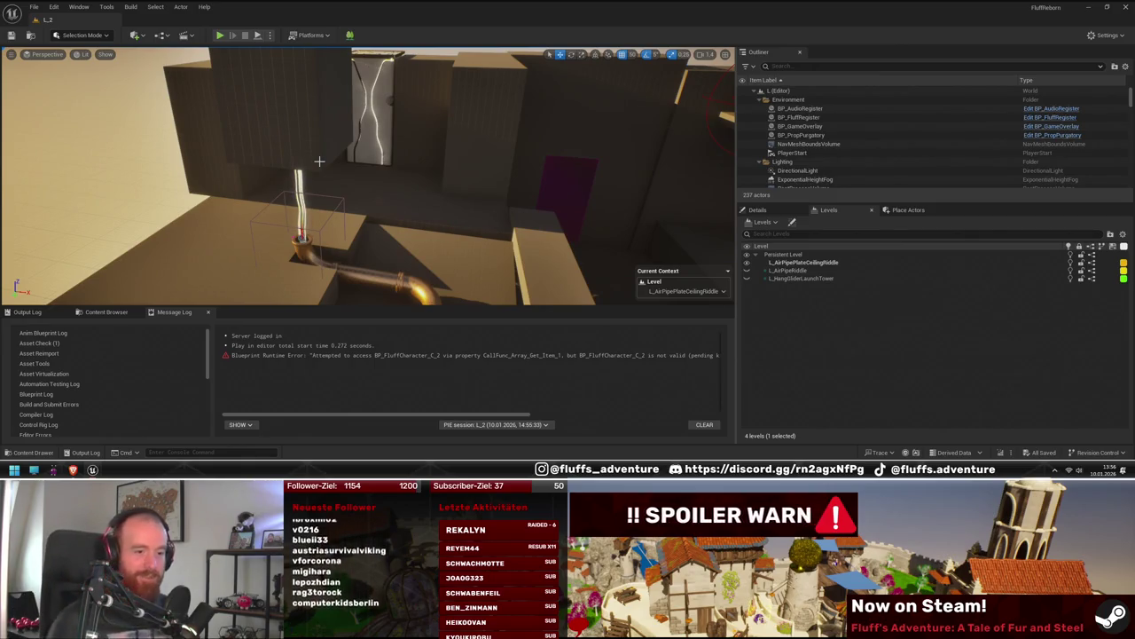
mouse_move(243, 144)
mouse_down()
mouse_move(461, 186)
mouse_move(479, 178)
mouse_move(359, 177)
mouse_up()
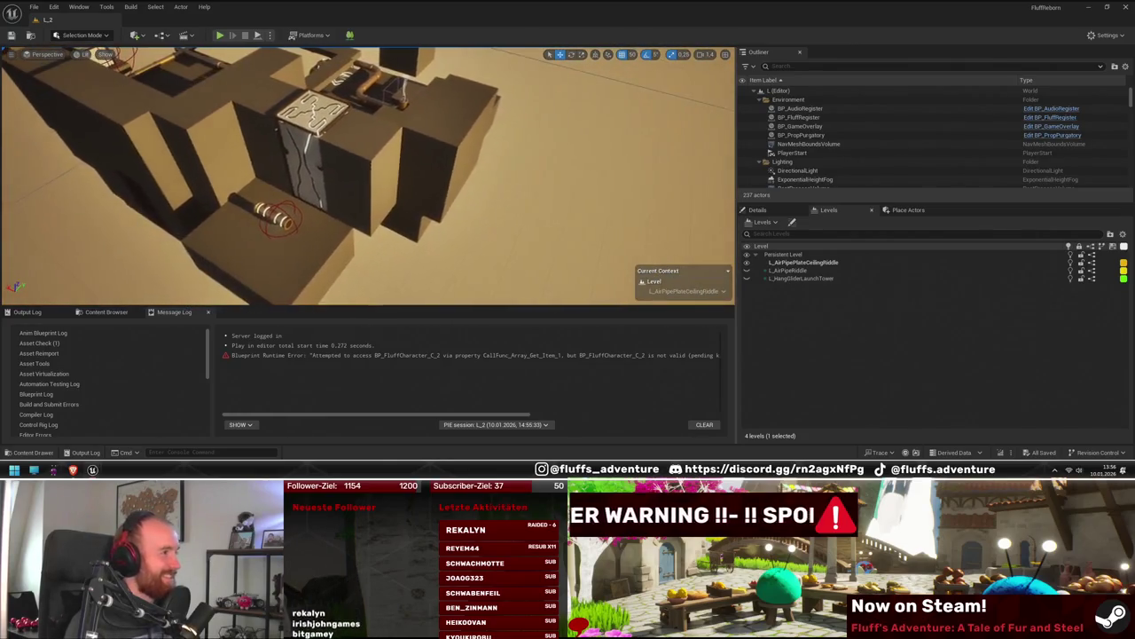
drag(352, 229, 337, 243)
click(335, 246)
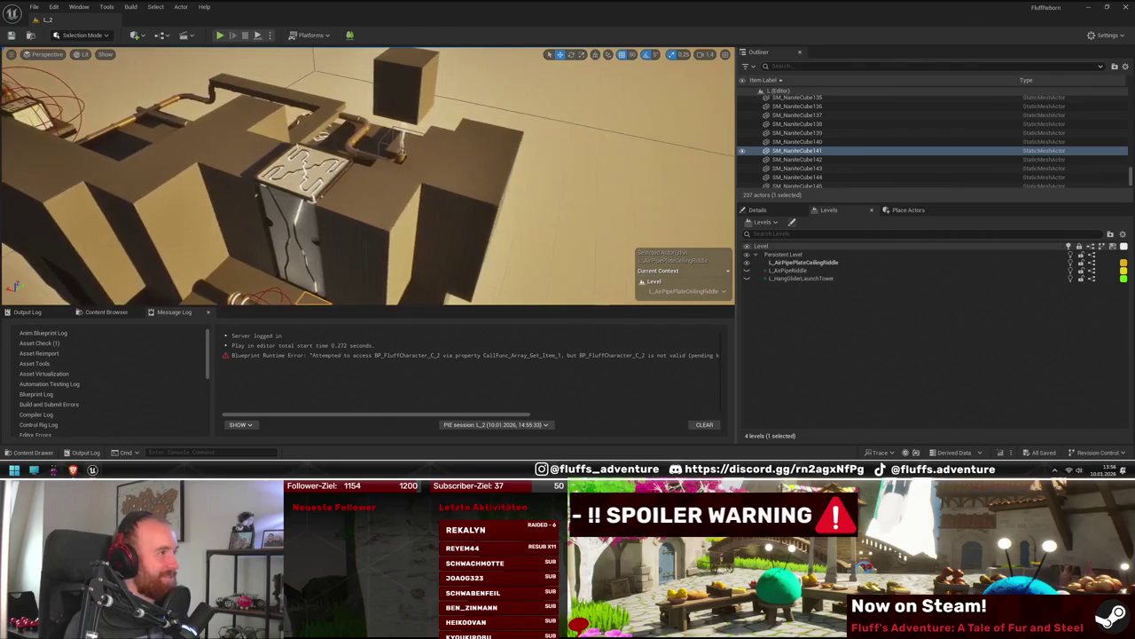
drag(336, 245, 339, 238)
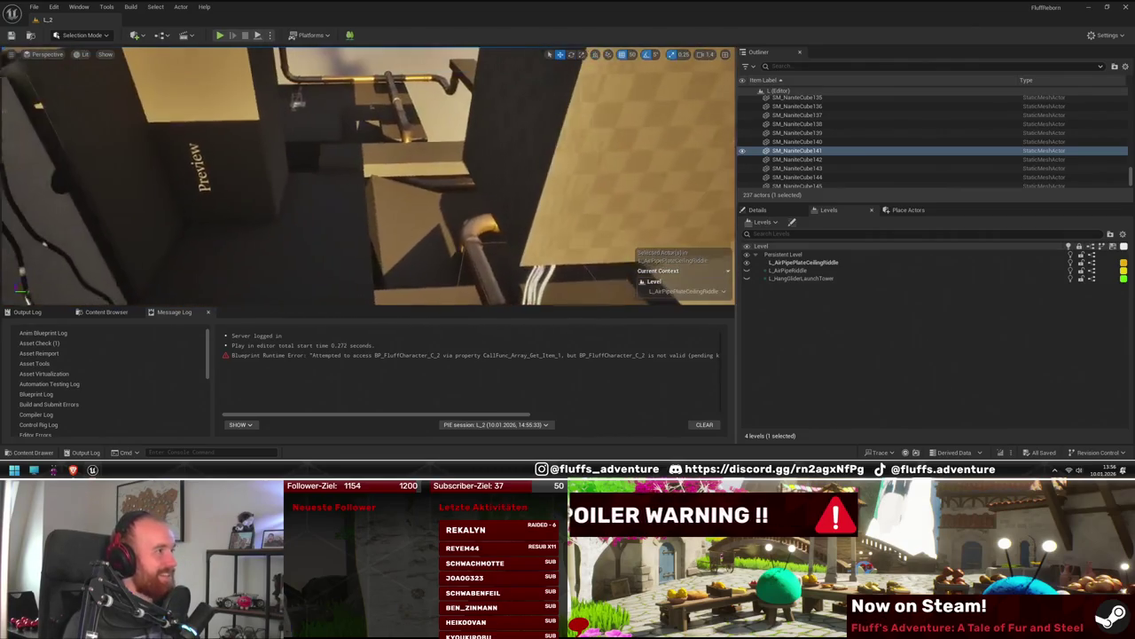
drag(269, 252, 244, 239)
mouse_move(390, 243)
mouse_down()
mouse_move(465, 238)
mouse_move(386, 238)
mouse_move(349, 213)
mouse_up()
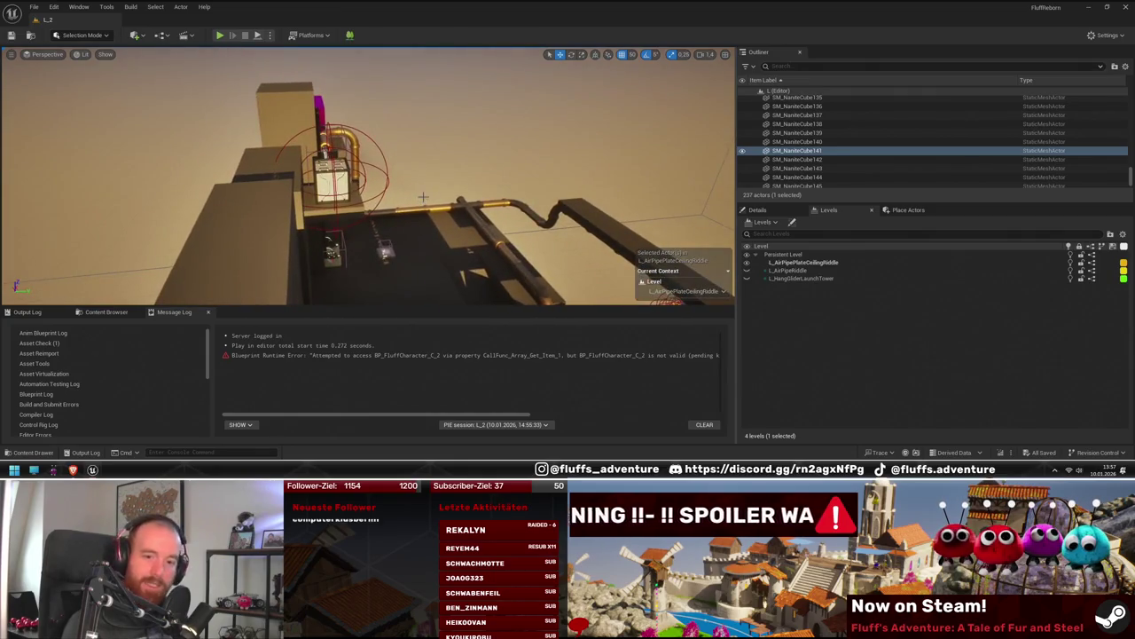
drag(348, 212, 344, 209)
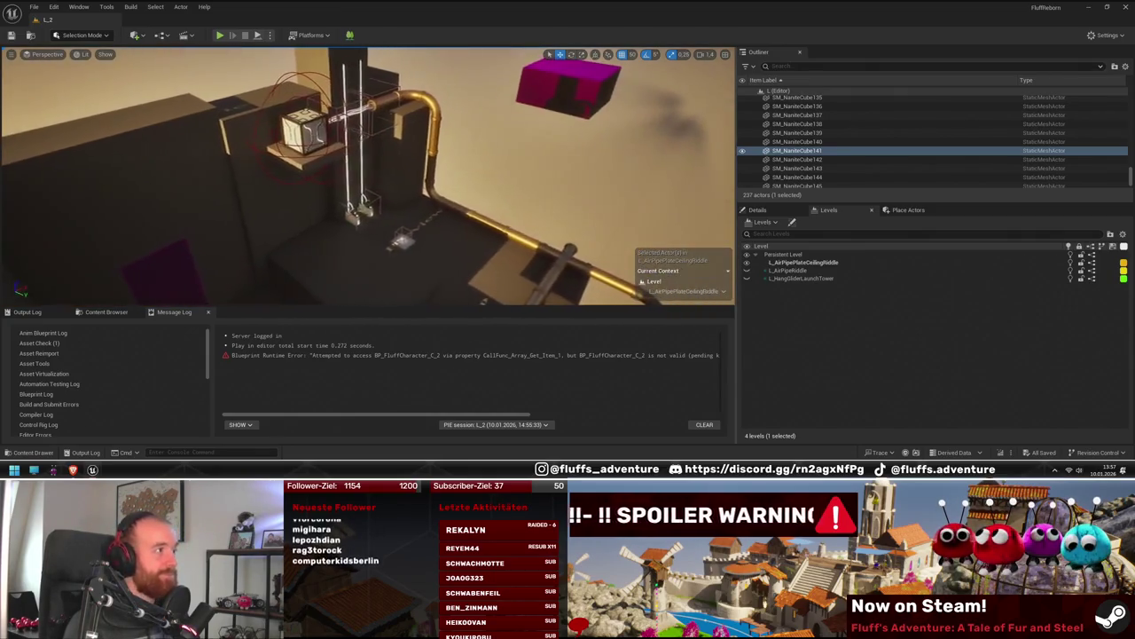
drag(421, 194, 564, 229)
drag(475, 223, 475, 224)
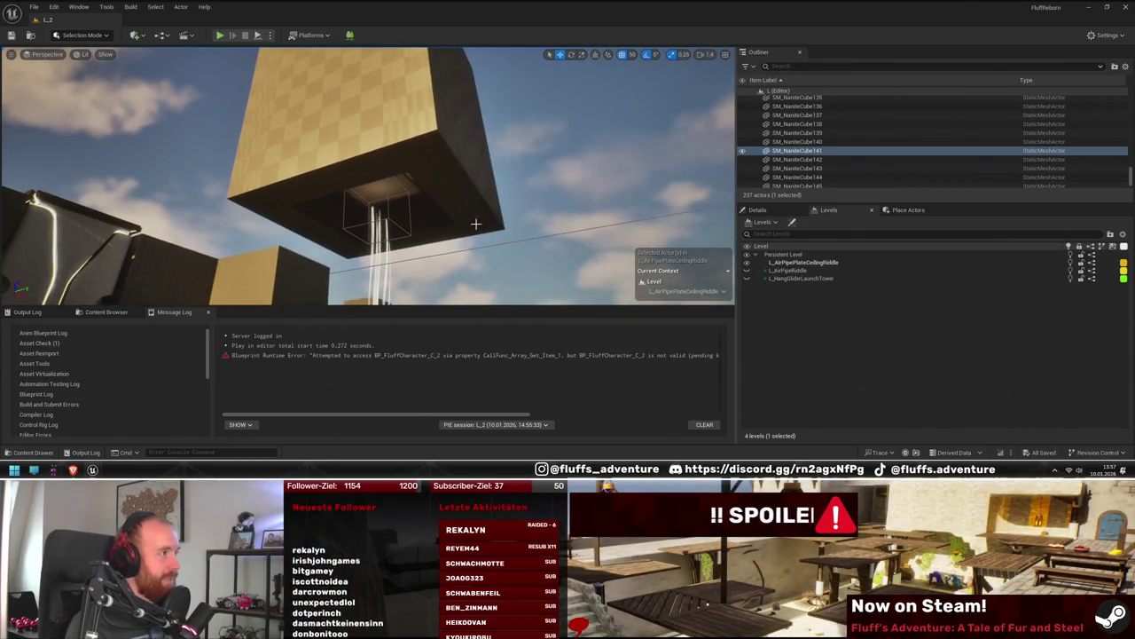
drag(257, 263, 256, 264)
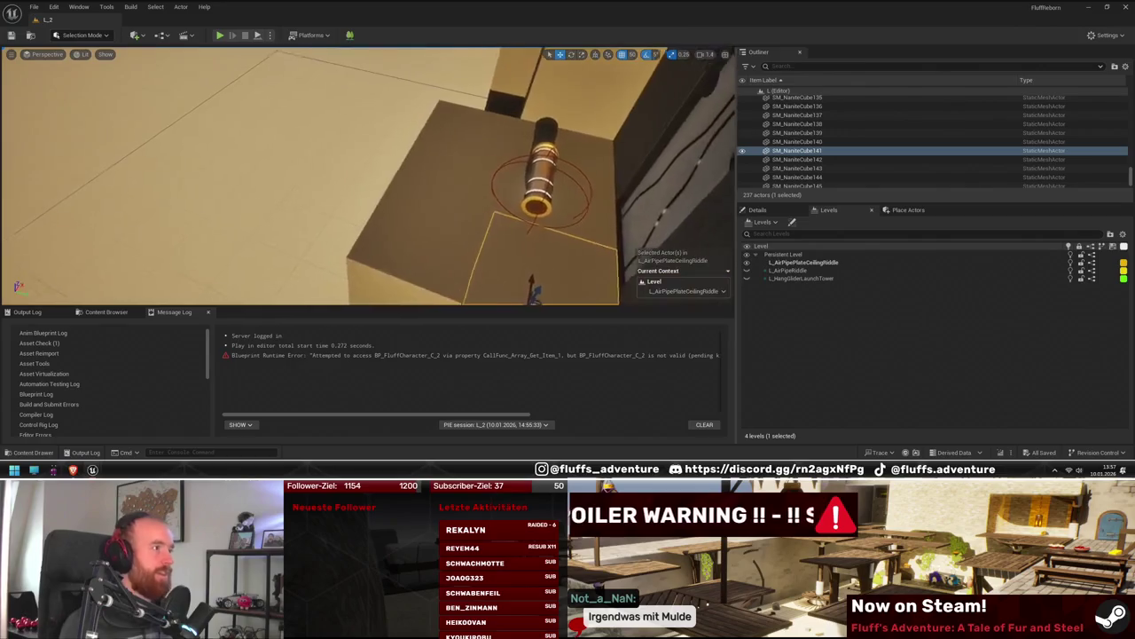
drag(257, 263, 256, 263)
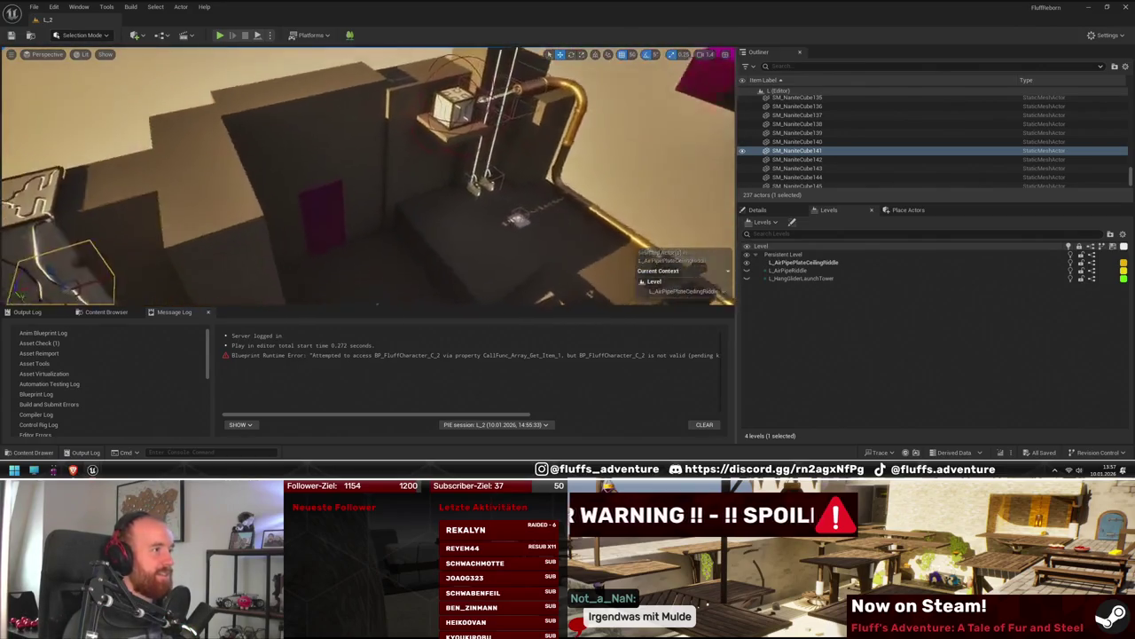
drag(370, 162, 370, 163)
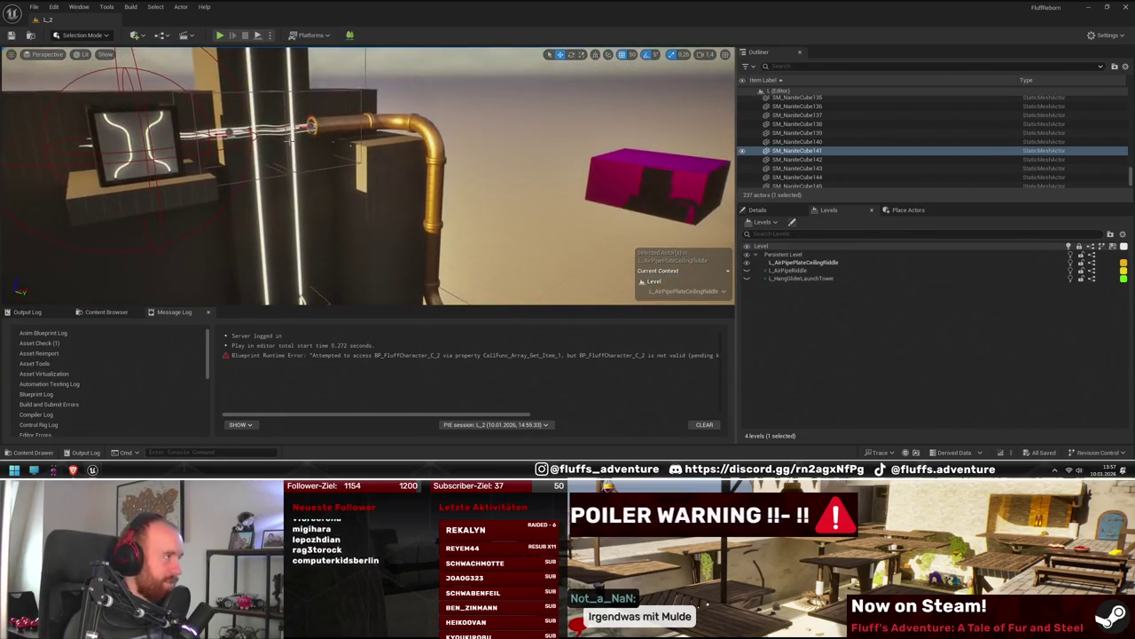
drag(586, 134, 465, 261)
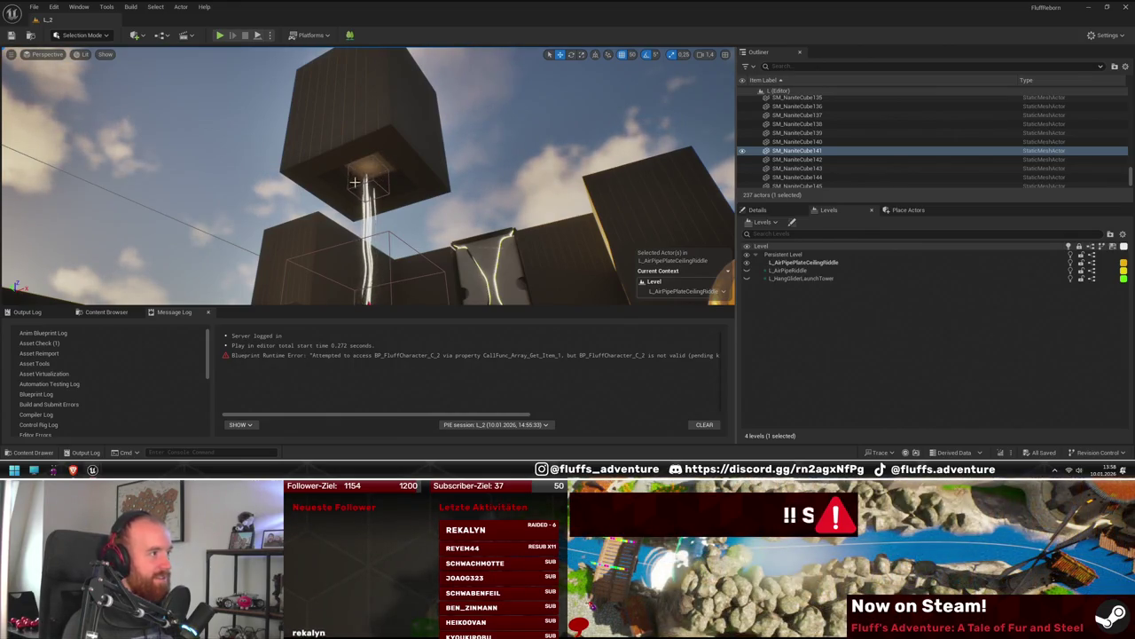
drag(424, 219, 493, 212)
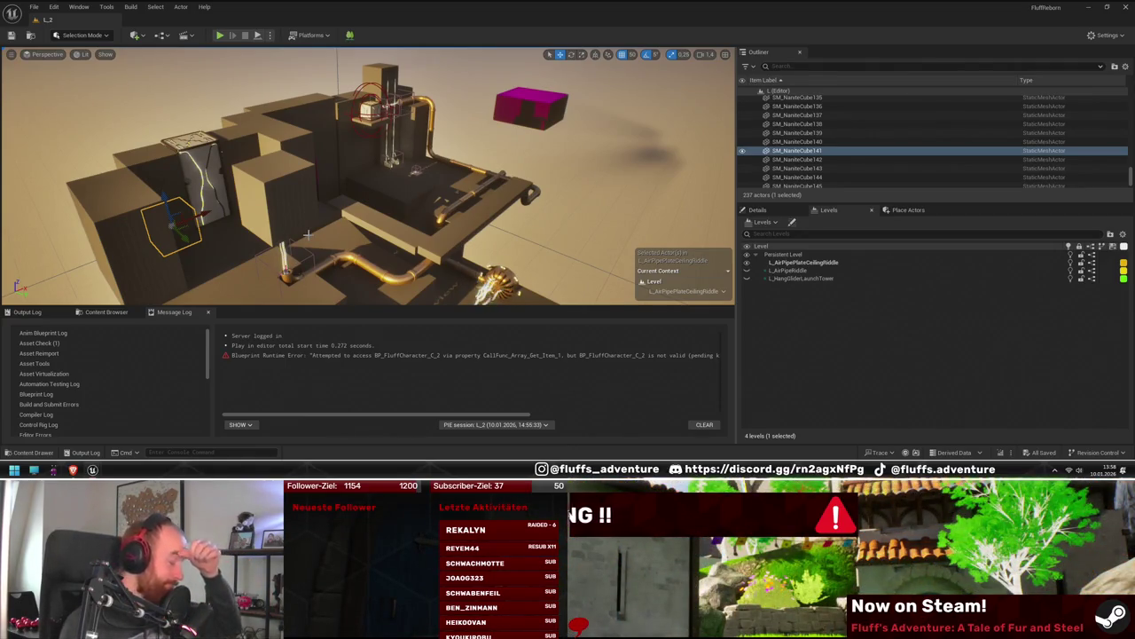
drag(364, 232, 330, 190)
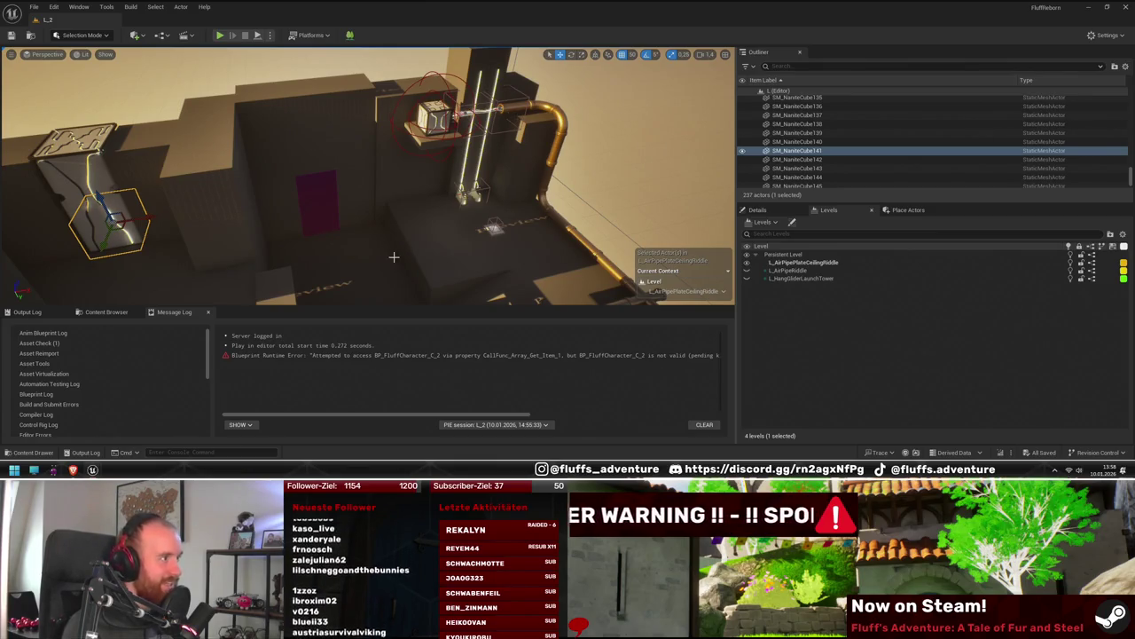
mouse_move(394, 257)
mouse_down()
mouse_move(446, 220)
mouse_move(453, 188)
mouse_move(402, 181)
mouse_up()
- Delete the magenta placeholder cube in the shaft
click(402, 181)
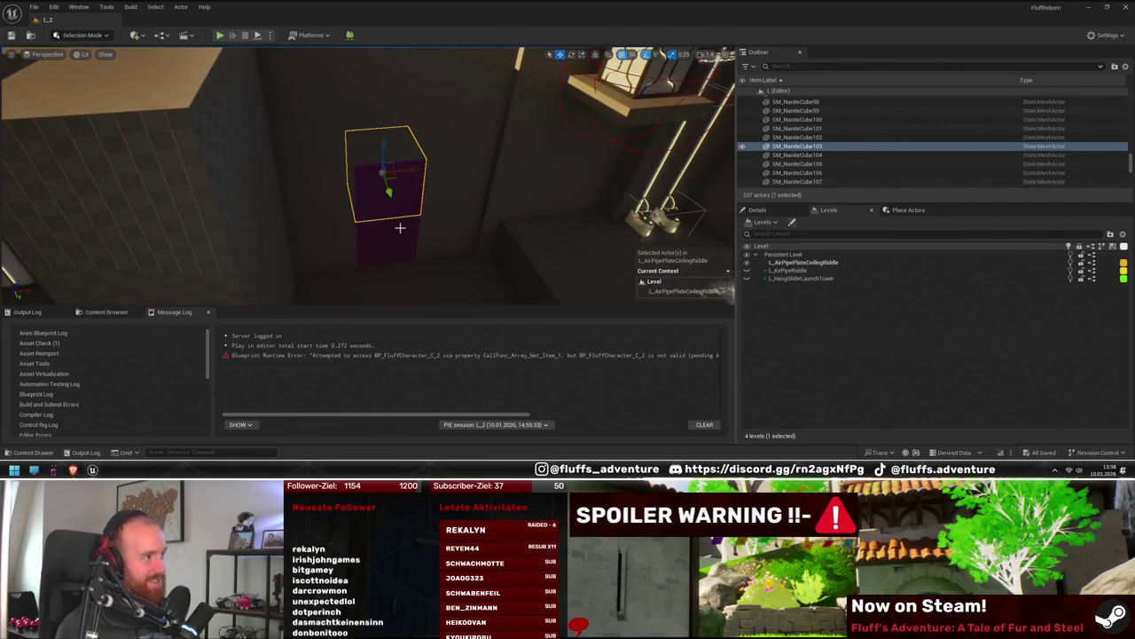
mouse_move(402, 181)
mouse_down()
mouse_move(359, 188)
mouse_move(411, 257)
mouse_up()
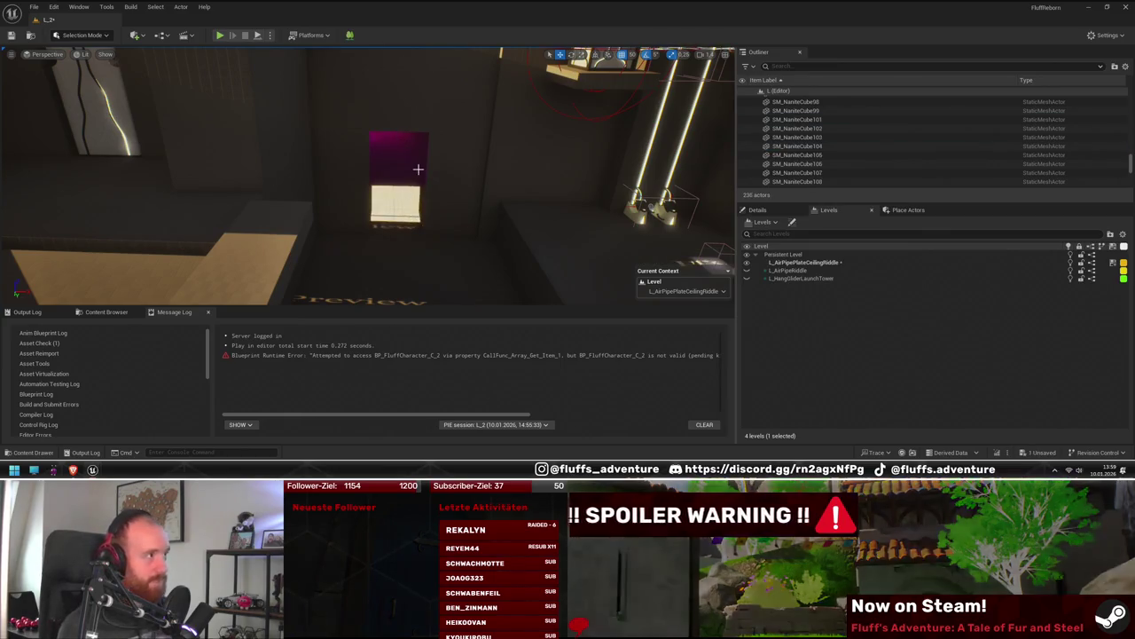
key(Delete)
- Select the three wall cubes 77–79 and Alt-drag them down to create copies below
scroll(424, 271, down, 5)
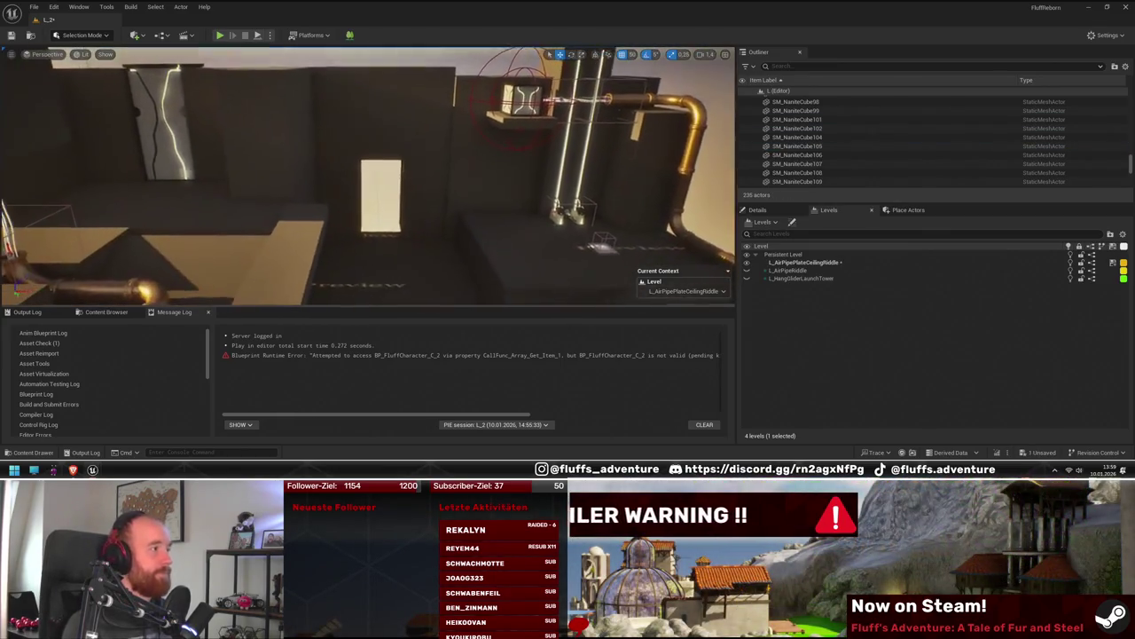
scroll(437, 272, down, 6)
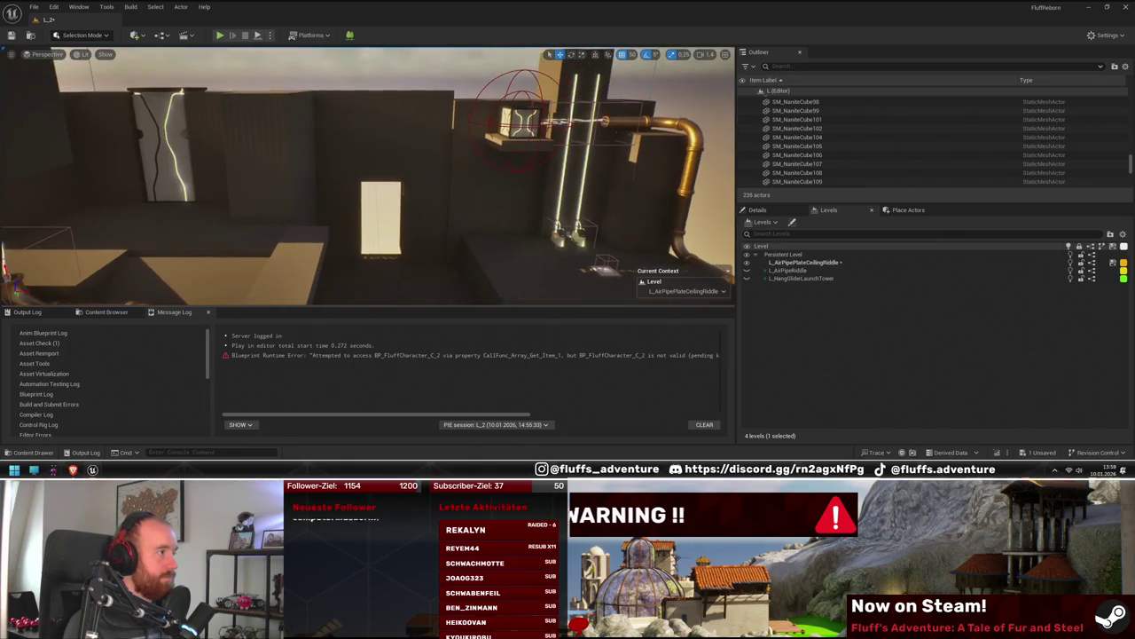
click(409, 281)
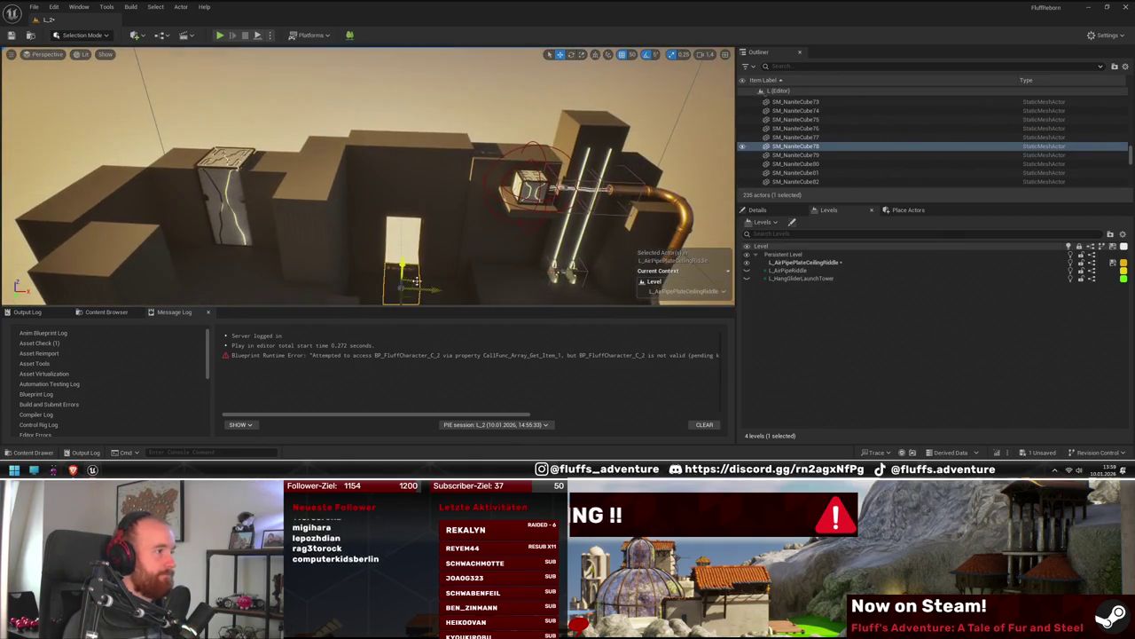
key(f)
scroll(429, 258, down, 3)
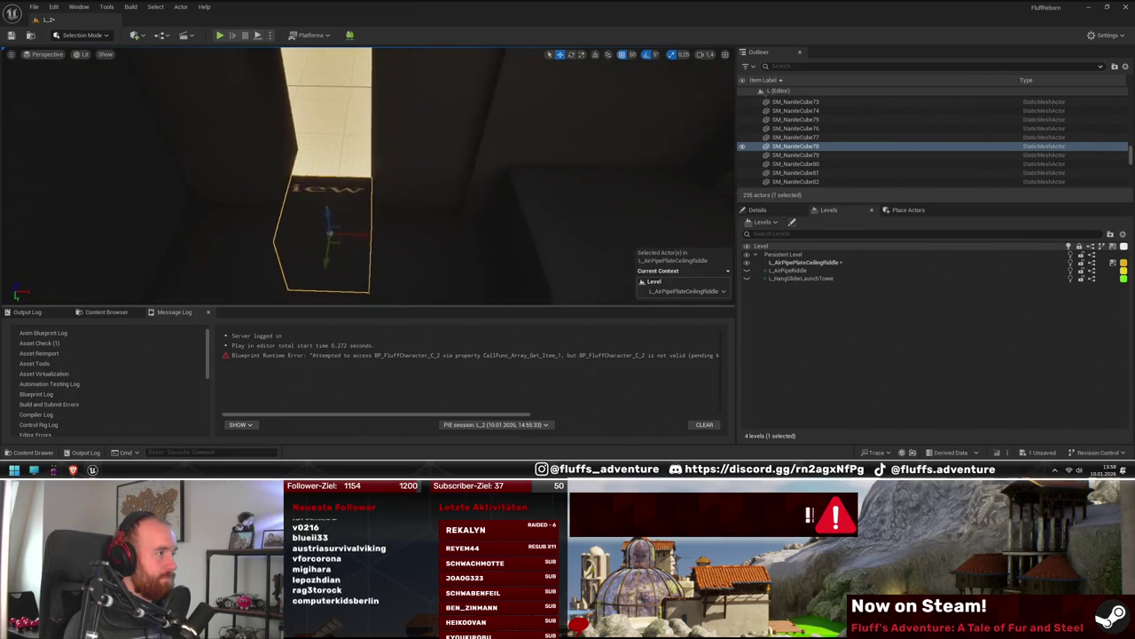
ctrl+click(398, 213)
ctrl+click(282, 233)
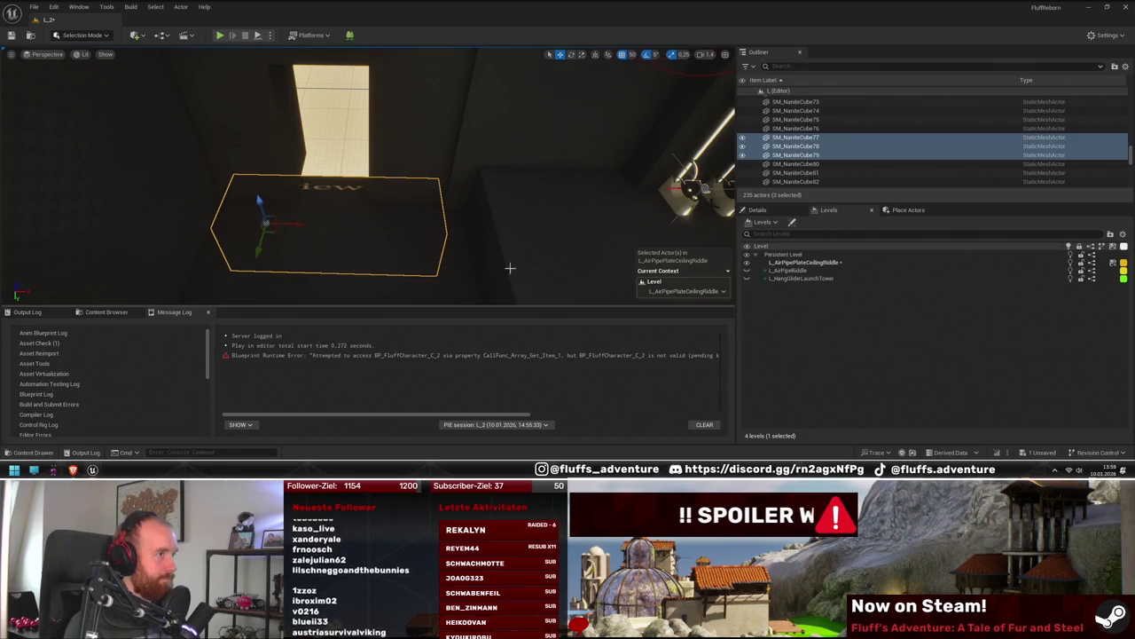
key(f)
mouse_move(371, 211)
mouse_down()
mouse_move(315, 182)
mouse_move(446, 234)
mouse_move(408, 218)
mouse_move(436, 222)
mouse_up()
mouse_move(413, 180)
mouse_down()
mouse_move(397, 266)
mouse_move(398, 232)
mouse_move(372, 193)
mouse_move(352, 190)
mouse_move(385, 218)
mouse_move(316, 160)
mouse_move(292, 172)
mouse_move(435, 172)
mouse_up()
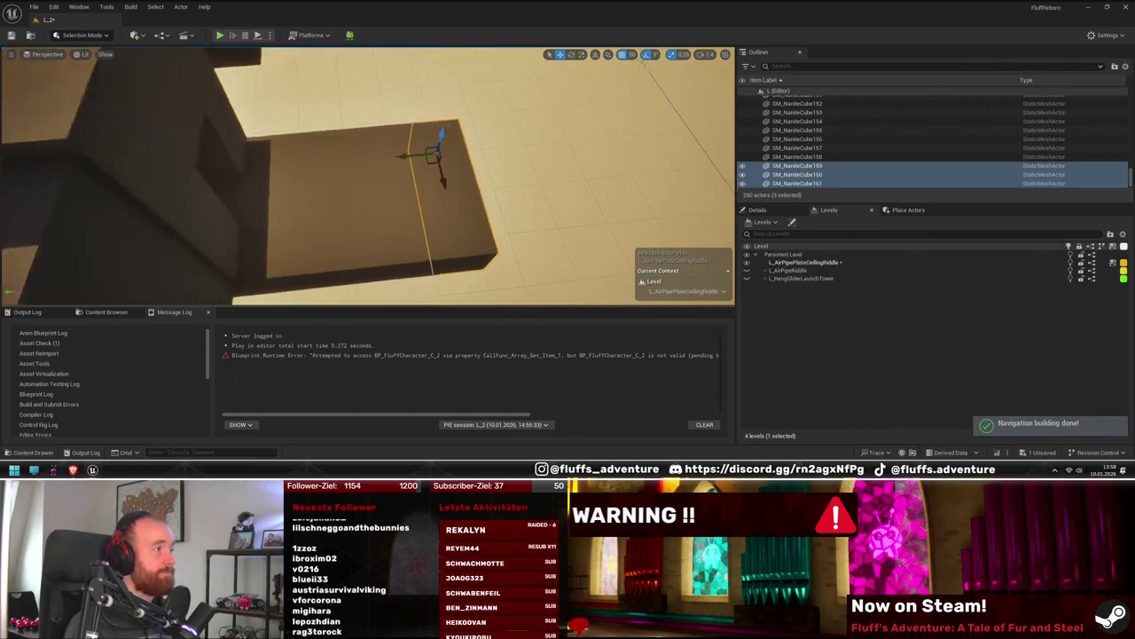
- Select the nine copied cubes and Alt-drag a duplicate set shifted to the right
click(379, 241)
mouse_move(379, 239)
mouse_down()
mouse_move(491, 245)
mouse_move(479, 243)
mouse_up()
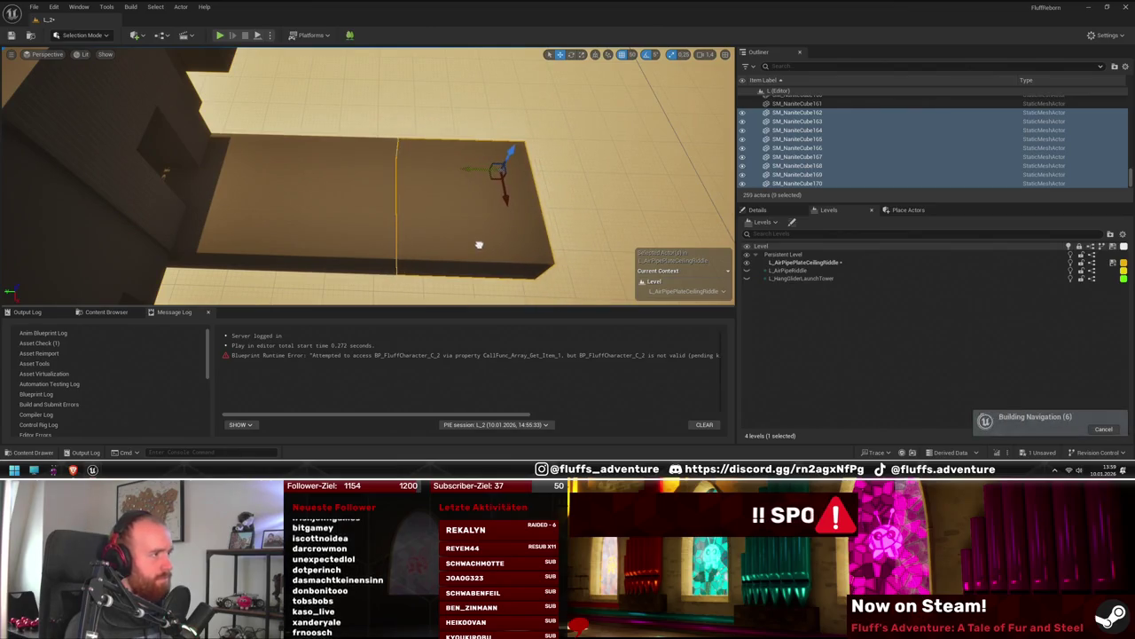
mouse_move(475, 166)
mouse_down()
mouse_move(652, 171)
mouse_move(502, 209)
mouse_up()
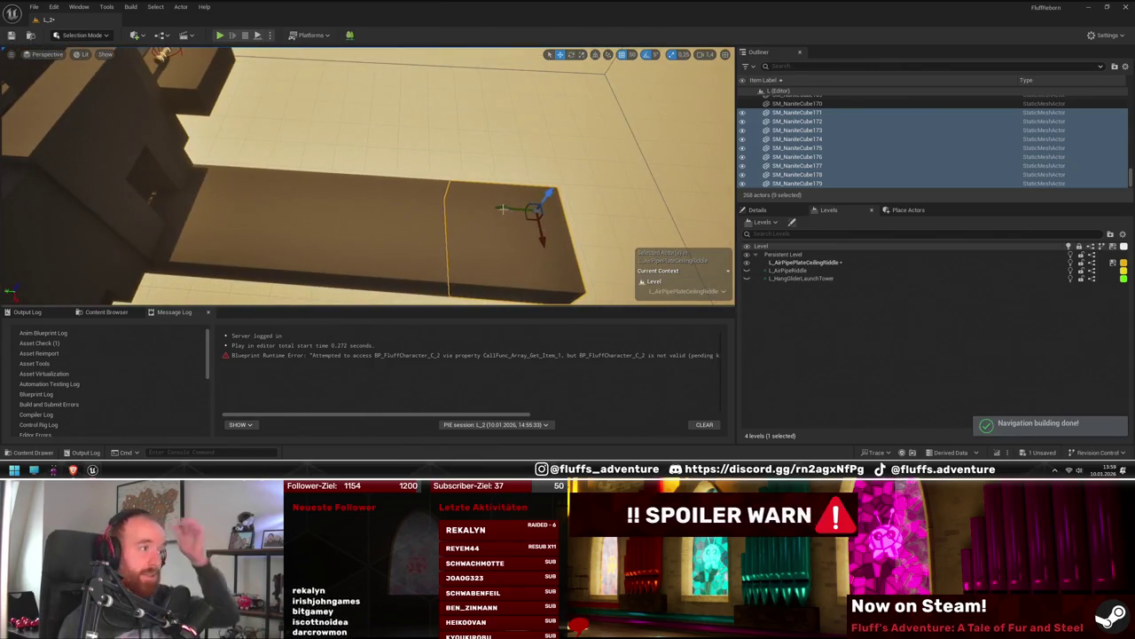
- Select a single cube, then fly the view over to the pipe area and dark wall block
click(271, 249)
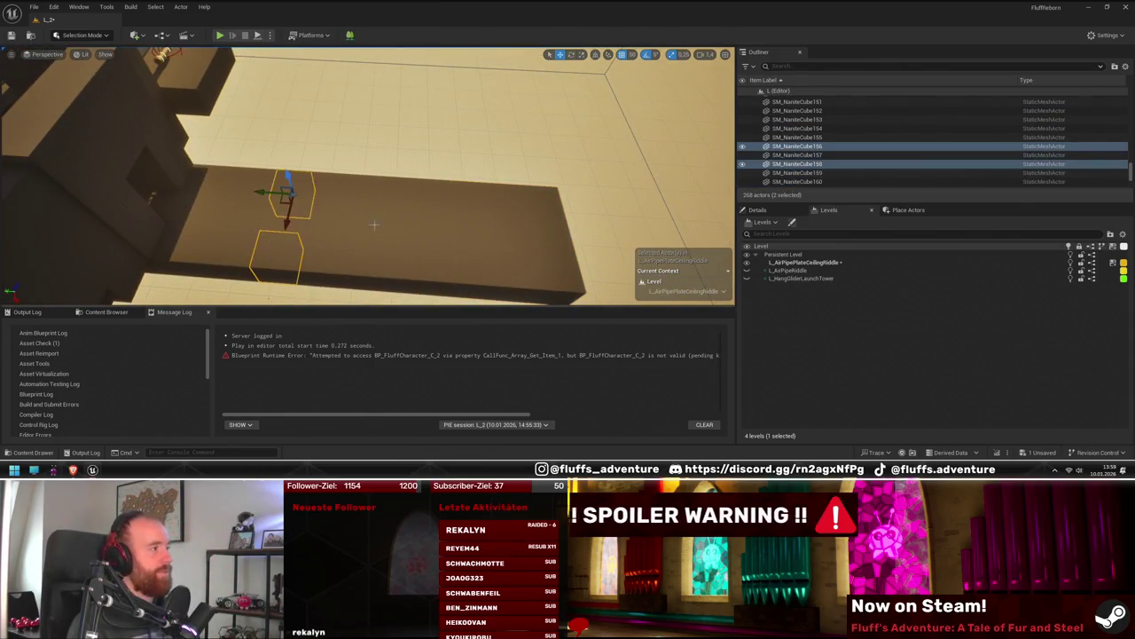
drag(374, 225, 395, 227)
mouse_move(355, 178)
mouse_down()
mouse_move(376, 158)
mouse_move(376, 80)
mouse_move(379, 102)
mouse_up()
drag(476, 143, 481, 156)
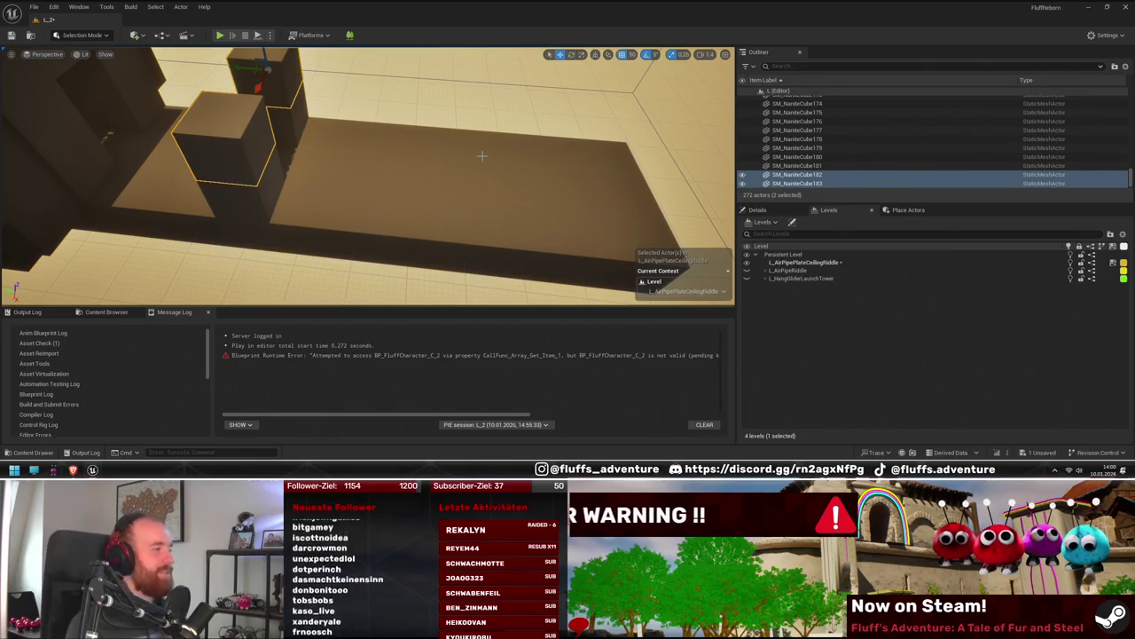
drag(433, 152, 408, 152)
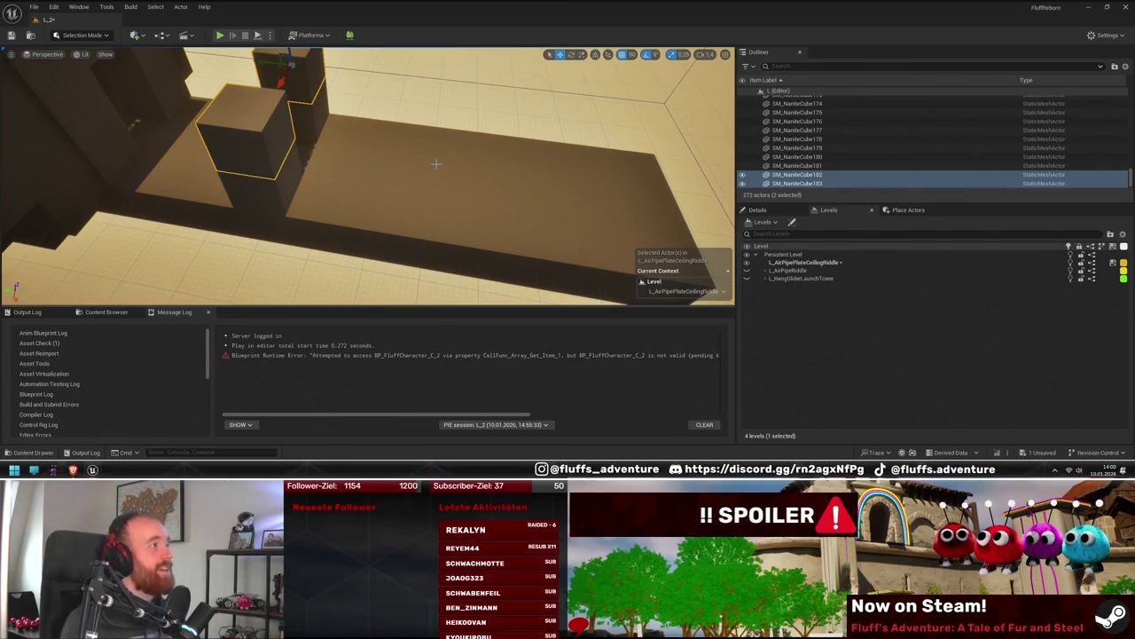
drag(421, 169, 153, 281)
mouse_move(383, 243)
mouse_down()
mouse_move(385, 222)
mouse_move(394, 232)
mouse_move(323, 272)
mouse_up()
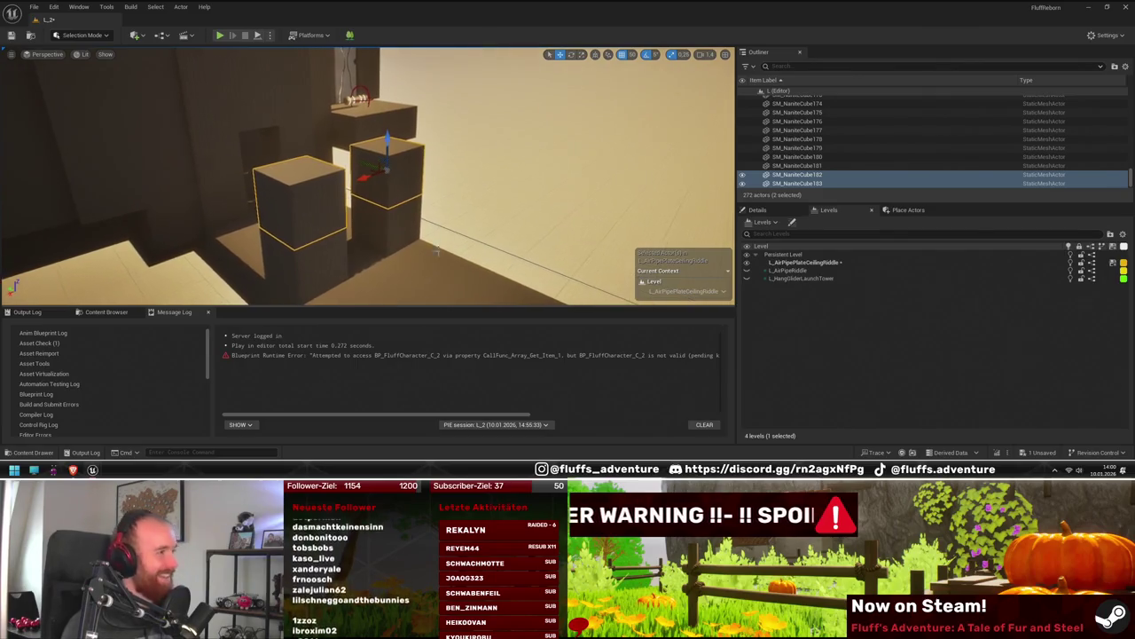
- Ctrl-select four cubes and Alt-drag copies further along the row, then view them from above
ctrl+click(317, 266)
ctrl+click(380, 236)
drag(379, 236, 381, 213)
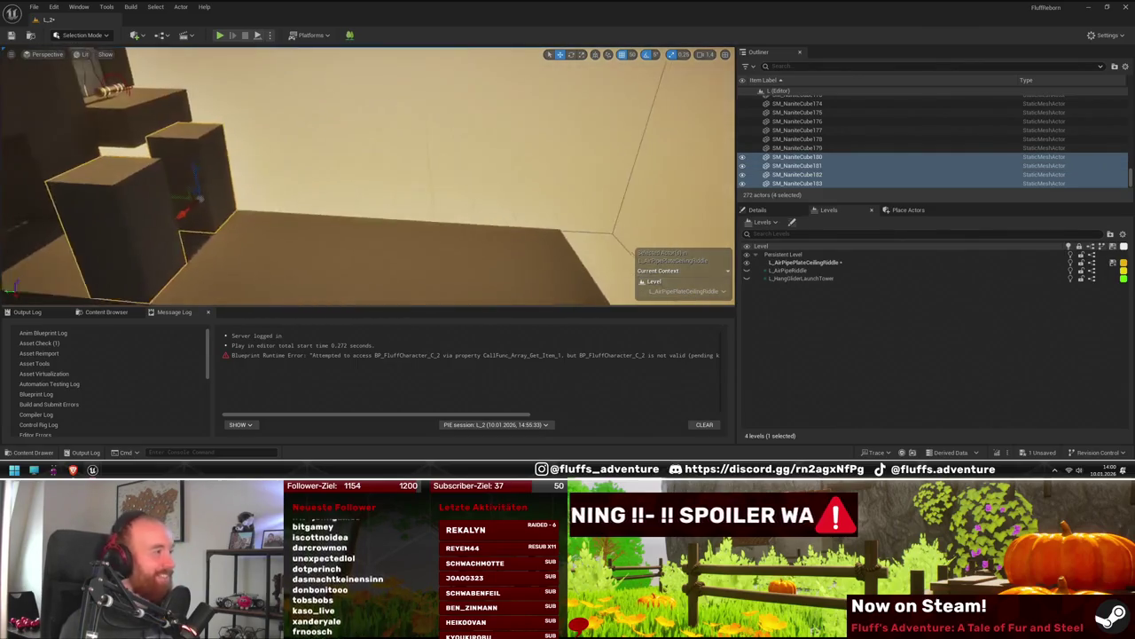
drag(416, 284, 417, 266)
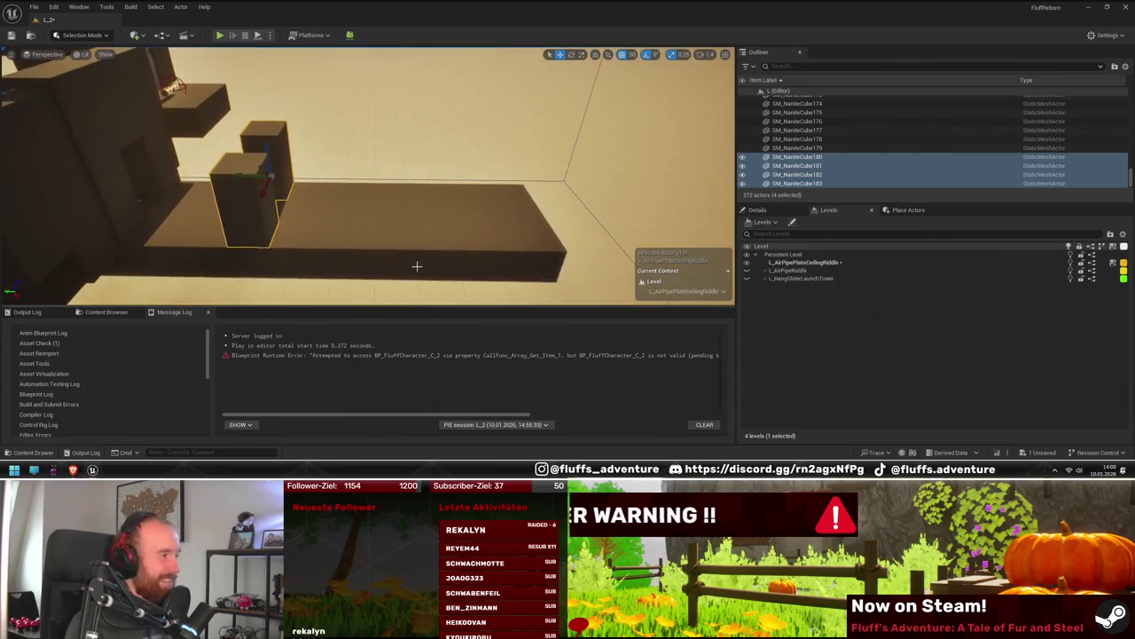
mouse_move(240, 176)
alt+mouse_down()
mouse_move(358, 186)
mouse_move(401, 164)
alt+mouse_up()
drag(331, 131, 470, 149)
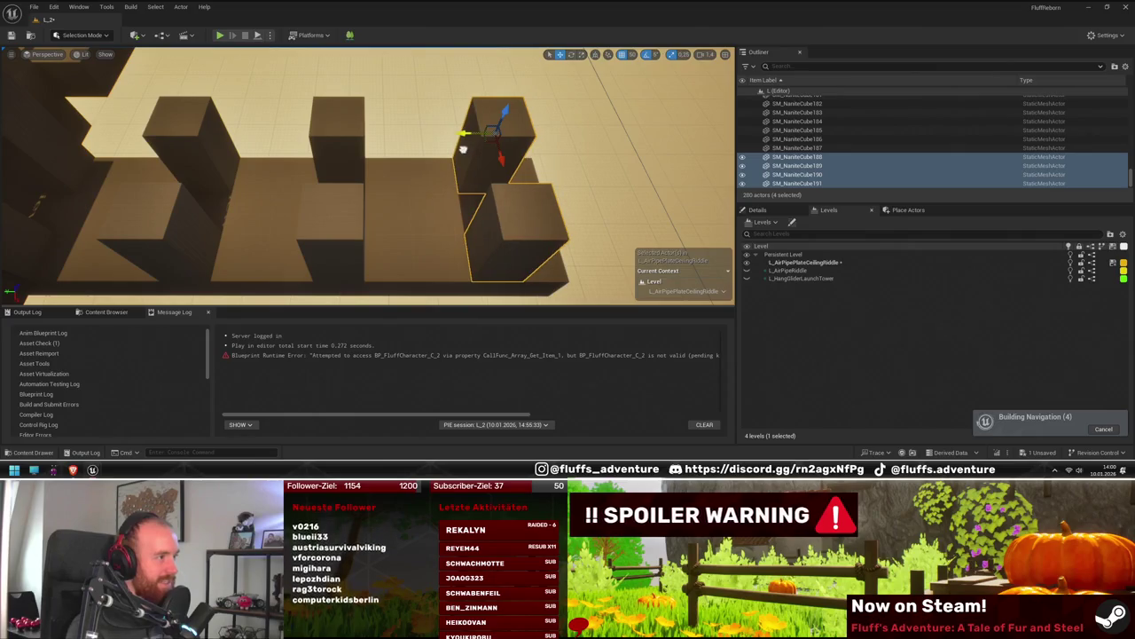
scroll(436, 179, down, 6)
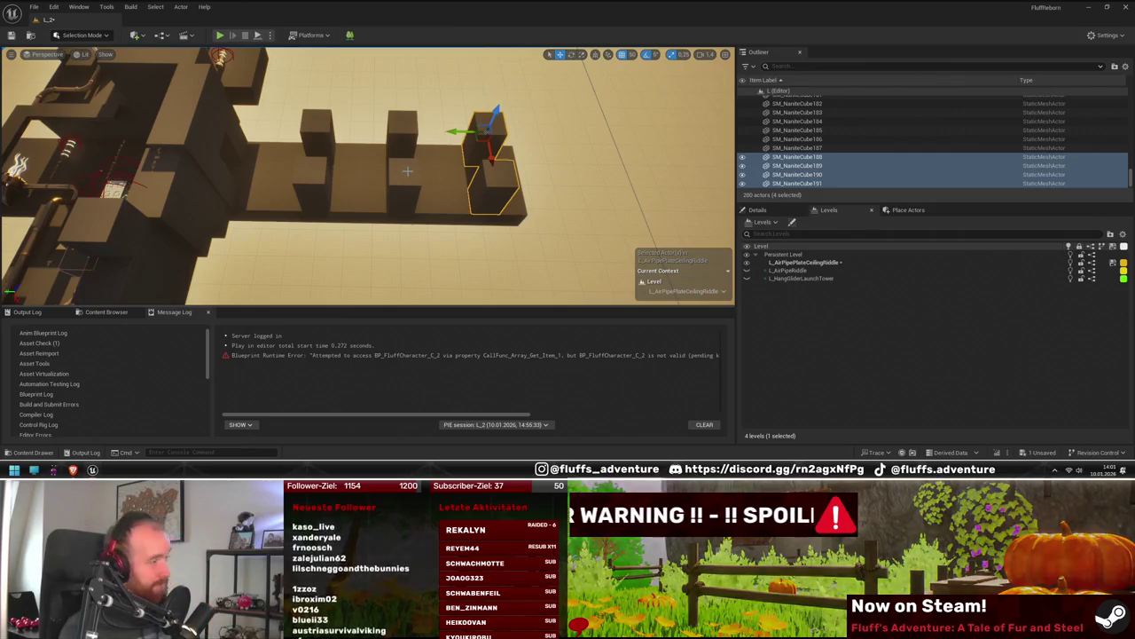
mouse_move(407, 170)
mouse_down()
mouse_move(355, 117)
mouse_move(390, 133)
mouse_move(330, 196)
mouse_move(347, 206)
mouse_up()
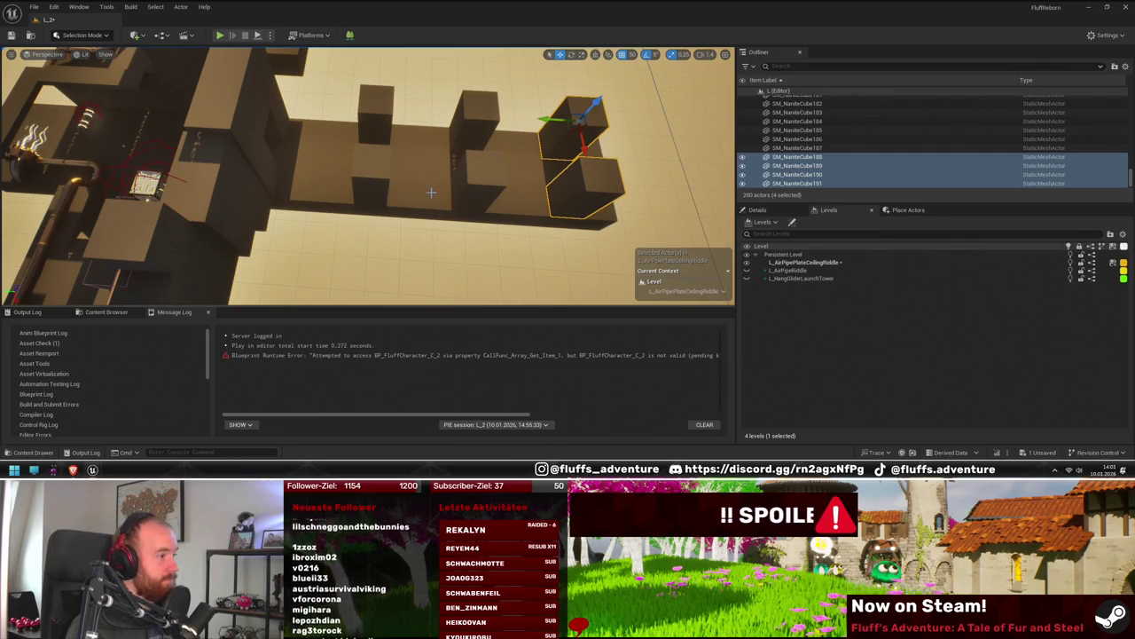
drag(431, 192, 410, 211)
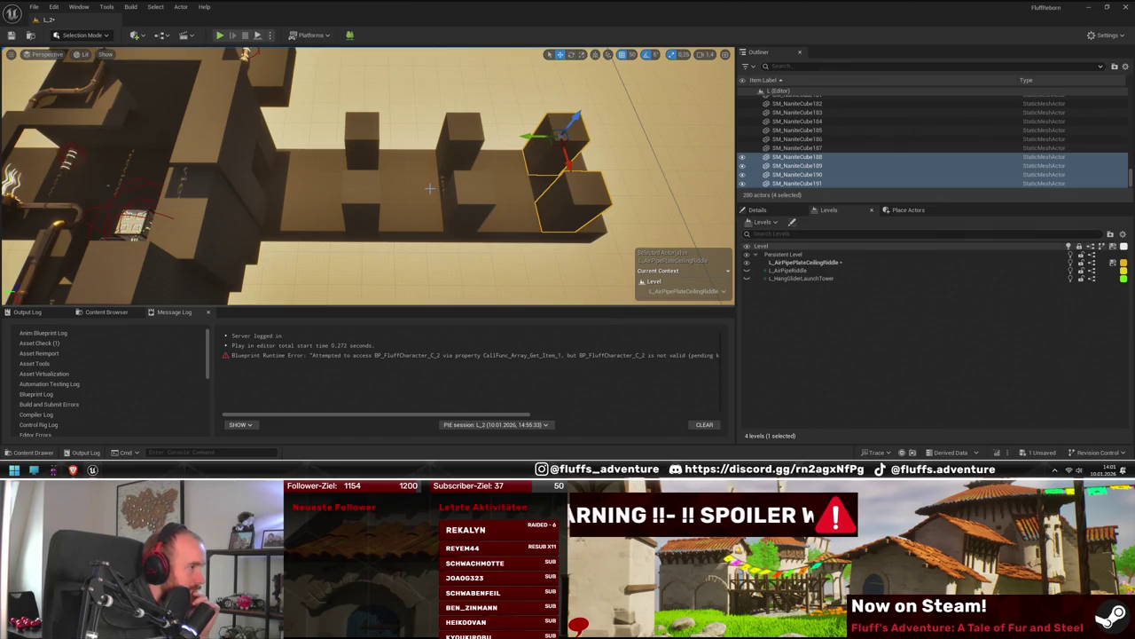
- Reselect the last pair of blocks and the tall left cube to check their placement
key(Escape)
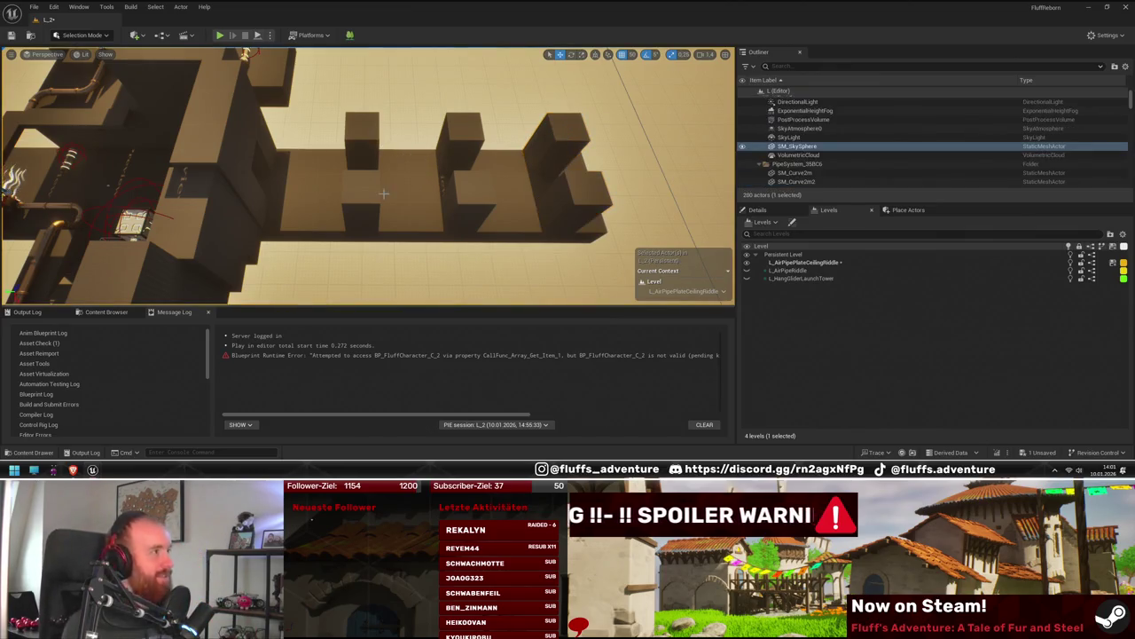
click(363, 129)
ctrl+click(367, 207)
scroll(479, 213, up, 10)
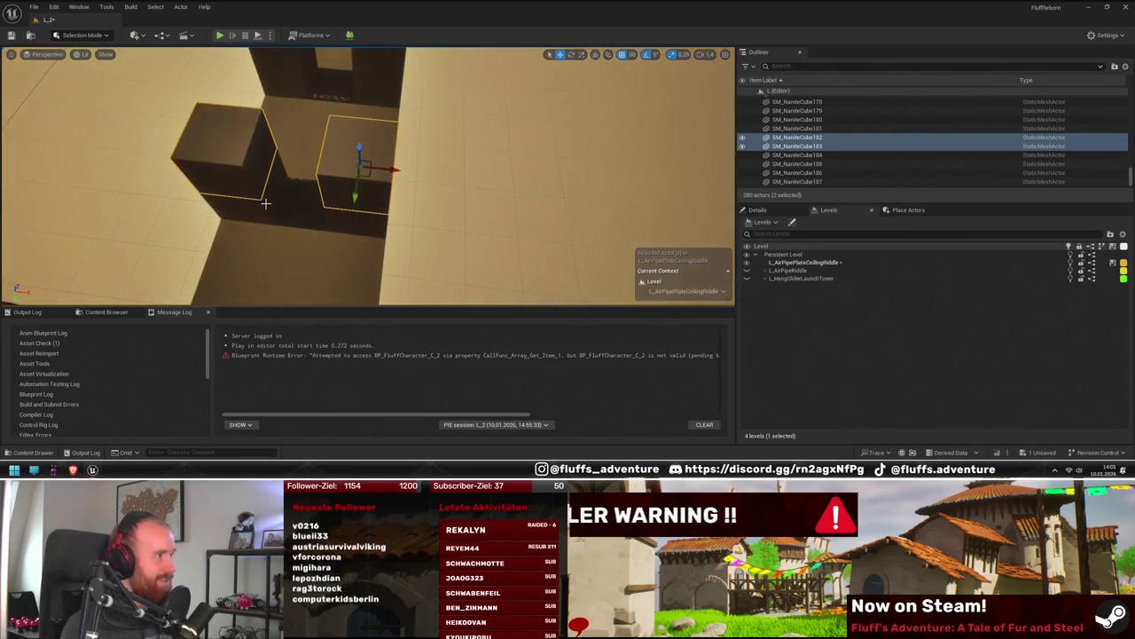
drag(391, 214, 333, 158)
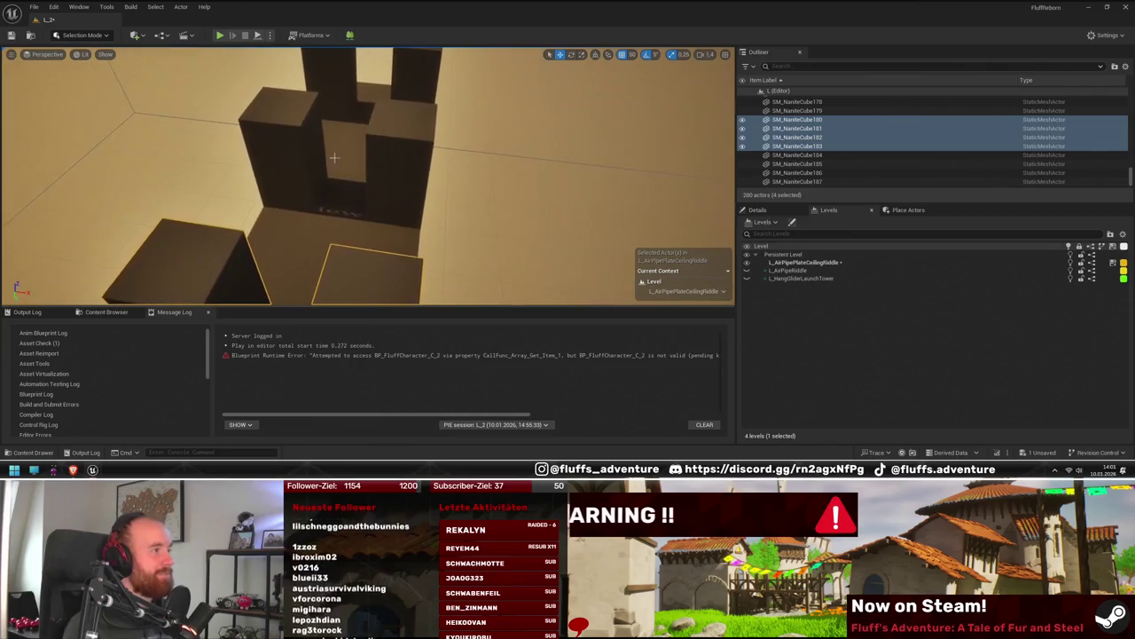
drag(402, 149, 402, 186)
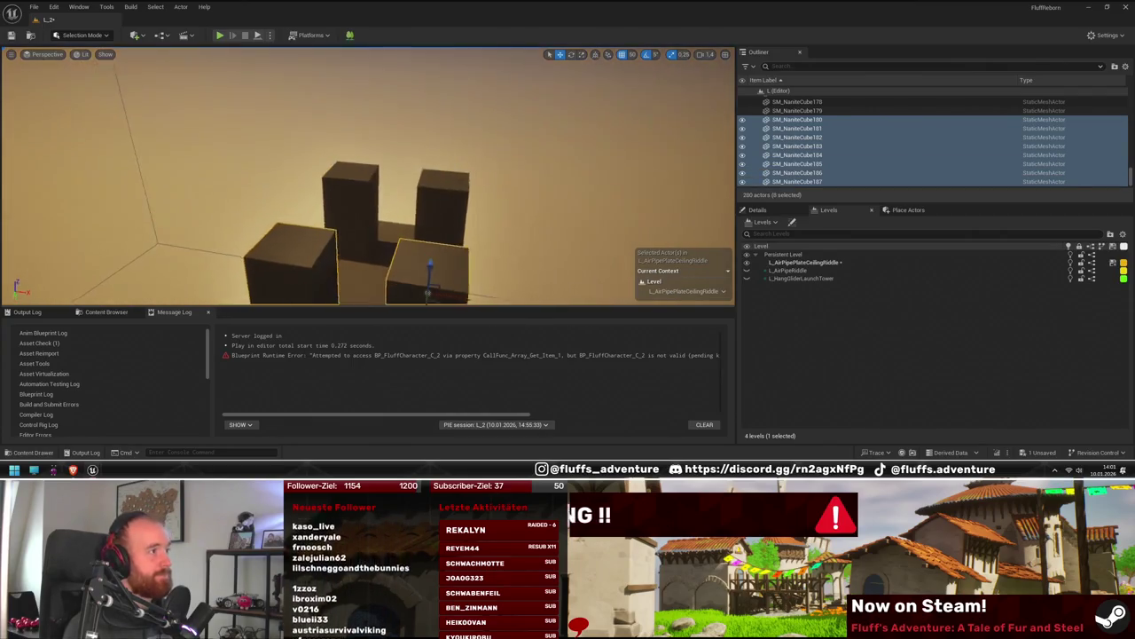
ctrl+click(361, 254)
drag(436, 238, 436, 197)
click(515, 221)
mouse_move(516, 222)
mouse_down()
mouse_move(516, 168)
mouse_move(474, 142)
mouse_up()
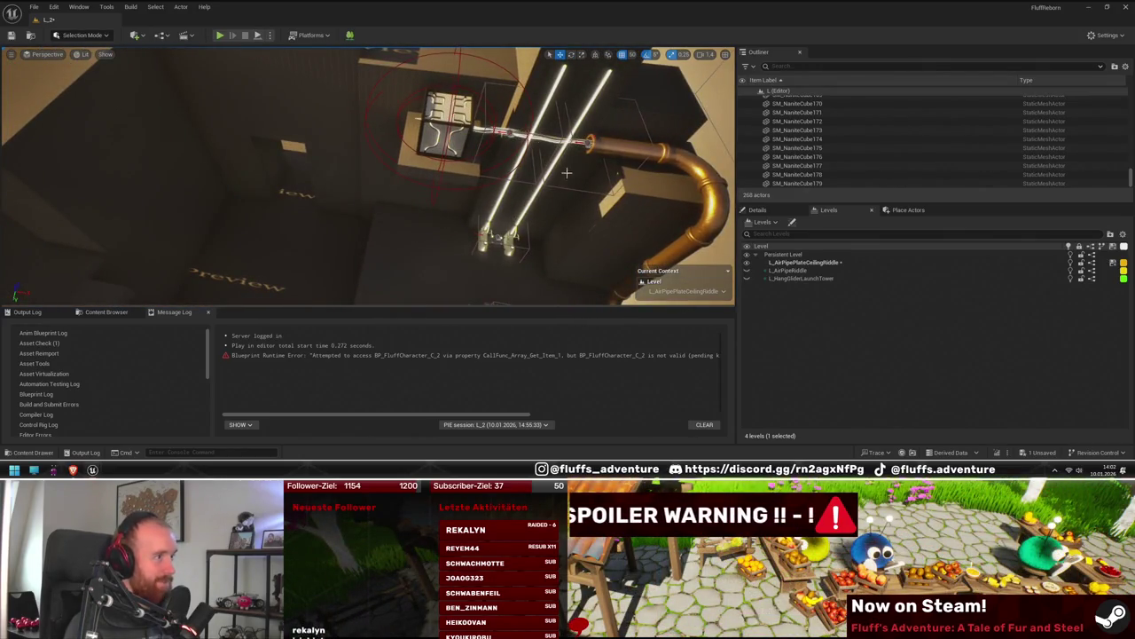
mouse_move(553, 204)
mouse_down()
mouse_move(543, 244)
mouse_move(465, 166)
mouse_up()
drag(290, 195, 290, 195)
drag(395, 177, 446, 180)
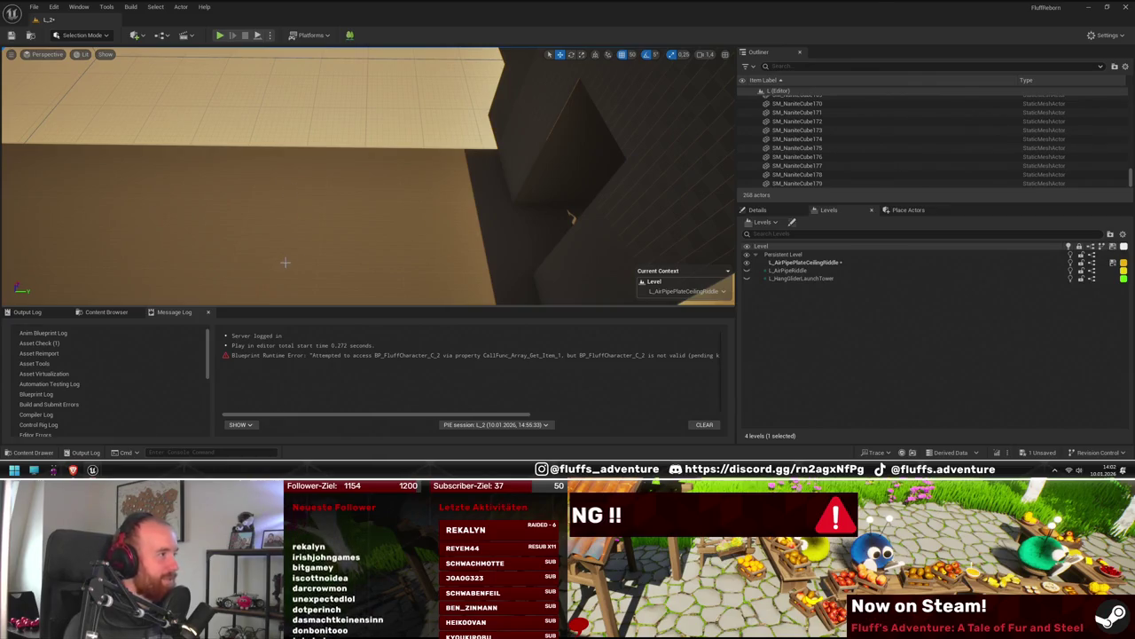
drag(264, 260, 274, 256)
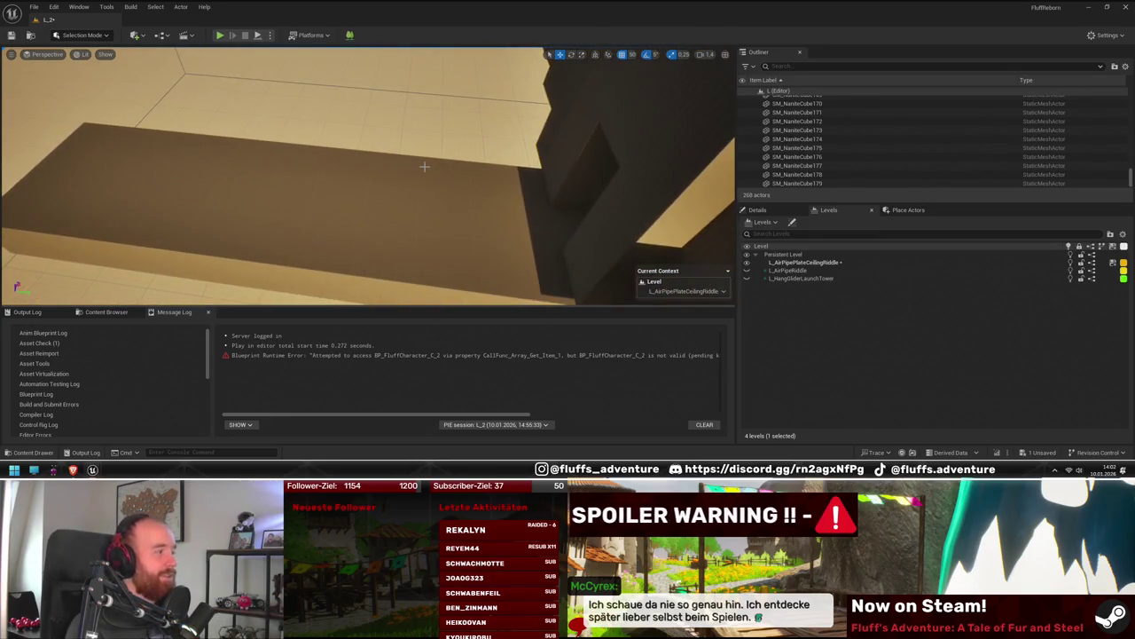
drag(424, 165, 424, 166)
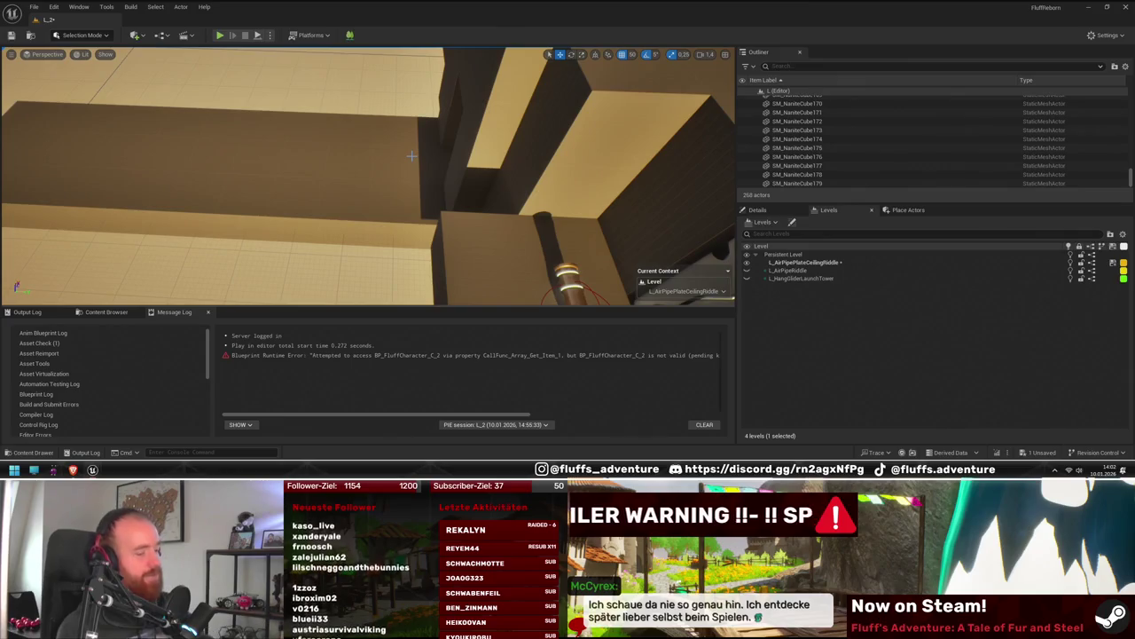
drag(400, 166, 373, 183)
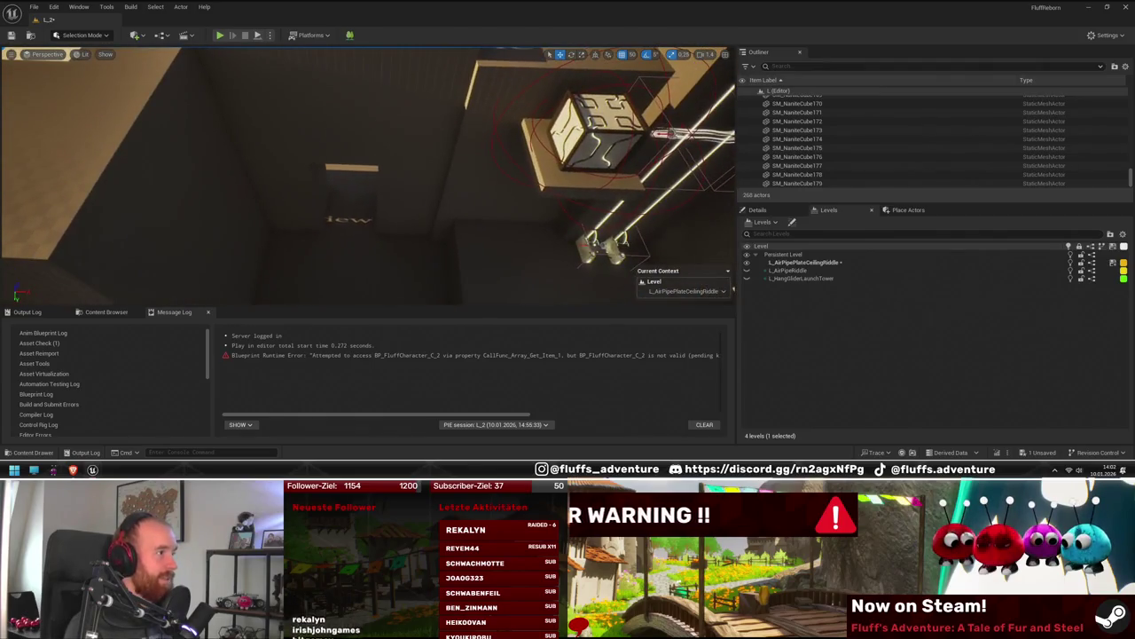
- Select the blocks beside the lit doorway and frame them with F
click(396, 224)
drag(312, 216, 289, 214)
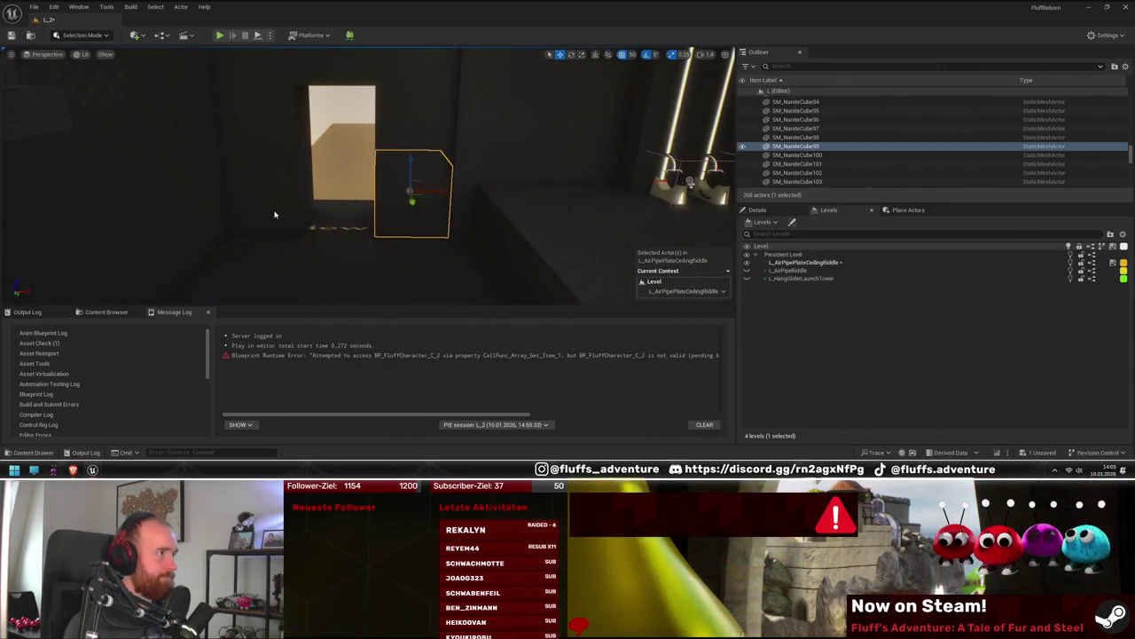
ctrl+click(268, 129)
drag(268, 128, 267, 128)
key(f)
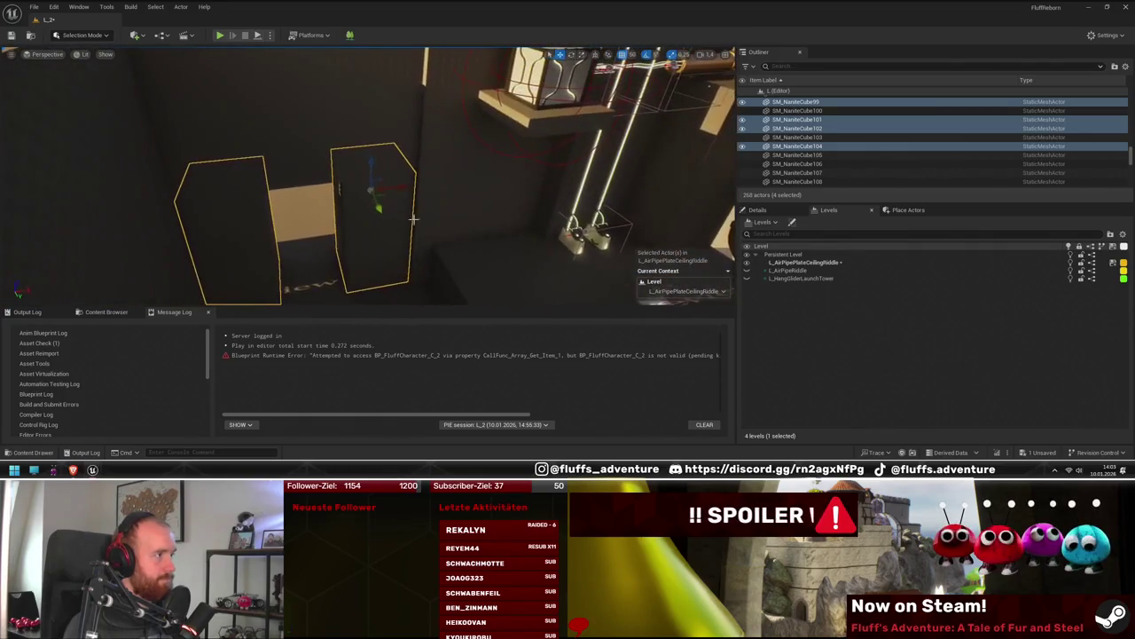
drag(415, 167, 287, 141)
- Add another wall block, deselect everything, and show the Content Browser's Gameplay folder
ctrl+click(287, 142)
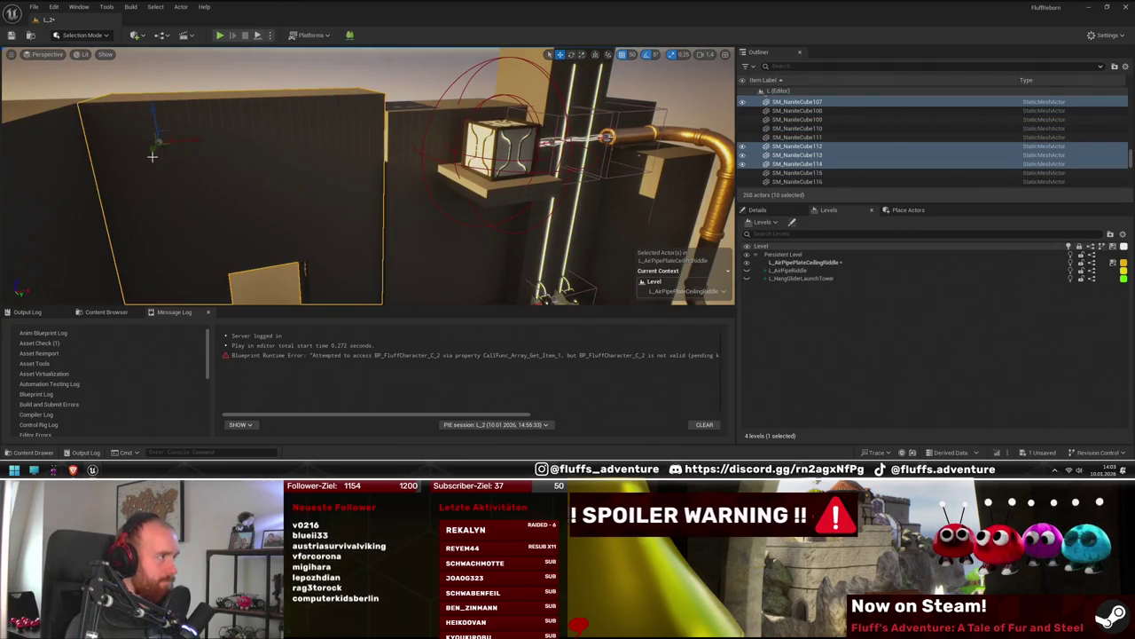
drag(152, 156, 152, 156)
key(Escape)
drag(333, 205, 333, 206)
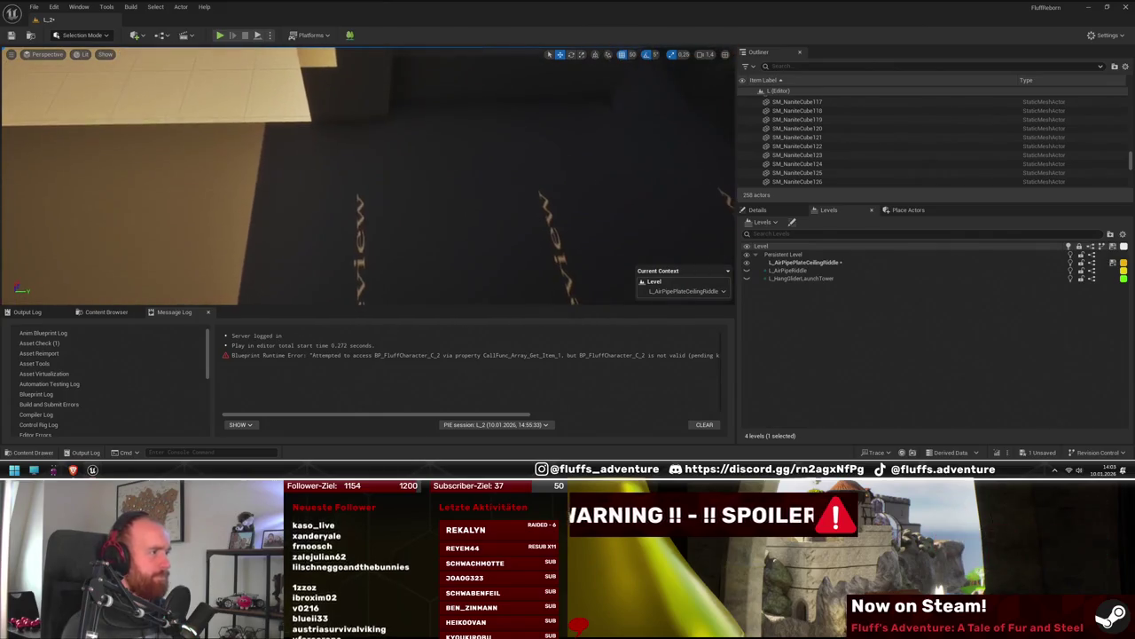
click(107, 312)
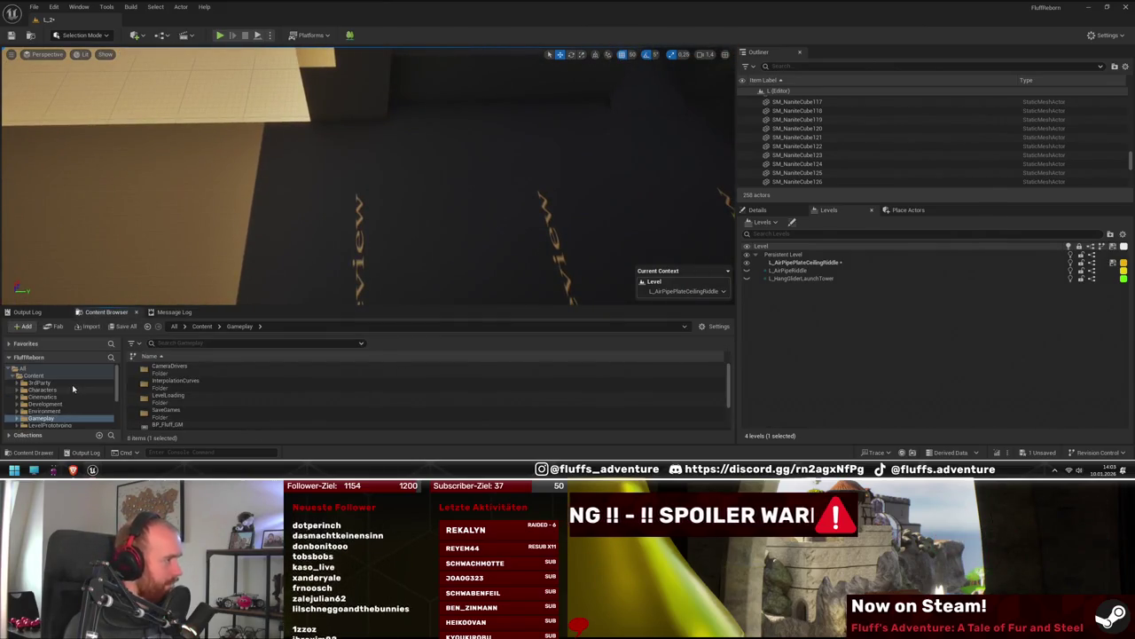
drag(355, 172, 355, 172)
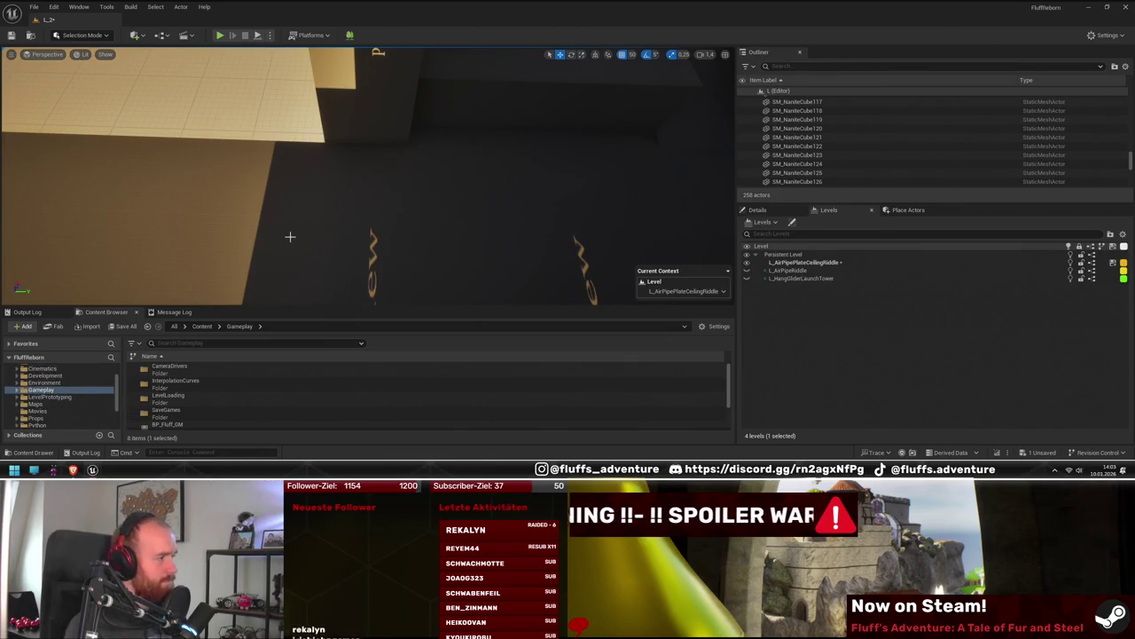
drag(290, 236, 290, 236)
drag(355, 178, 354, 178)
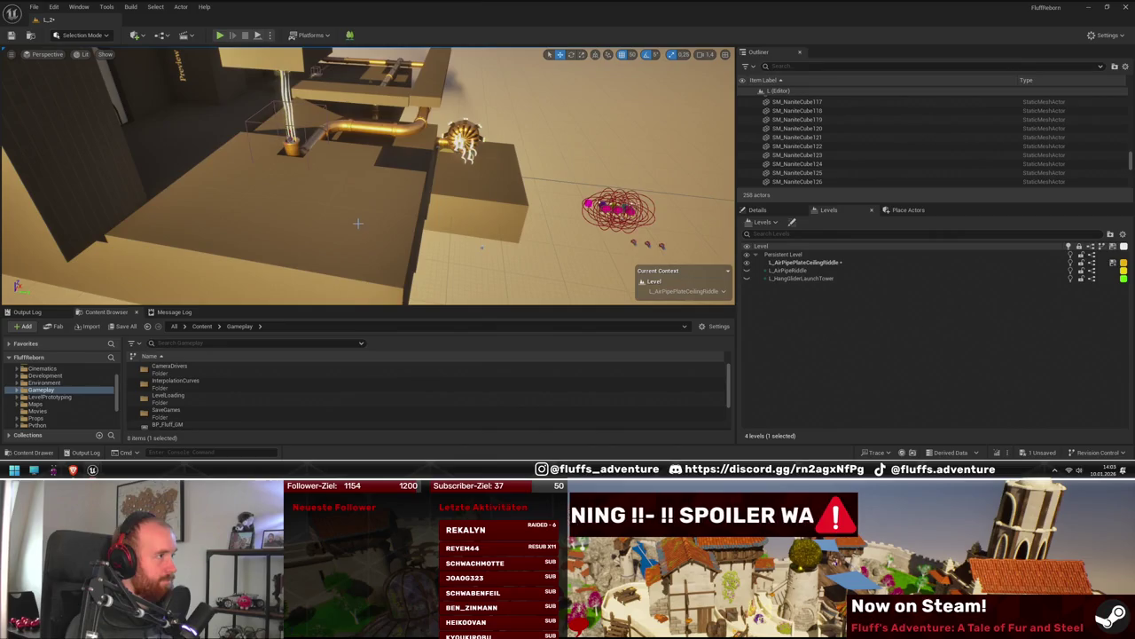
drag(358, 223, 358, 223)
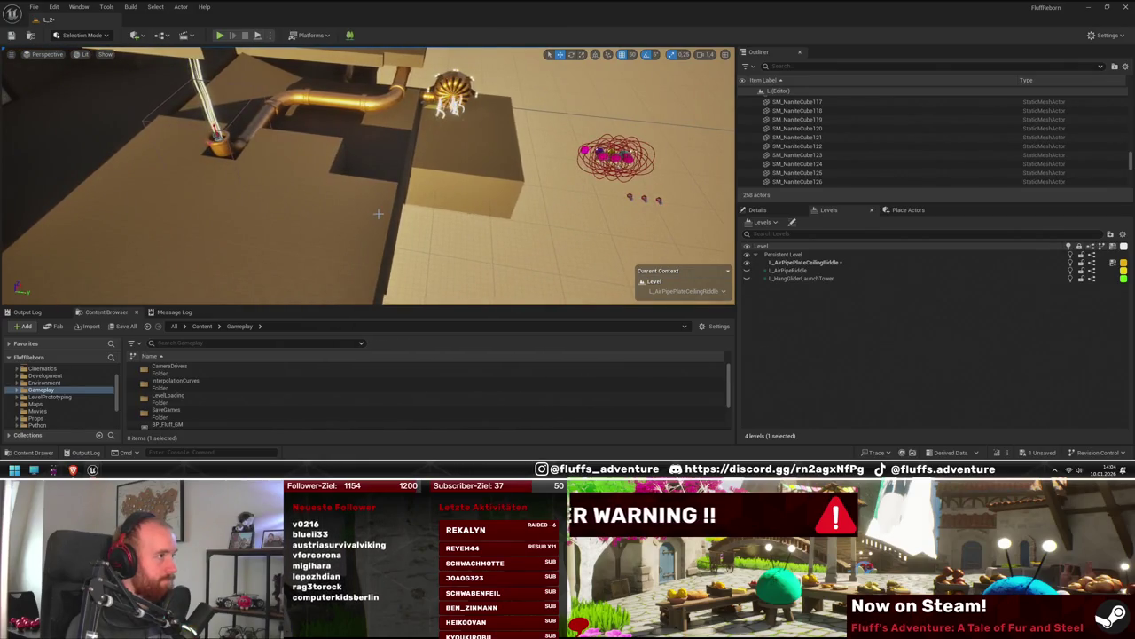
click(522, 175)
drag(521, 175, 522, 175)
drag(278, 168, 278, 168)
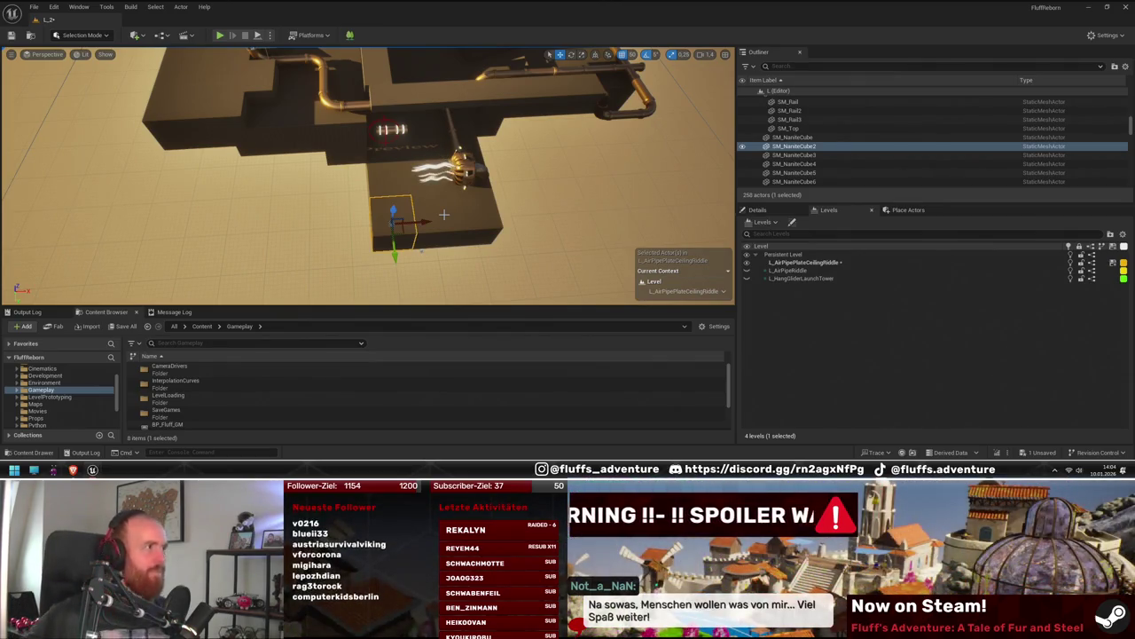
- Alt-drag the selected cube block twice along X, widening the platform beside the fan
drag(386, 191, 468, 163)
click(468, 163)
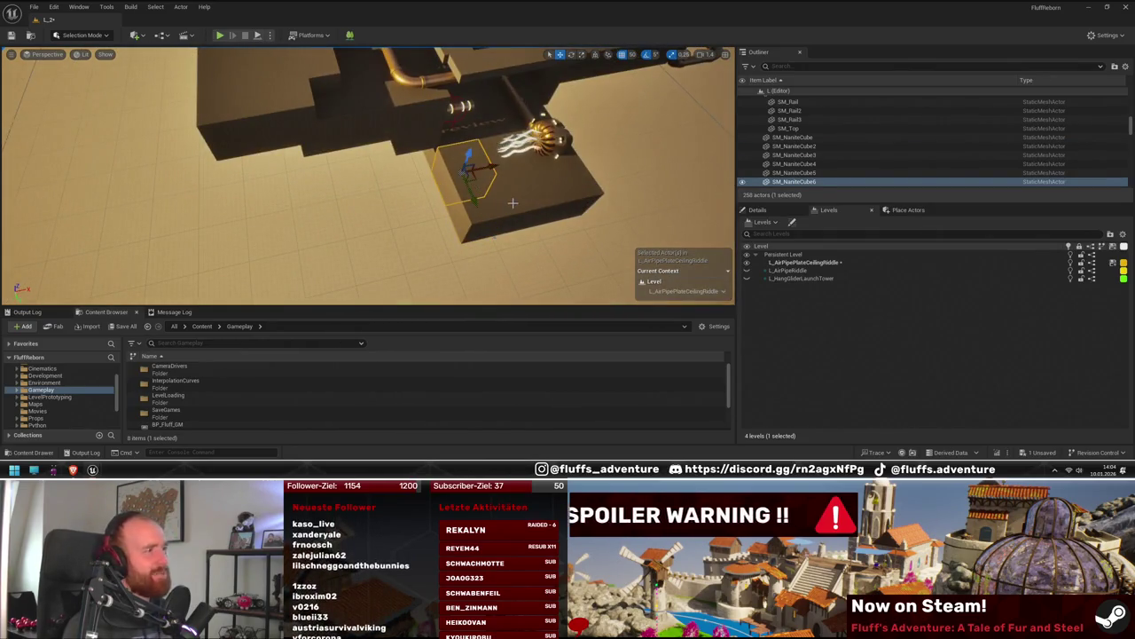
key(ctrl+z)
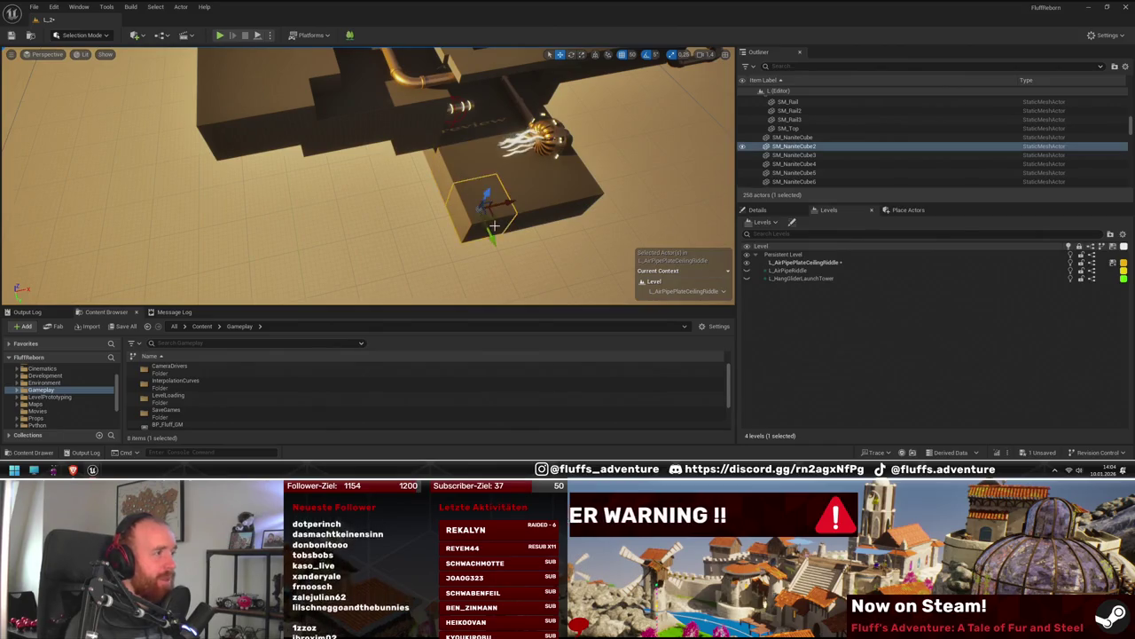
mouse_move(492, 221)
mouse_down()
mouse_move(550, 220)
mouse_move(372, 168)
mouse_up()
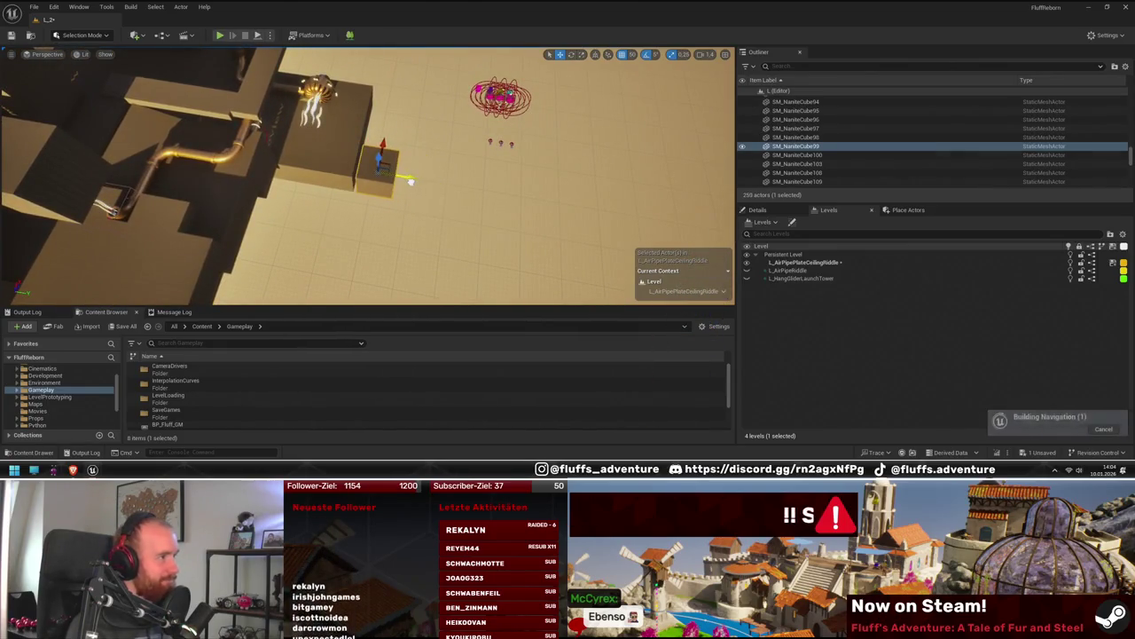
drag(371, 169, 352, 139)
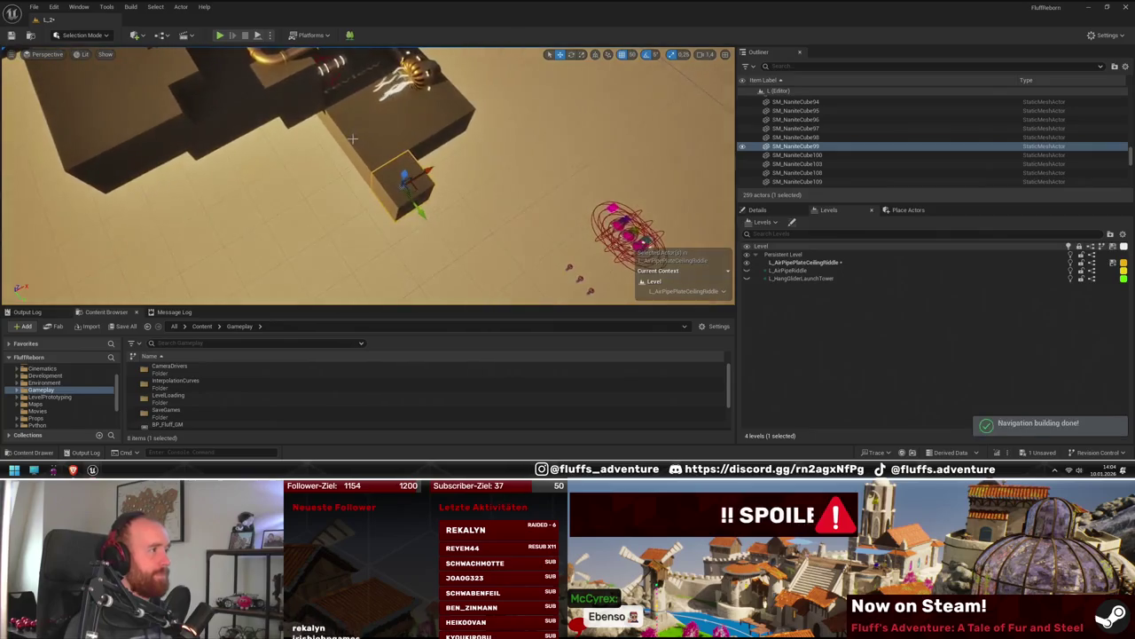
mouse_move(413, 187)
mouse_down()
mouse_move(519, 188)
mouse_move(440, 205)
mouse_move(489, 200)
mouse_up()
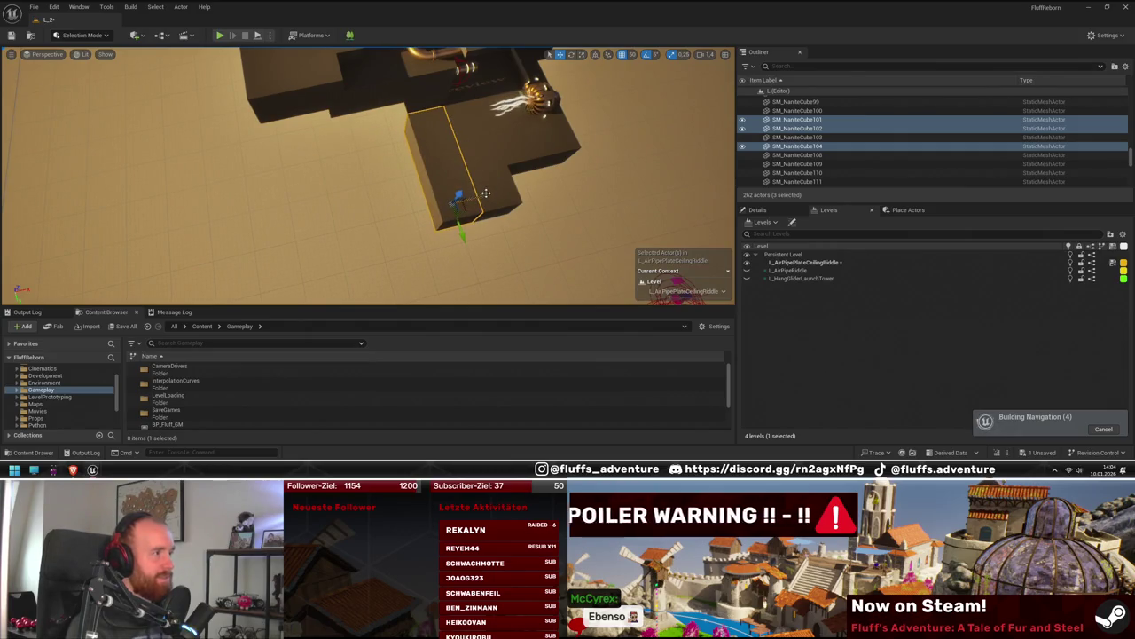
drag(485, 193, 410, 213)
drag(428, 158, 382, 177)
- Multi-select the platform cubes and the large L-shaped block of the new strip
click(324, 191)
ctrl+click(381, 191)
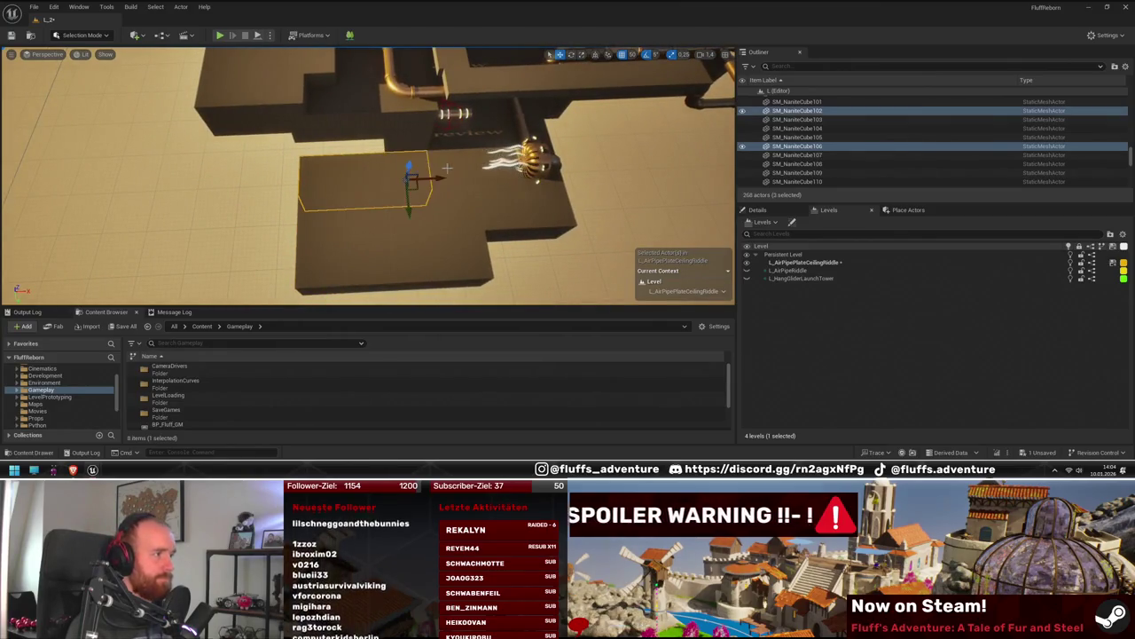
ctrl+click(419, 225)
ctrl+click(390, 229)
ctrl+click(333, 242)
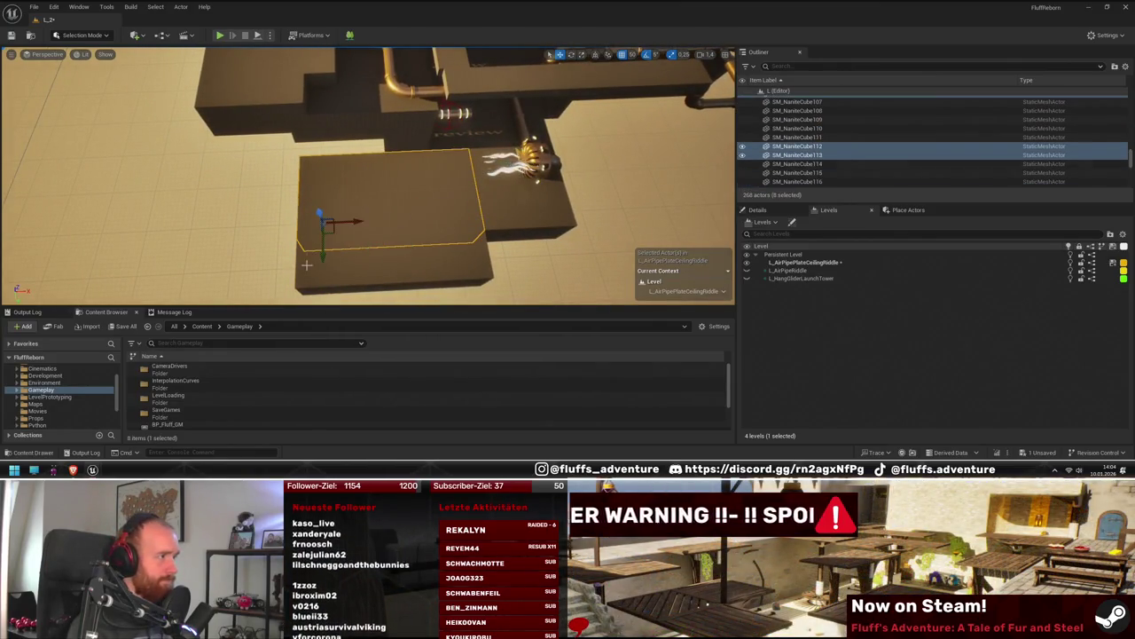
ctrl+click(320, 261)
ctrl+click(427, 267)
mouse_move(427, 267)
mouse_down()
mouse_move(358, 232)
mouse_move(203, 233)
mouse_move(296, 228)
mouse_move(146, 220)
mouse_up()
ctrl+click(359, 232)
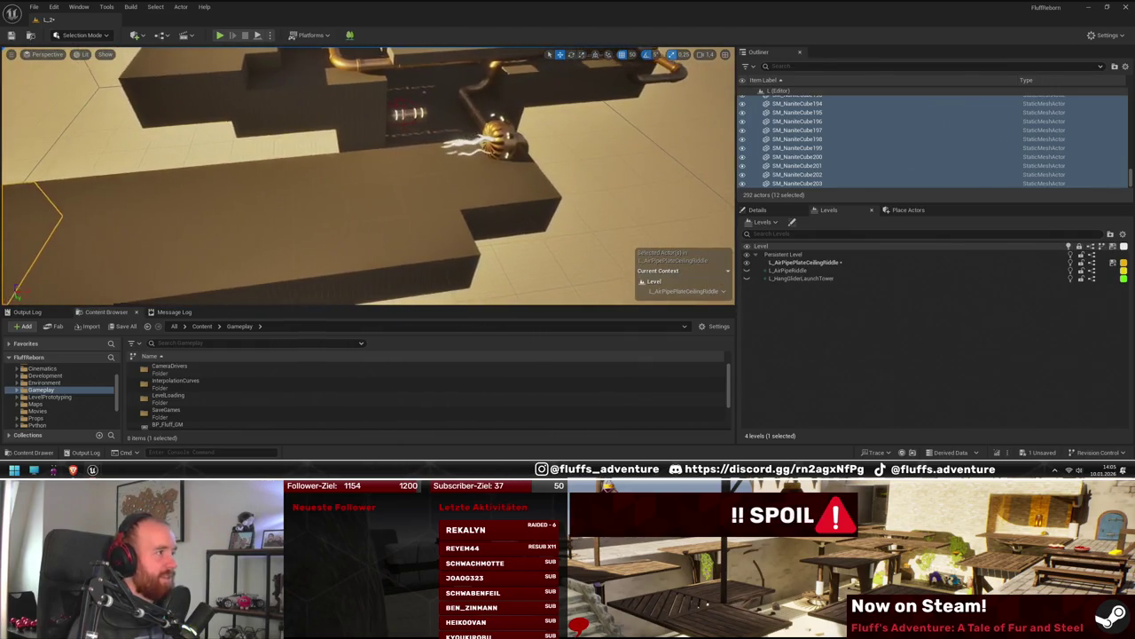
- Select the air-pipe fan and fly in close to the pipe and fan
drag(315, 290, 315, 290)
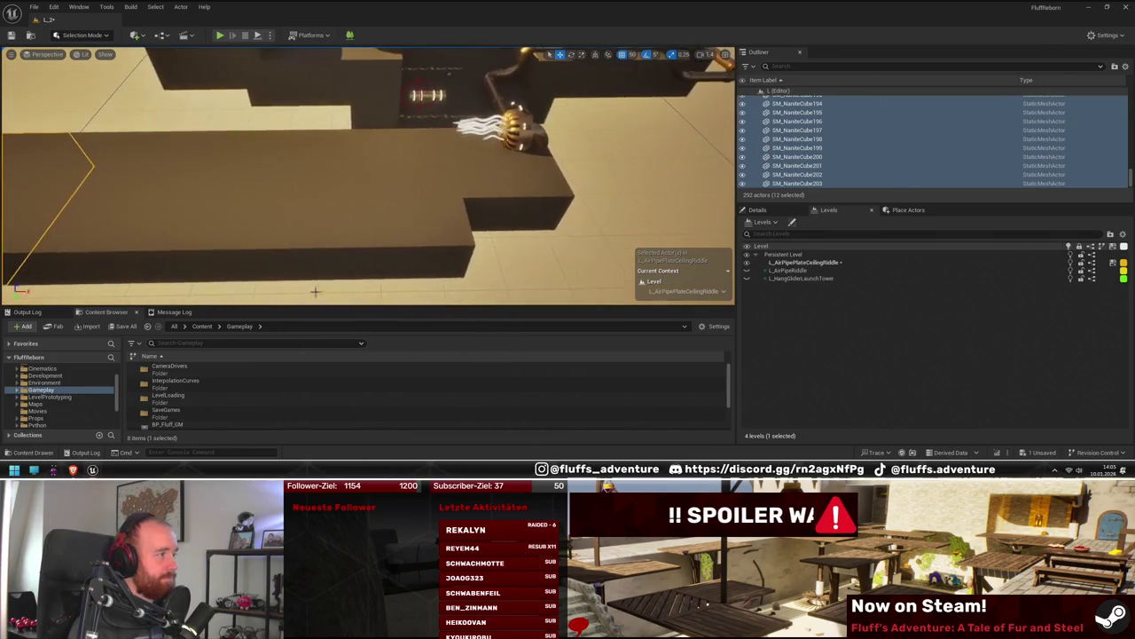
click(502, 155)
drag(551, 175, 551, 175)
mouse_move(355, 118)
mouse_down()
mouse_move(568, 182)
mouse_move(551, 194)
mouse_up()
- Rotate the copied BP_AirPipeEndpoint fan so it faces the original across the platform
key(e)
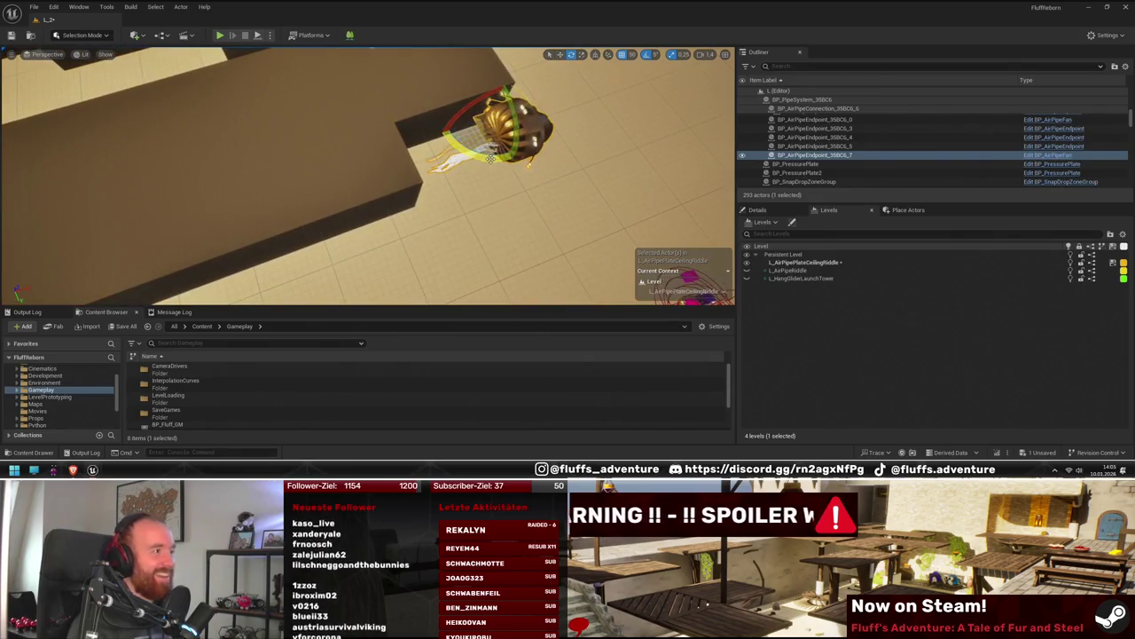
drag(536, 110, 530, 97)
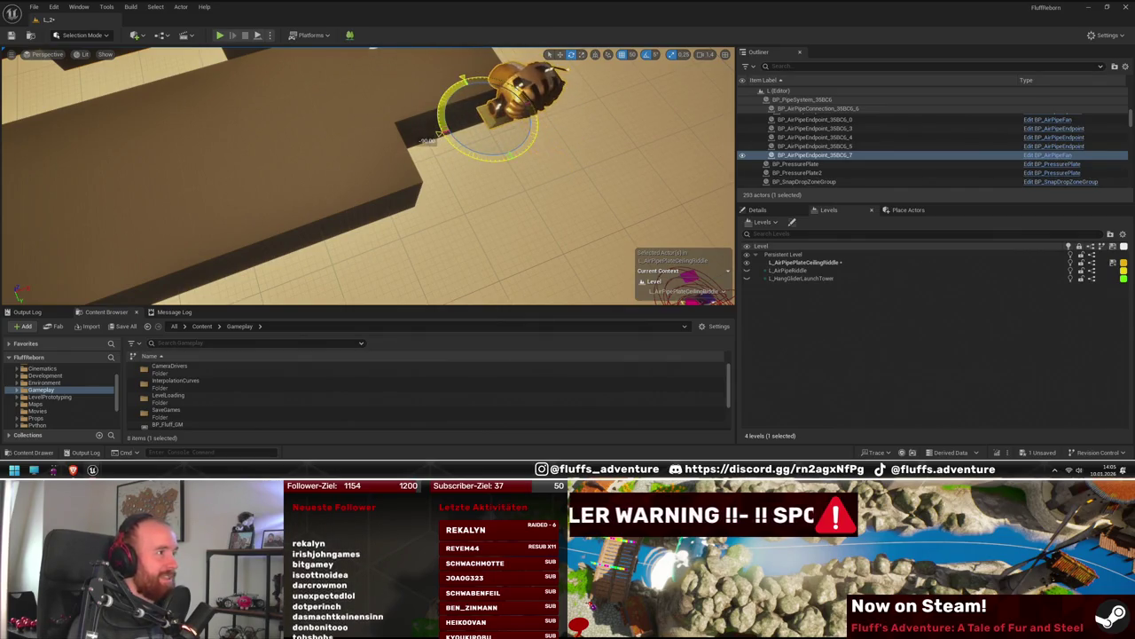
drag(369, 178, 368, 248)
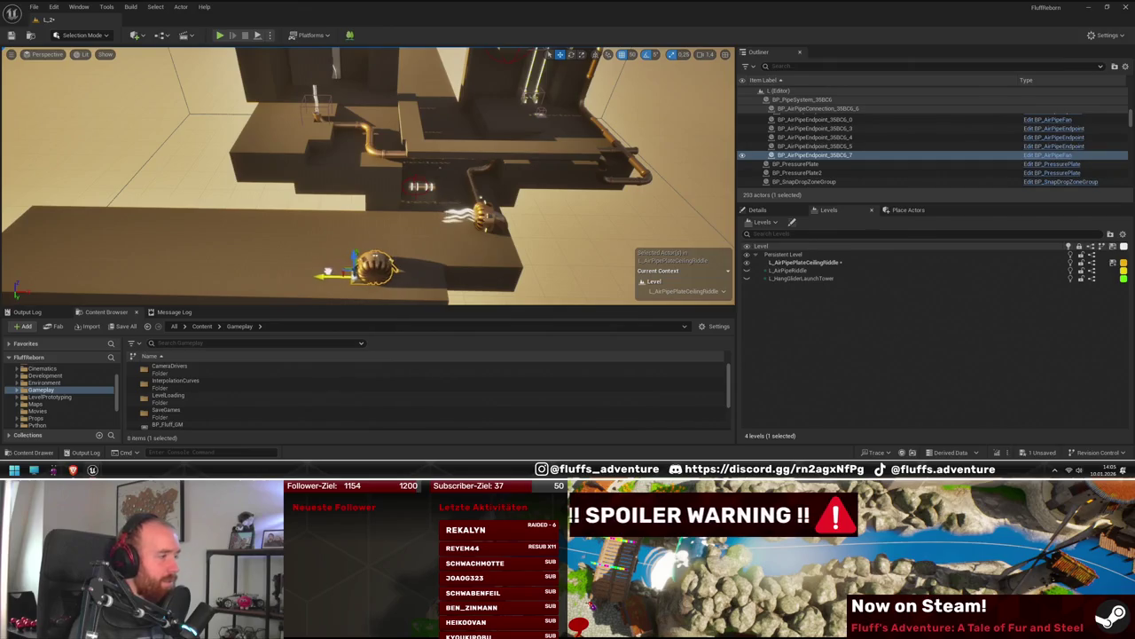
key(f)
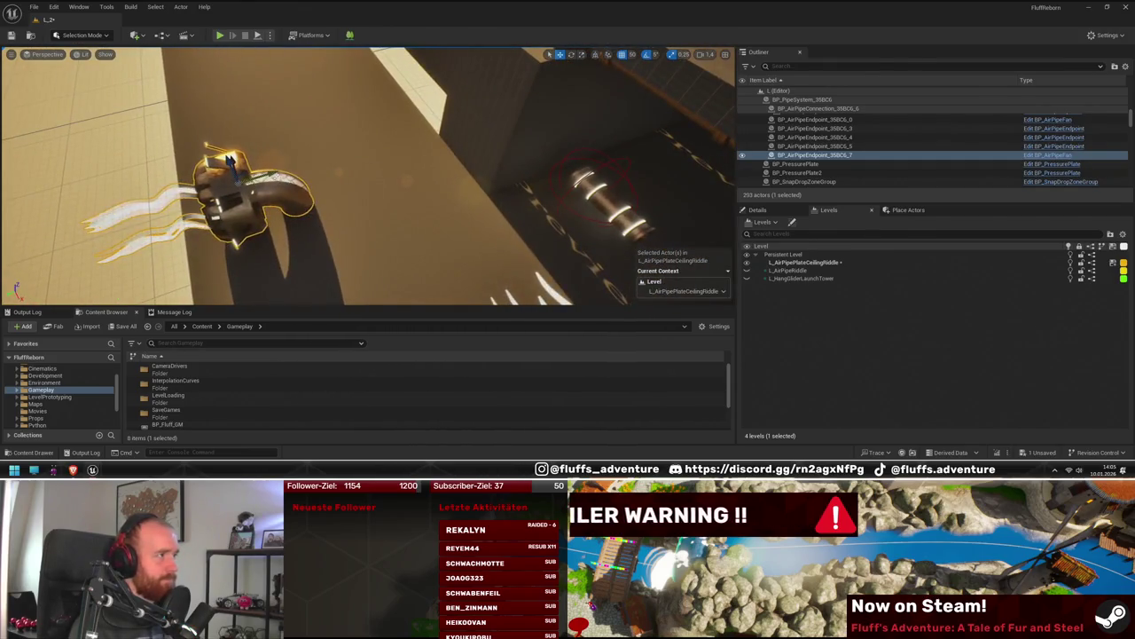
key(ctrl+z)
key(f)
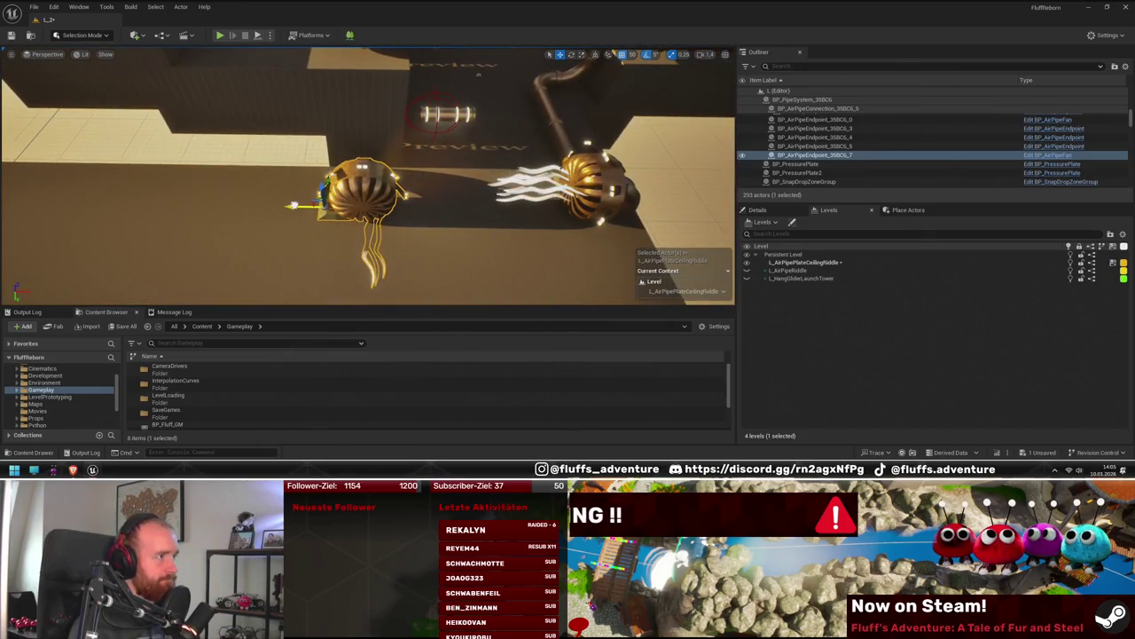
mouse_move(368, 177)
mouse_down()
mouse_move(368, 230)
mouse_move(488, 245)
mouse_up()
drag(348, 104, 505, 86)
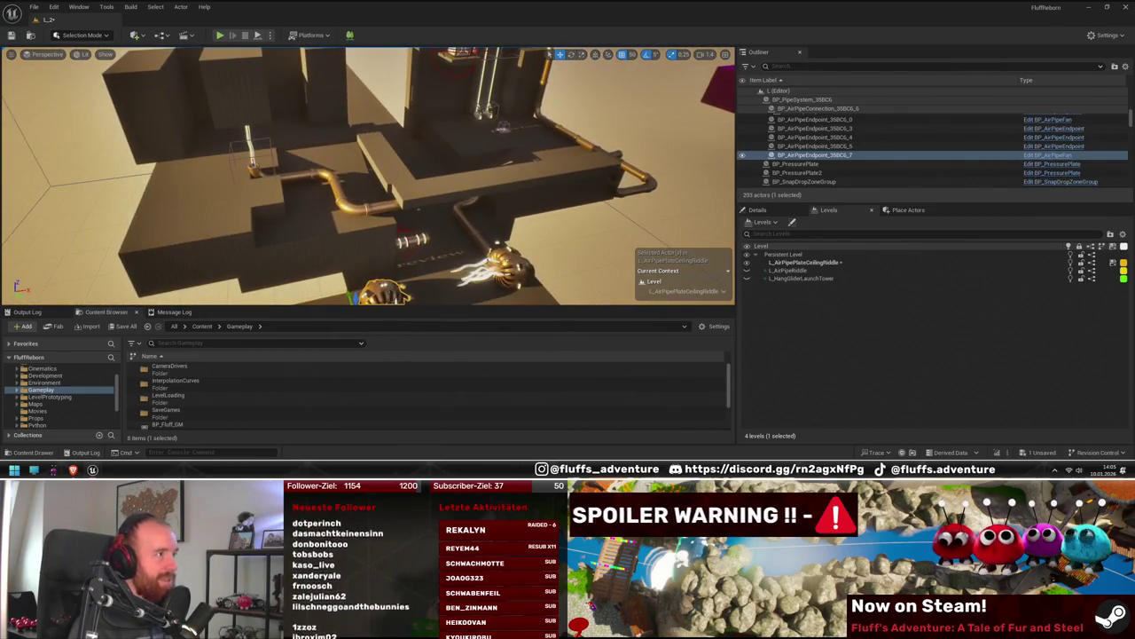
- Select the vertical rail and browse to its SM_Base mesh in the ElevatorAirPipe folder
click(484, 106)
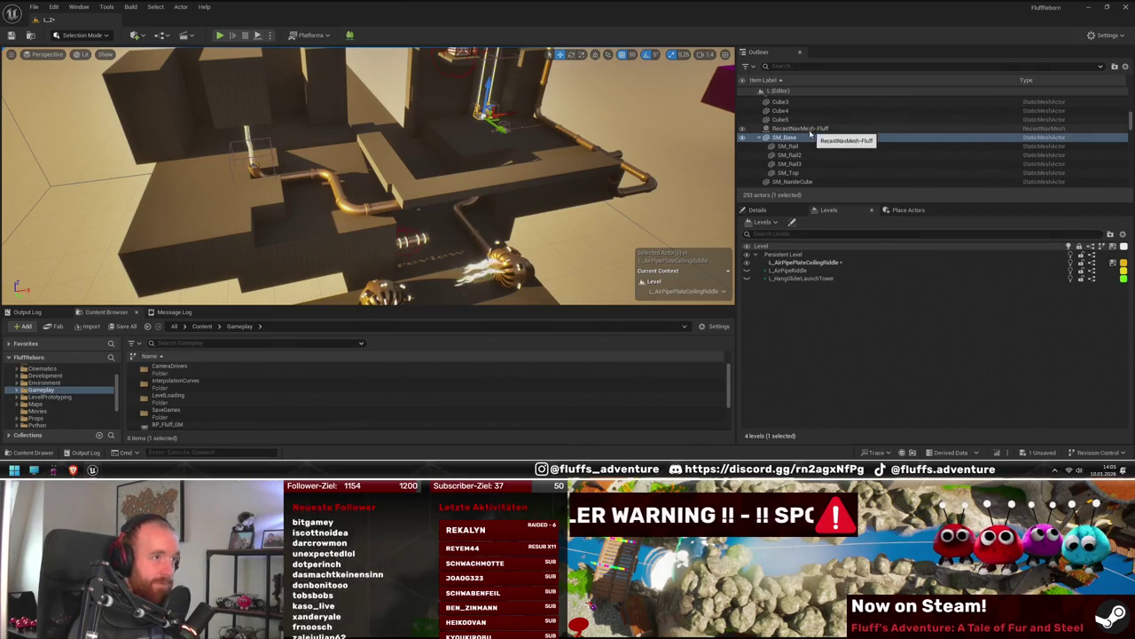
right_click(805, 139)
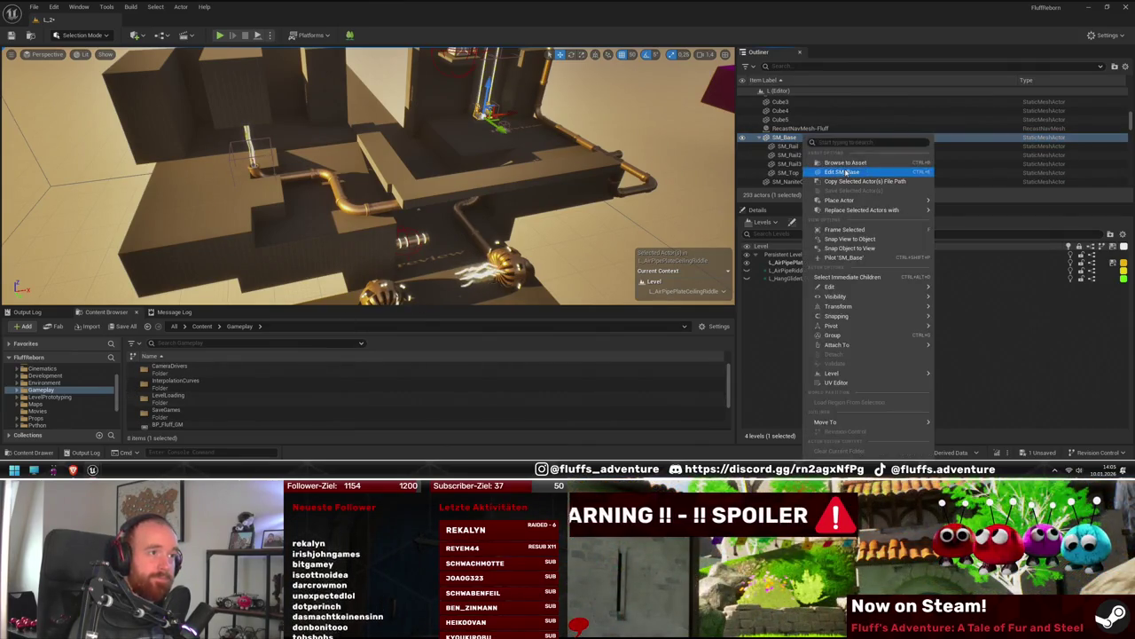
click(846, 164)
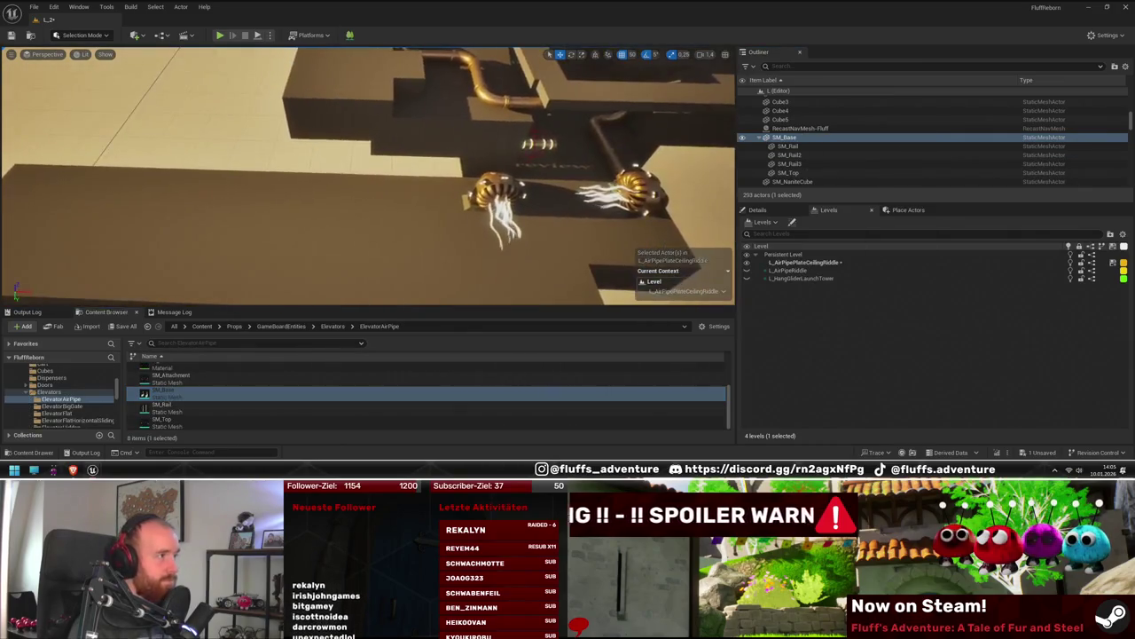
click(432, 233)
mouse_move(440, 224)
mouse_down()
mouse_move(426, 288)
mouse_move(271, 250)
mouse_move(324, 275)
mouse_move(394, 205)
mouse_move(342, 173)
mouse_up()
- Pick cubes in the block and pull back to see the whole row
click(401, 193)
click(426, 240)
drag(426, 240, 390, 199)
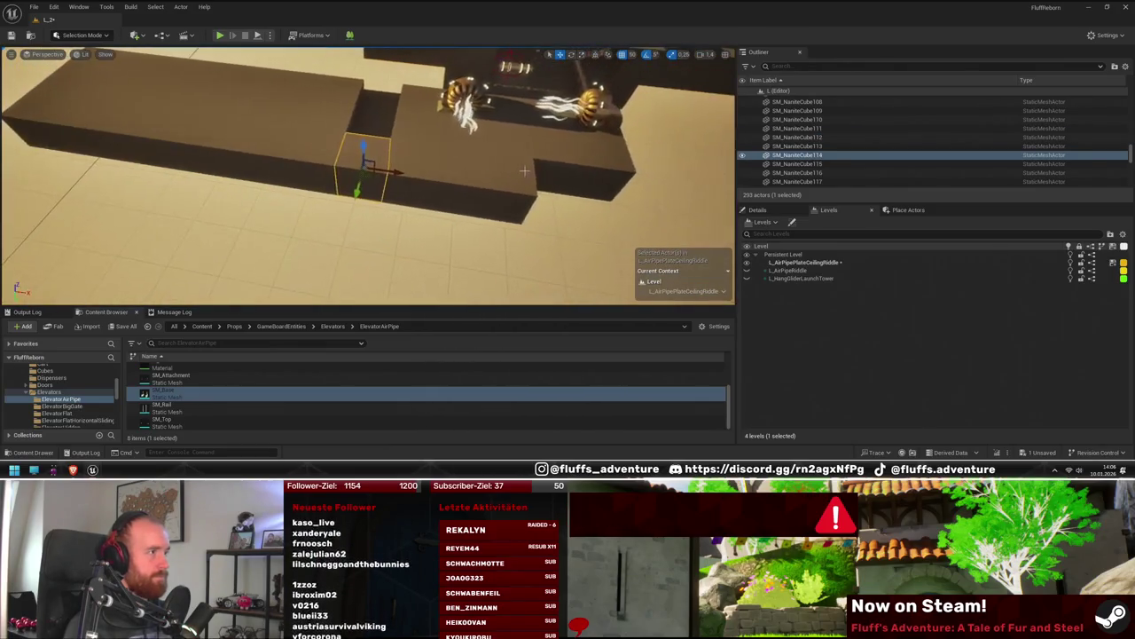
click(470, 178)
drag(467, 177, 137, 155)
- Shift-select the cubes across the block and Alt-drag them into a new duplicated row
click(55, 133)
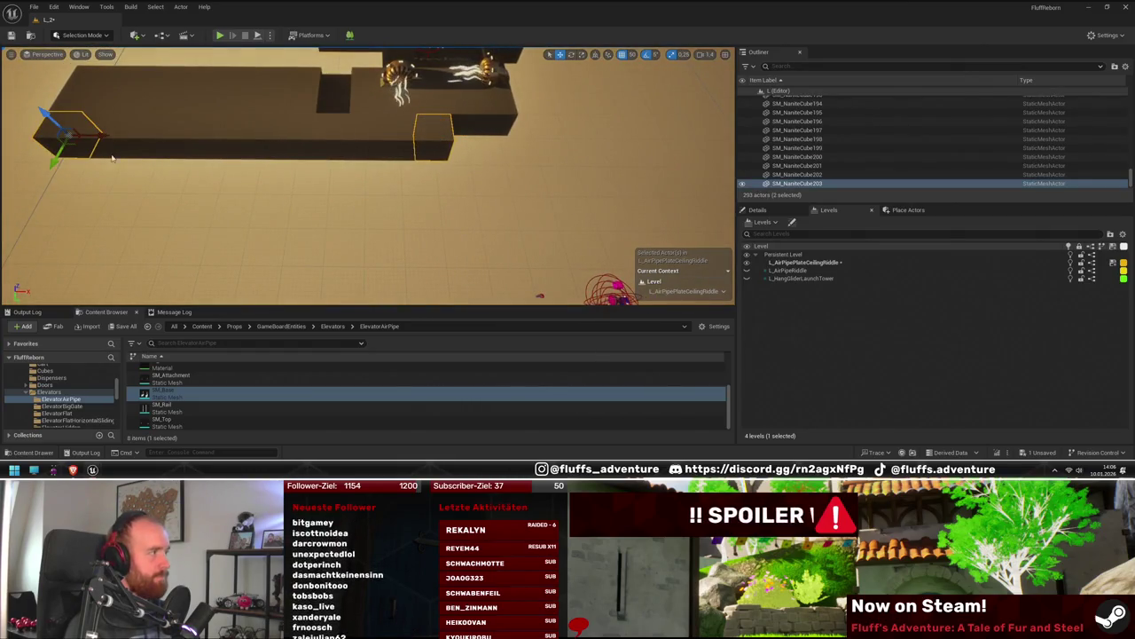
ctrl+click(107, 153)
ctrl+click(138, 151)
ctrl+click(173, 149)
ctrl+click(209, 149)
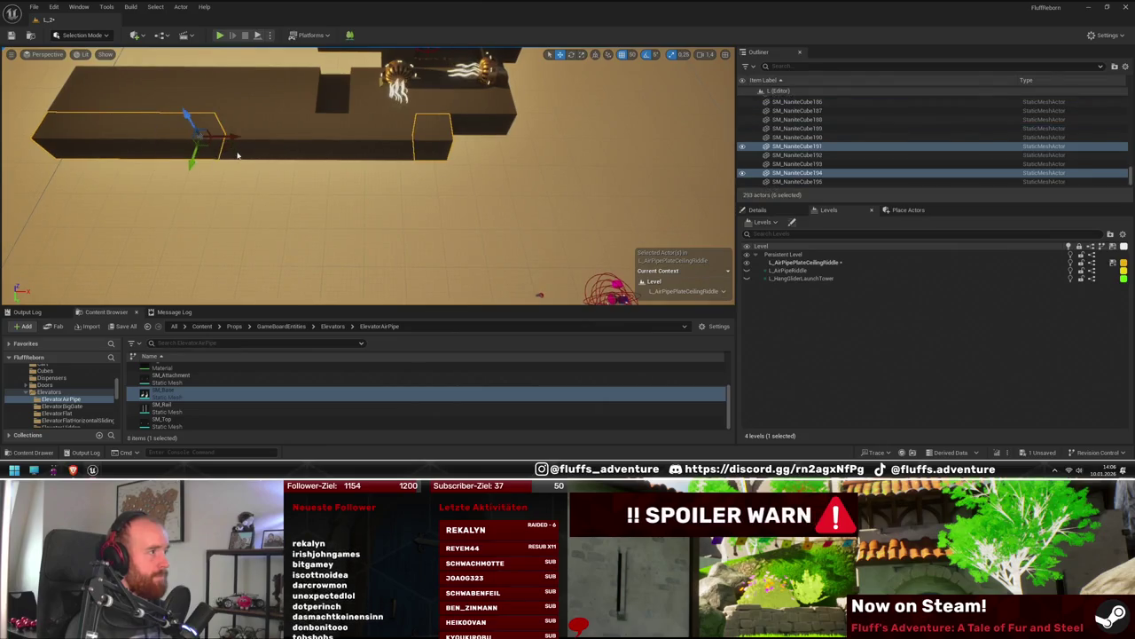
ctrl+click(354, 151)
ctrl+click(390, 153)
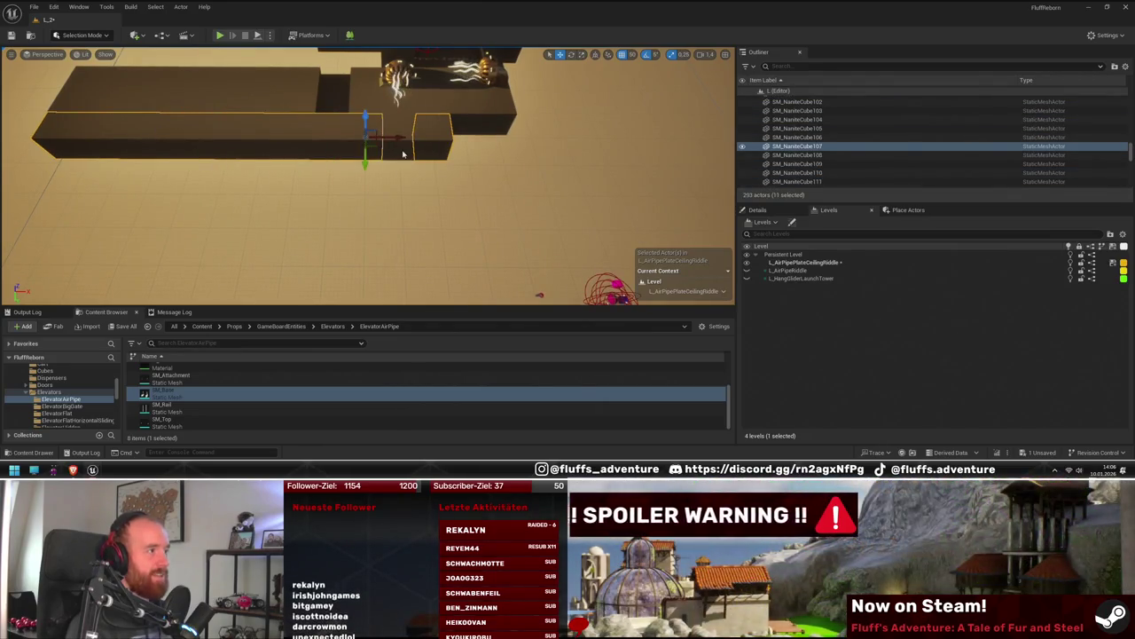
mouse_move(399, 164)
mouse_down()
mouse_move(392, 222)
mouse_move(397, 197)
mouse_up()
- Drop a copy of SM_Base with its two rails into the cube cutout
click(425, 128)
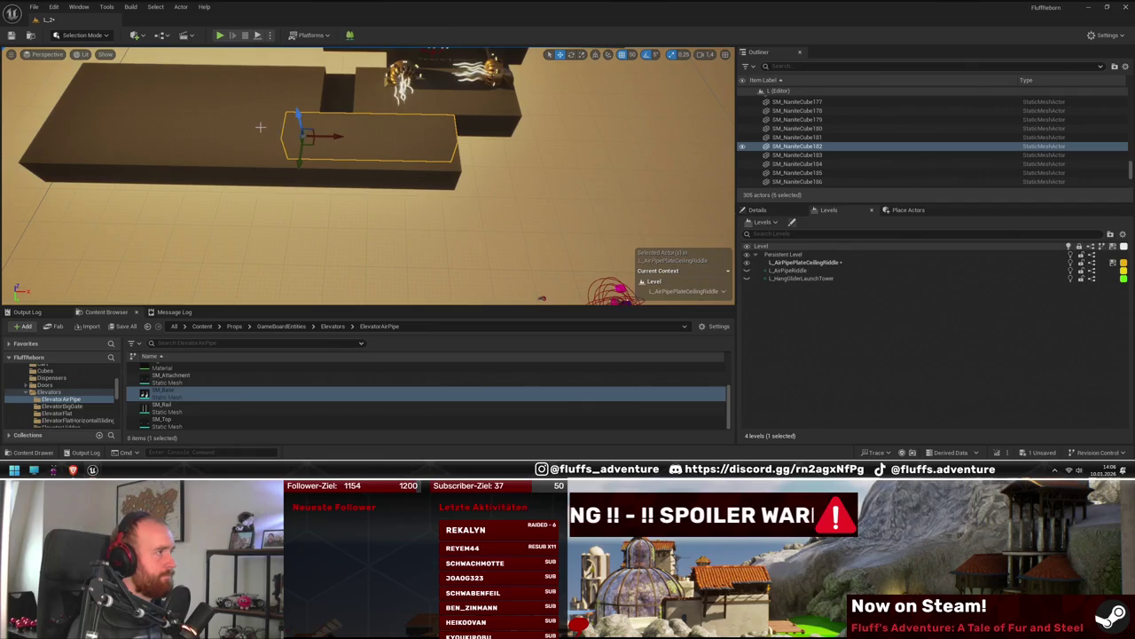
click(320, 142)
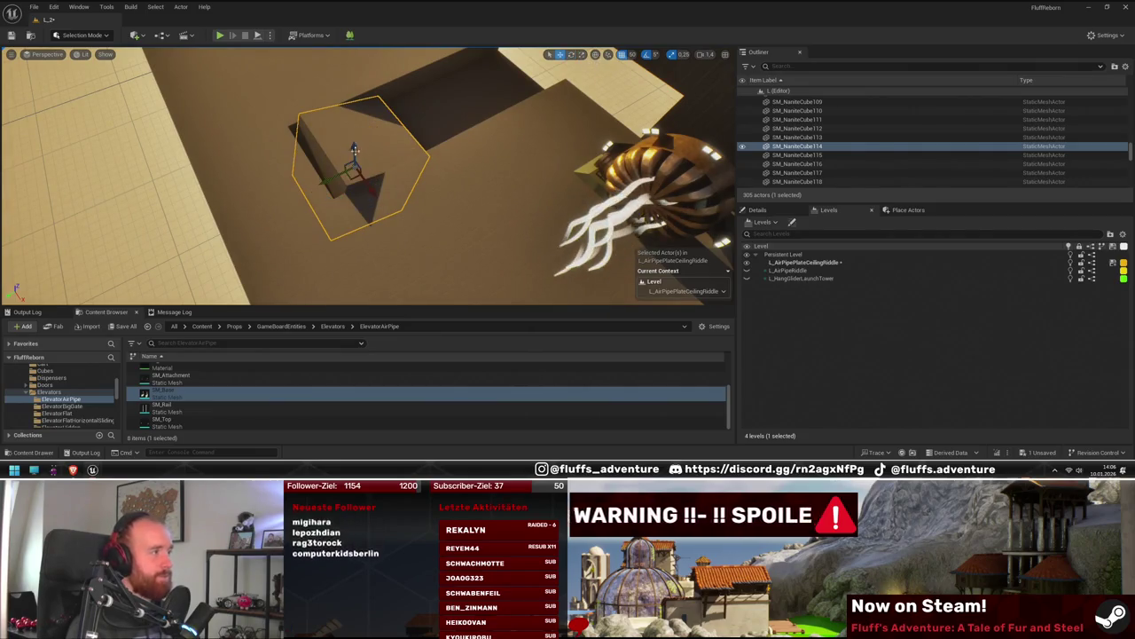
scroll(355, 177, up, 5)
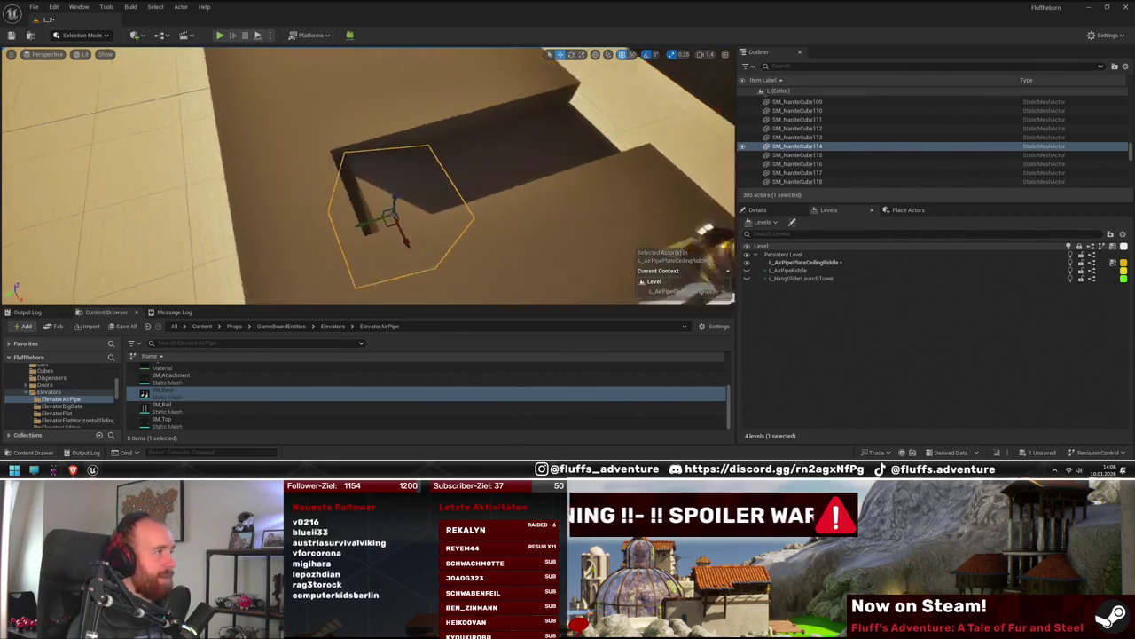
scroll(335, 213, down, 3)
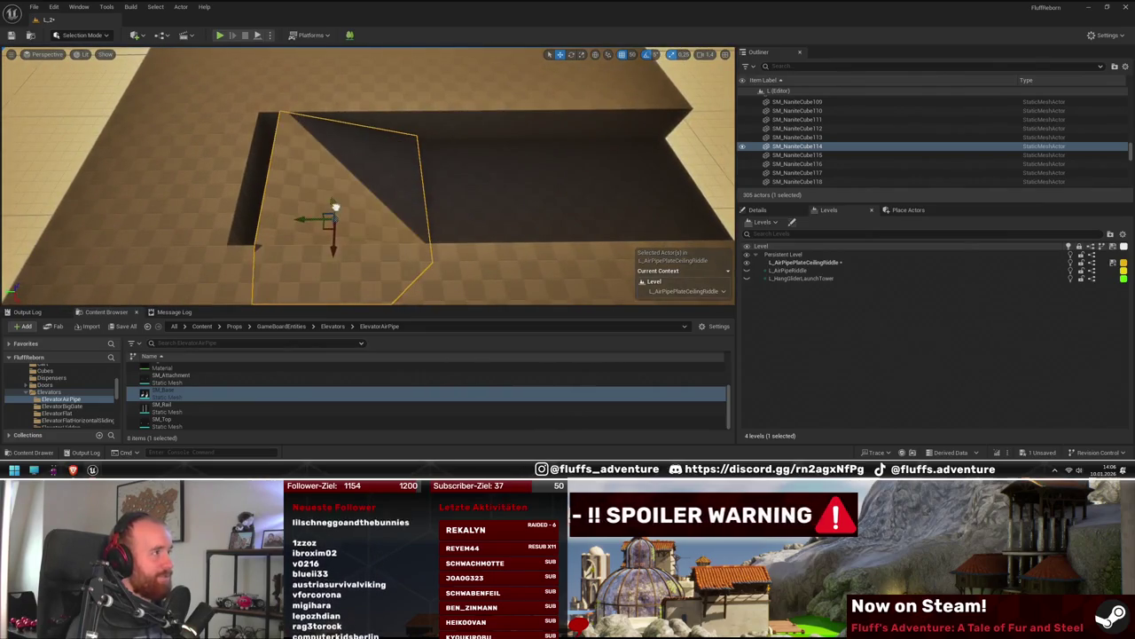
drag(335, 213, 266, 231)
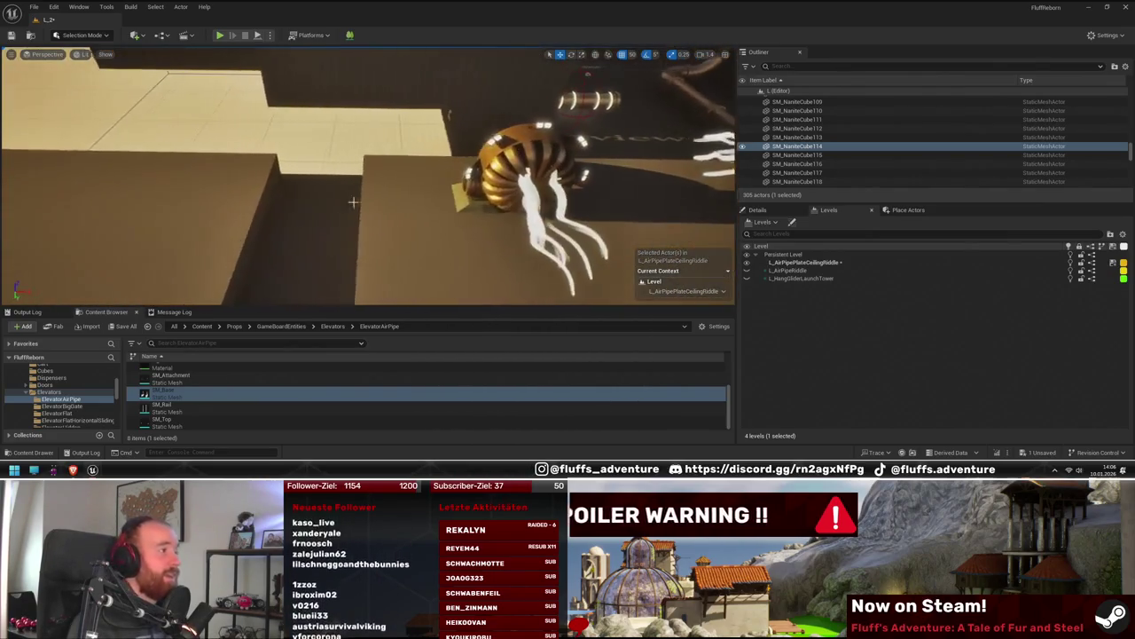
click(379, 191)
mouse_move(373, 204)
mouse_down()
mouse_move(353, 306)
mouse_move(355, 266)
mouse_up()
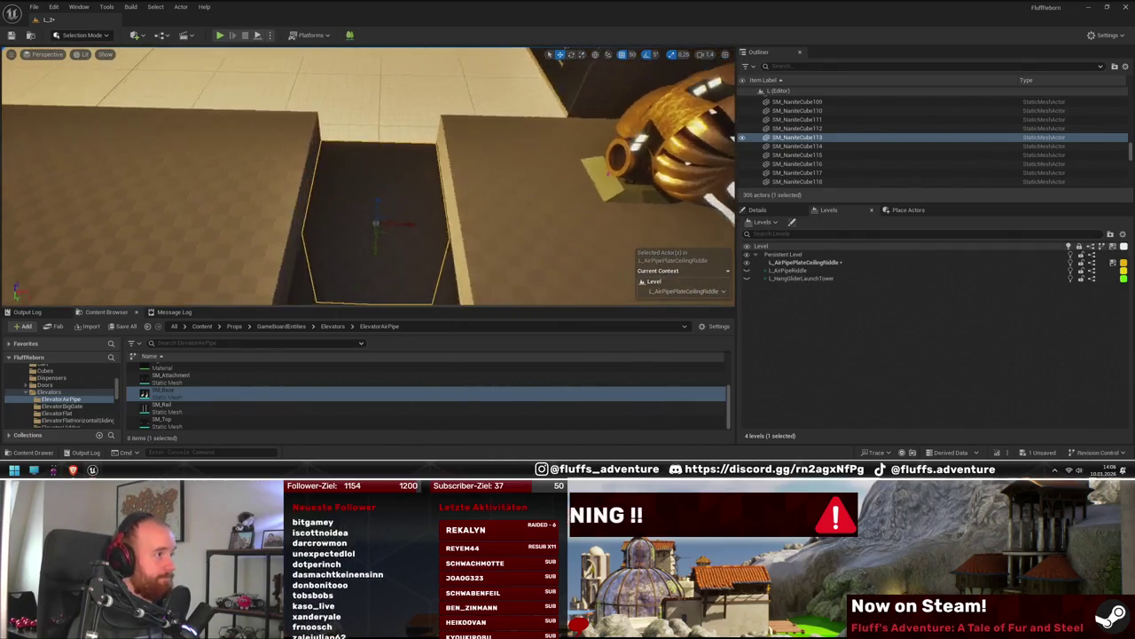
mouse_move(162, 391)
mouse_down()
mouse_move(359, 182)
mouse_move(359, 231)
mouse_move(377, 258)
mouse_move(443, 233)
mouse_move(408, 266)
mouse_move(307, 315)
mouse_move(266, 364)
mouse_move(195, 400)
mouse_up()
scroll(366, 189, down, 5)
- Add the SM_Rail4 rail to the cutout assembly and attach it using Attach To
click(161, 407)
click(324, 253)
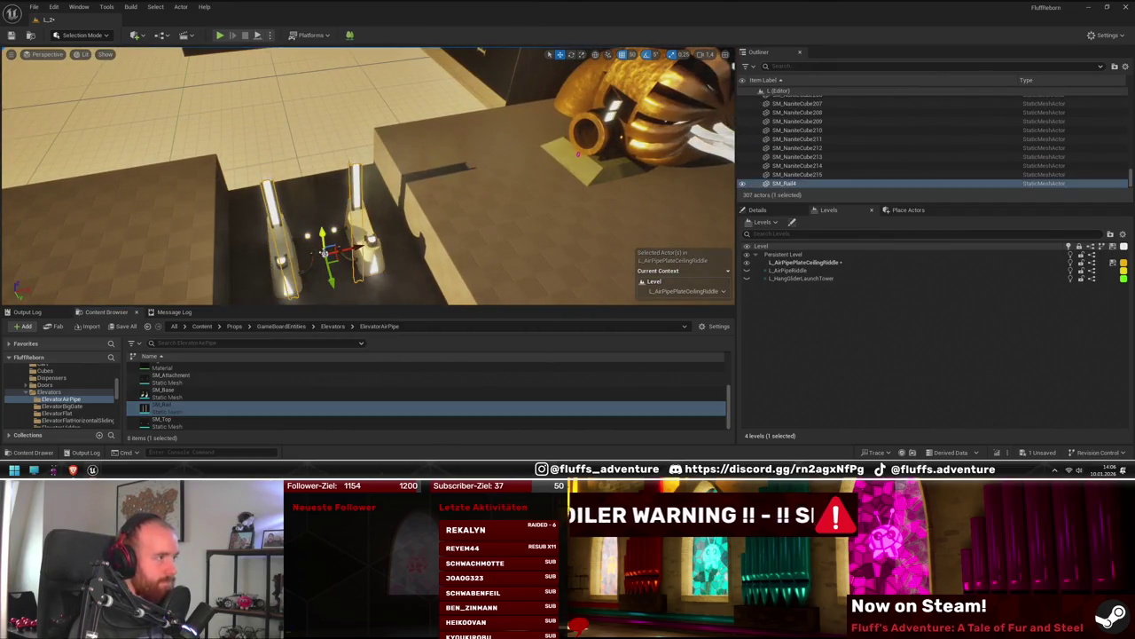
right_click(806, 184)
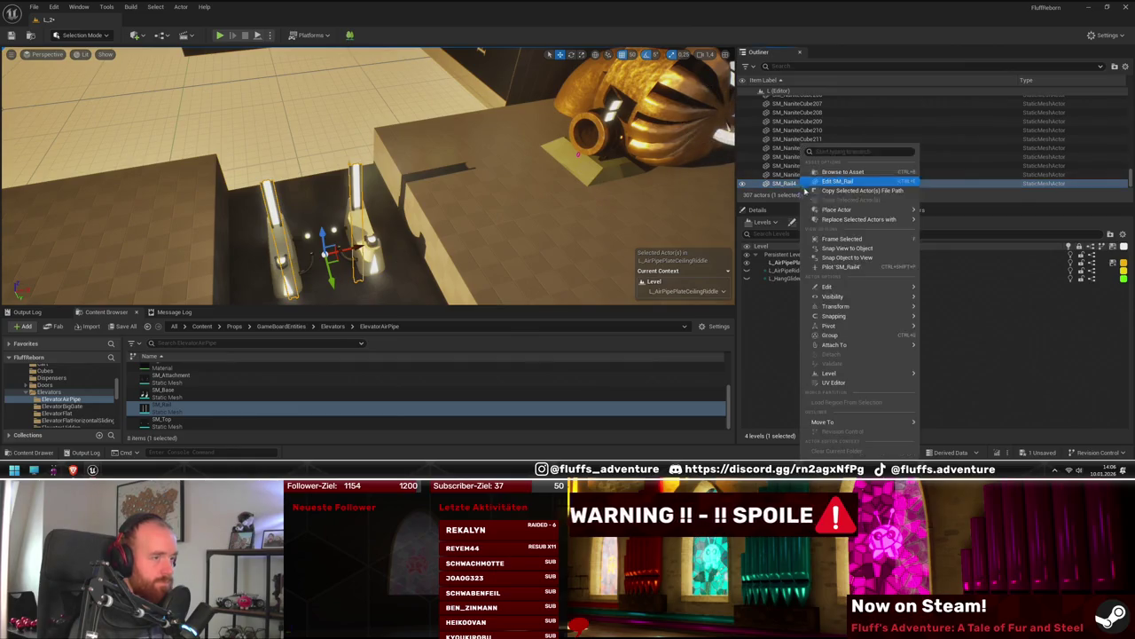
click(1106, 285)
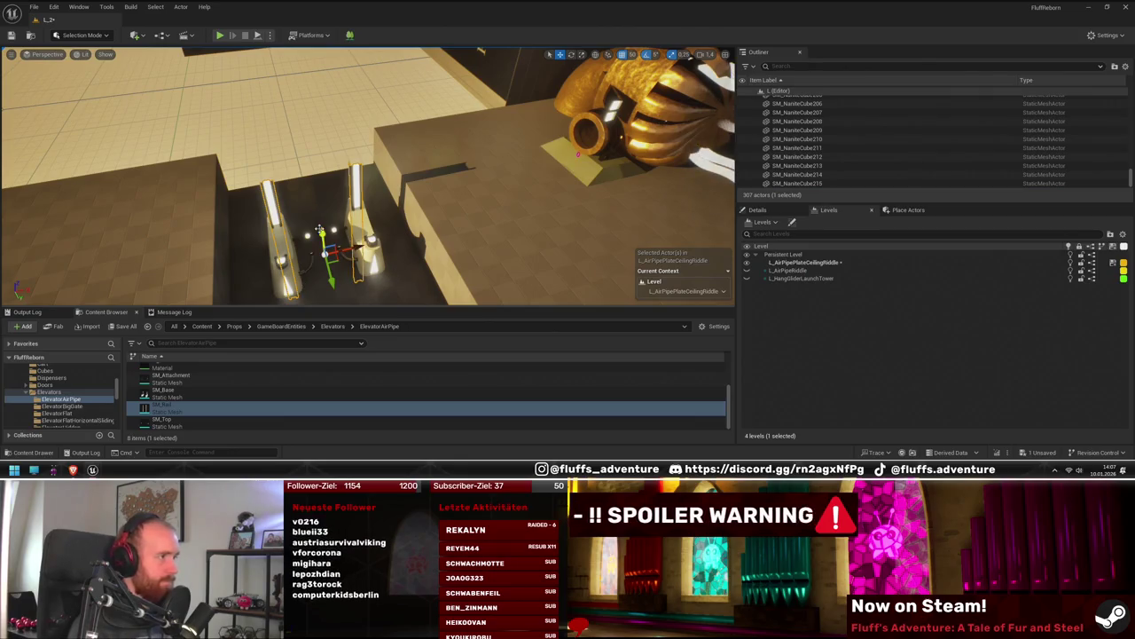
drag(319, 231, 296, 93)
key(f)
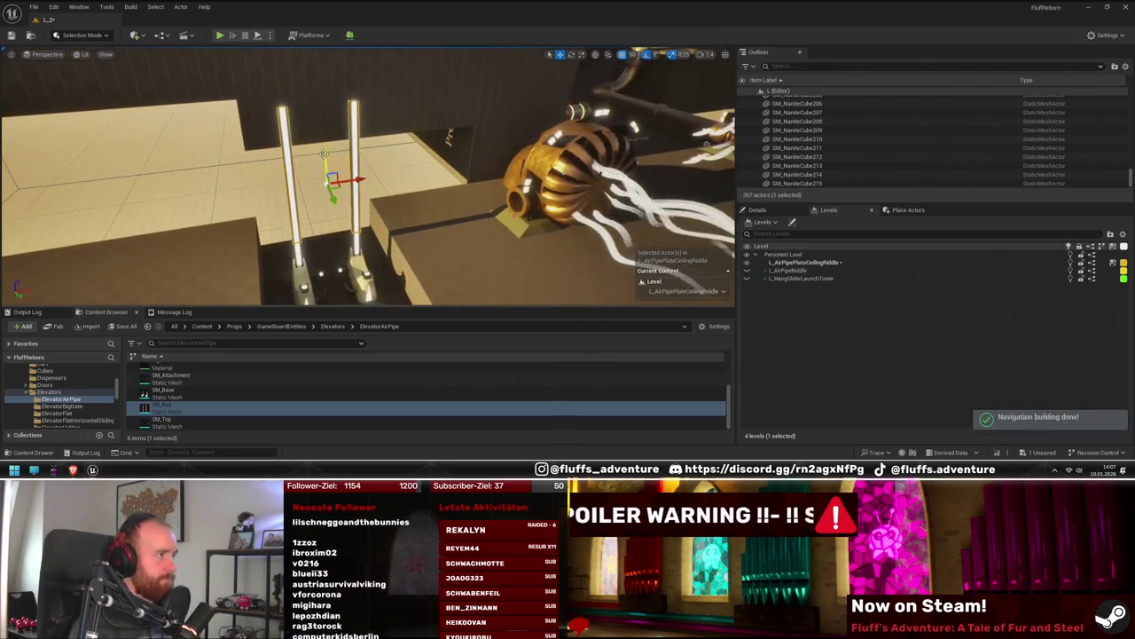
drag(355, 266, 365, 282)
- Add the SM_Top2 top piece above the rails and attach it the same way
key(ctrl+d)
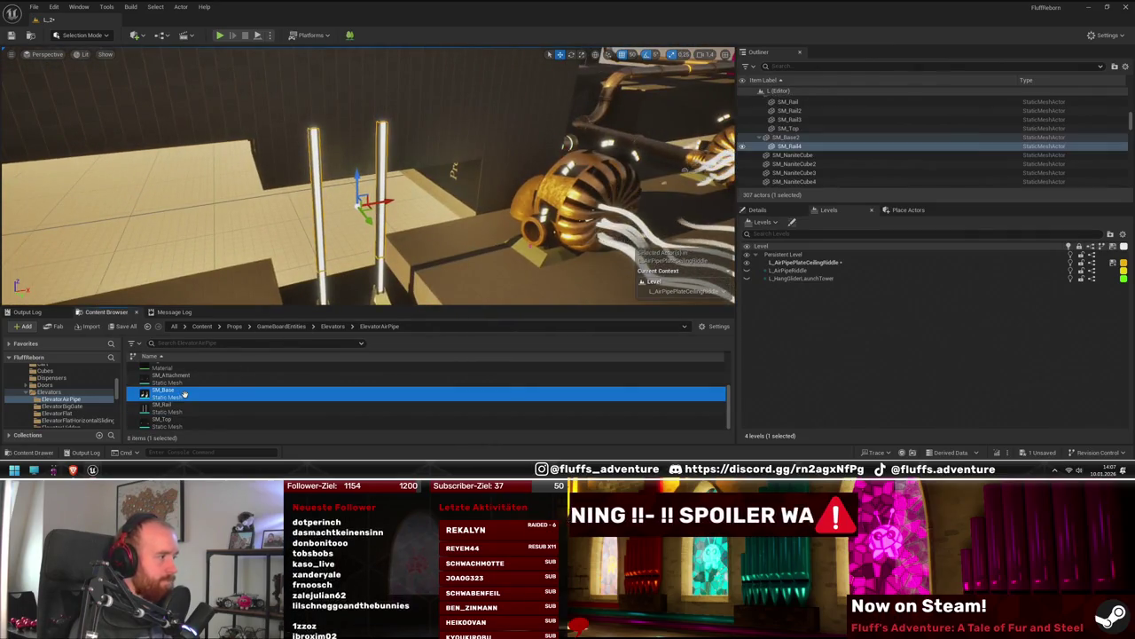
click(162, 422)
click(373, 118)
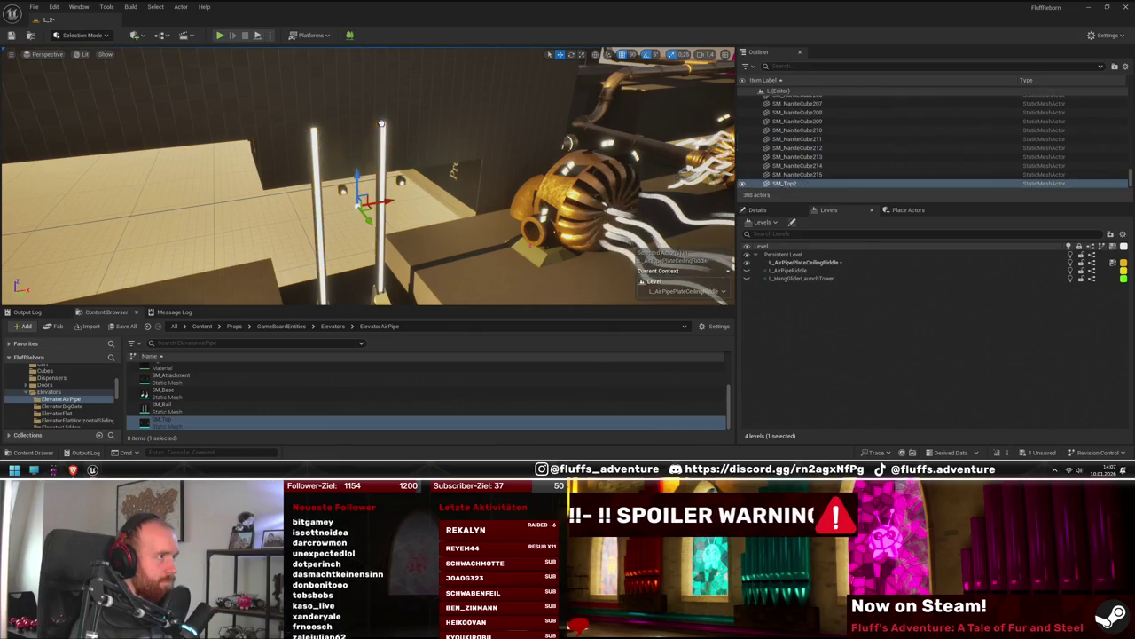
right_click(815, 183)
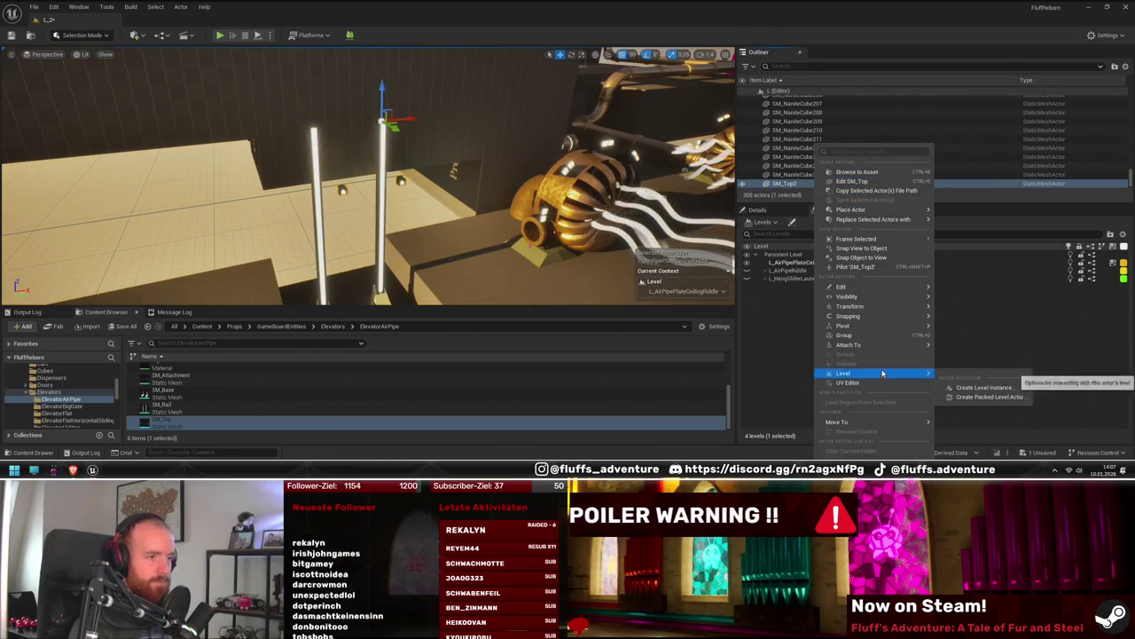
mouse_move(891, 347)
click(1120, 285)
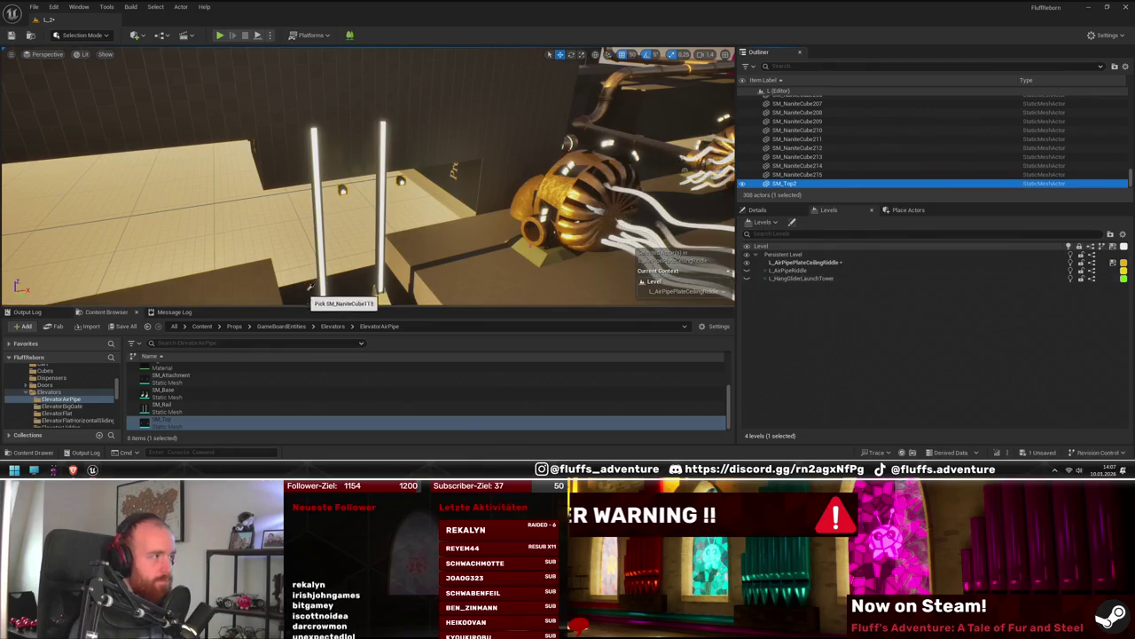
drag(452, 269, 412, 146)
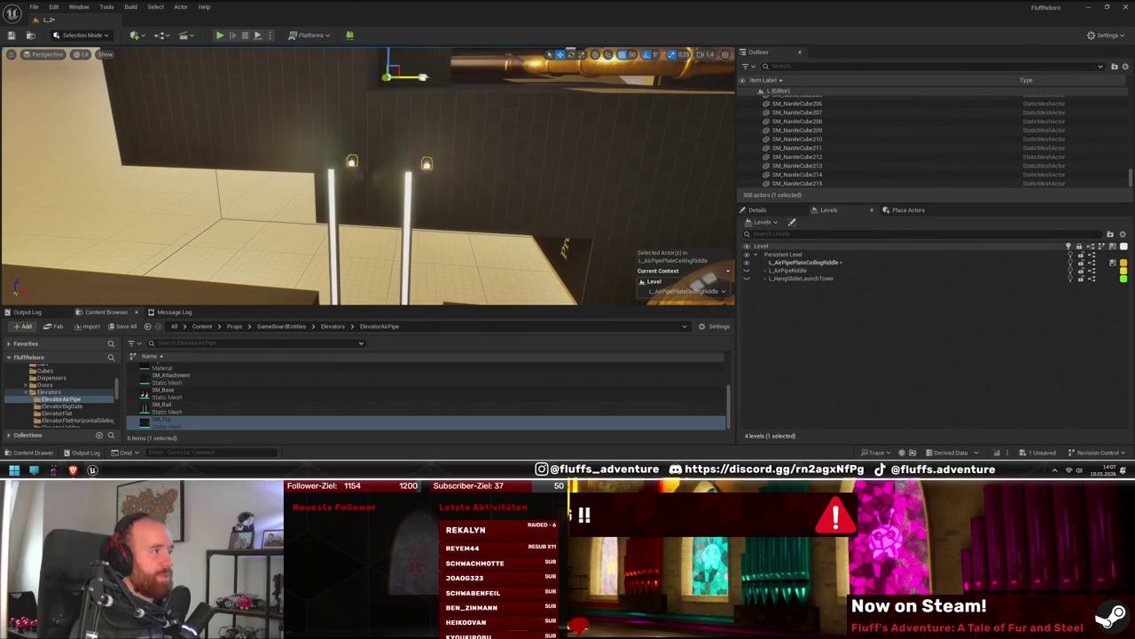
drag(404, 79, 330, 182)
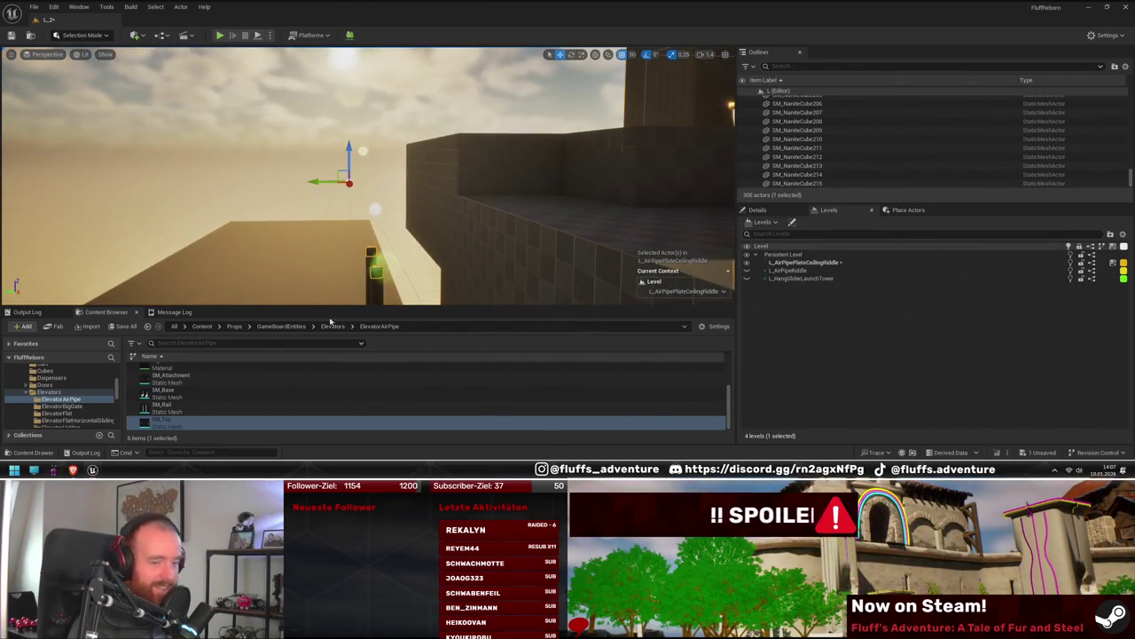
mouse_move(330, 293)
mouse_down()
mouse_move(346, 222)
mouse_move(353, 275)
mouse_move(426, 275)
mouse_move(355, 275)
mouse_move(498, 247)
mouse_move(435, 247)
mouse_up()
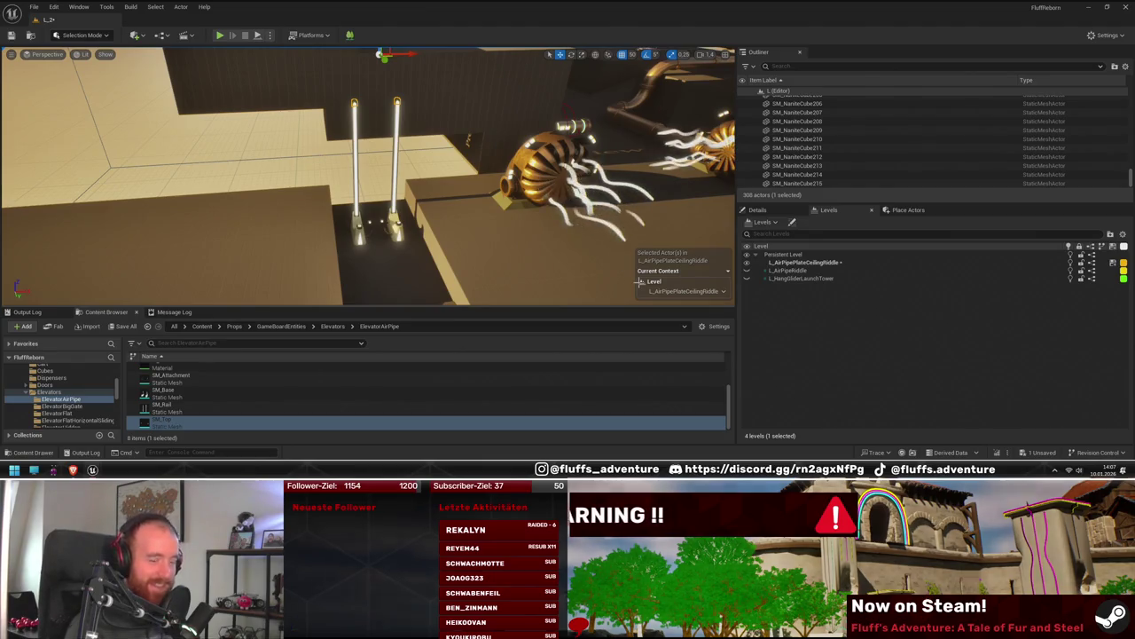
mouse_move(627, 267)
mouse_down()
mouse_move(417, 211)
mouse_move(485, 238)
mouse_up()
scroll(311, 383, up, 3)
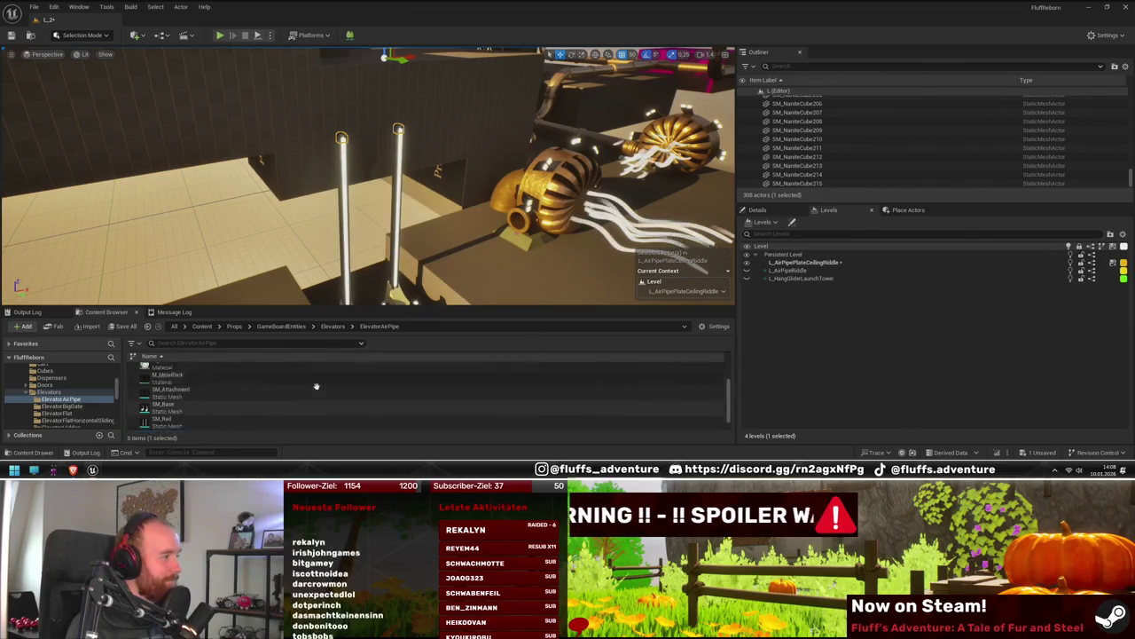
- Place a BP_AirPipeElevator from the asset list between the copied rails
drag(423, 282, 413, 257)
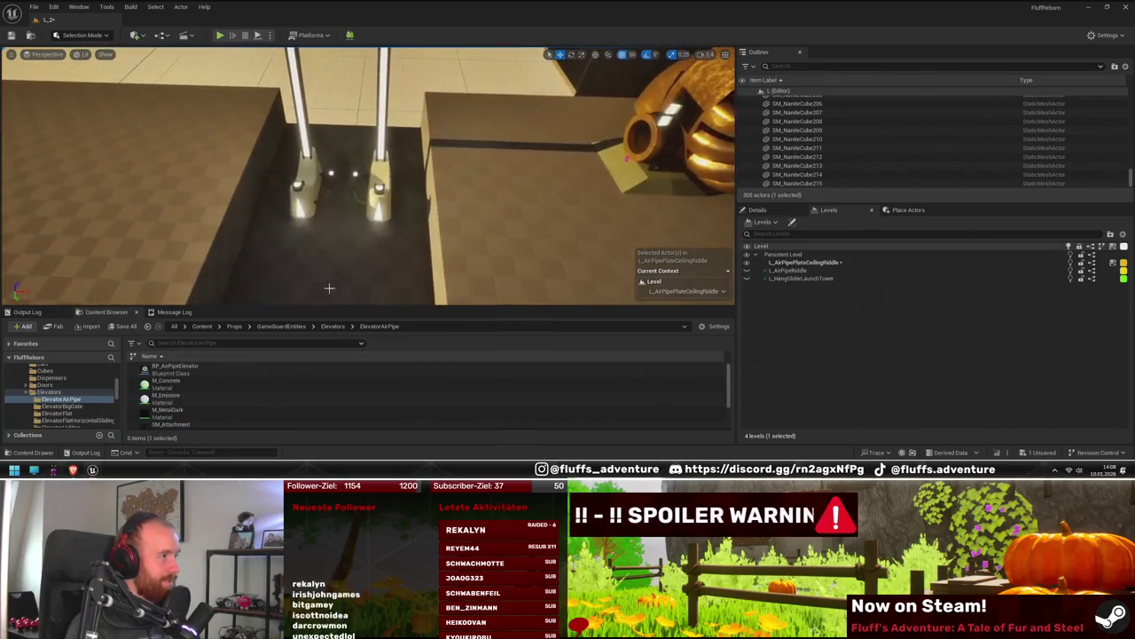
click(175, 365)
click(344, 186)
click(343, 192)
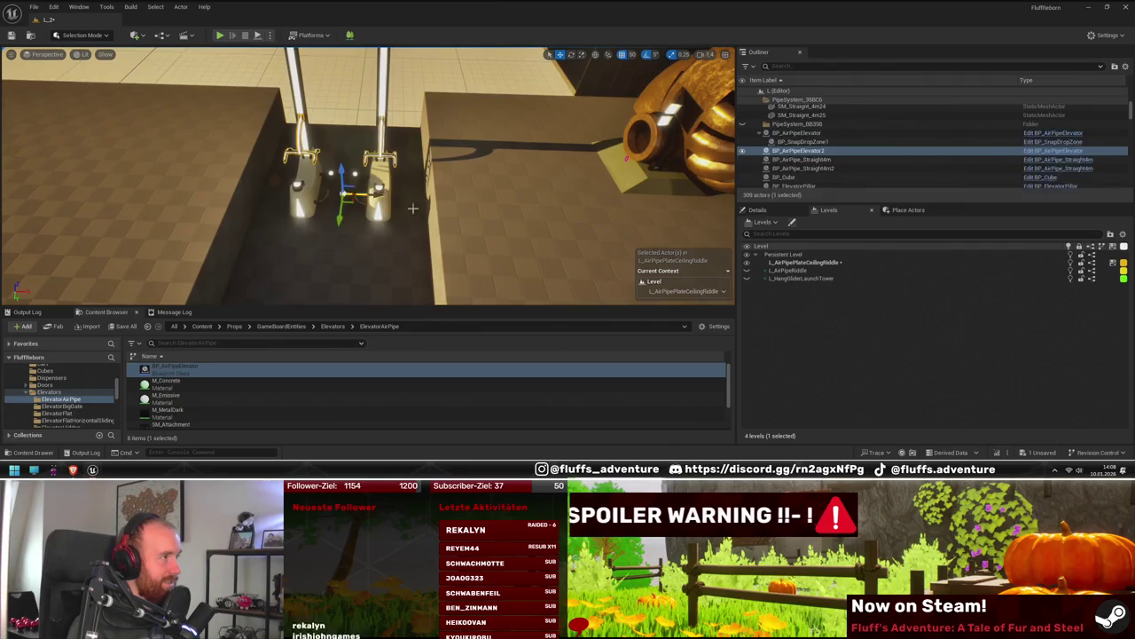
drag(342, 193, 402, 189)
click(468, 127)
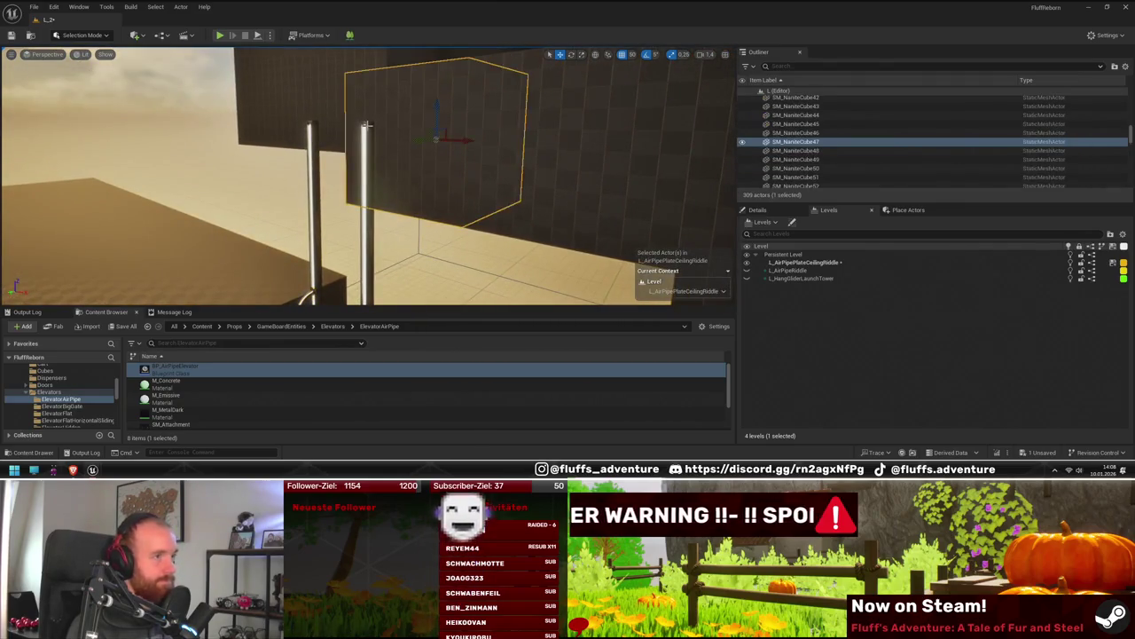
click(366, 126)
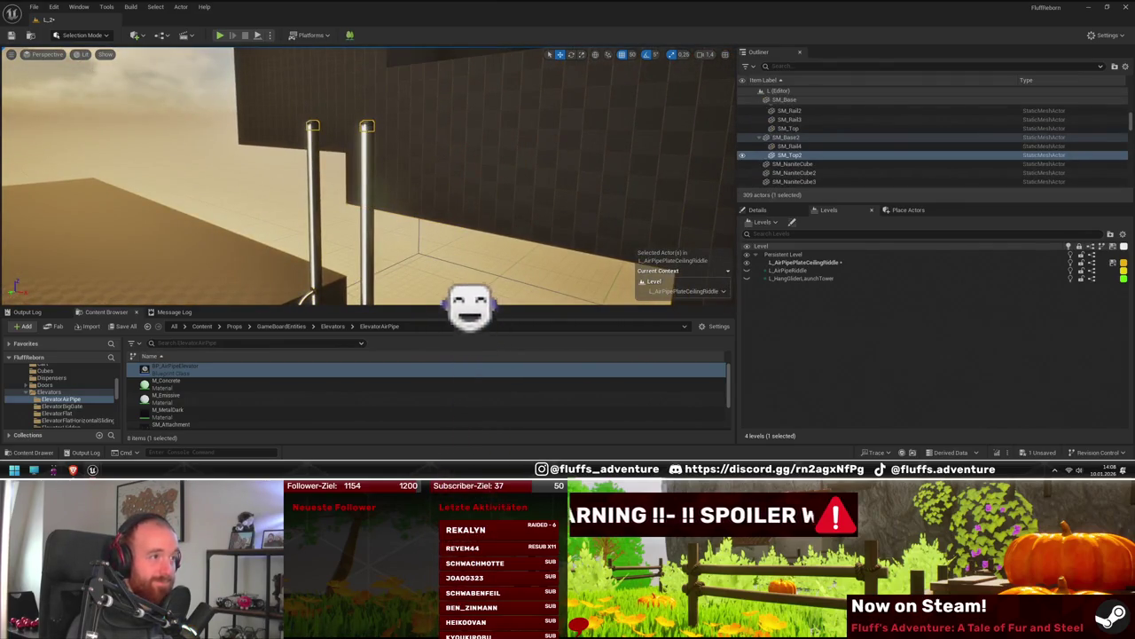
- Fly the camera around to compare the elevator against the posts and brass fan
mouse_move(470, 306)
mouse_down()
mouse_move(443, 195)
mouse_move(433, 212)
mouse_move(466, 214)
mouse_move(447, 198)
mouse_move(401, 215)
mouse_move(423, 204)
mouse_up()
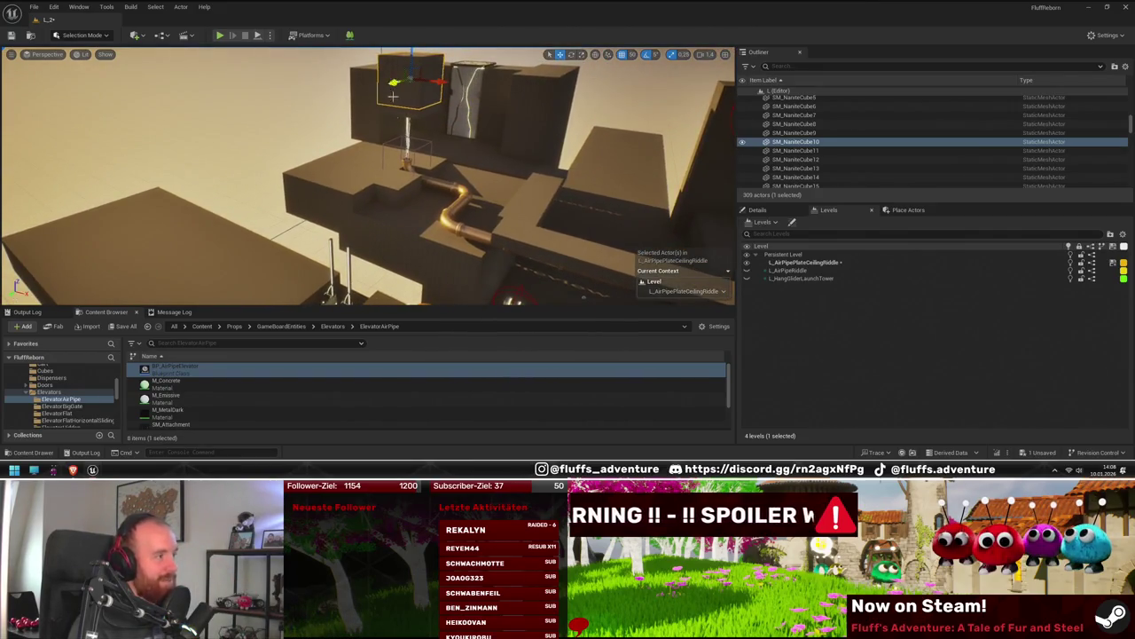
drag(346, 246, 364, 244)
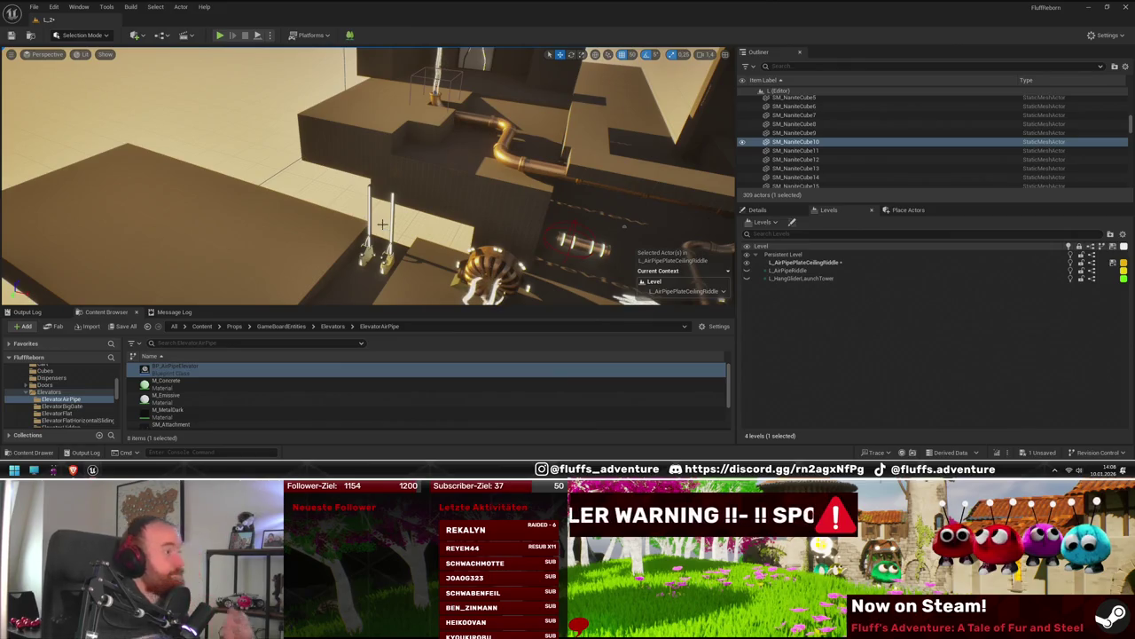
drag(382, 224, 458, 235)
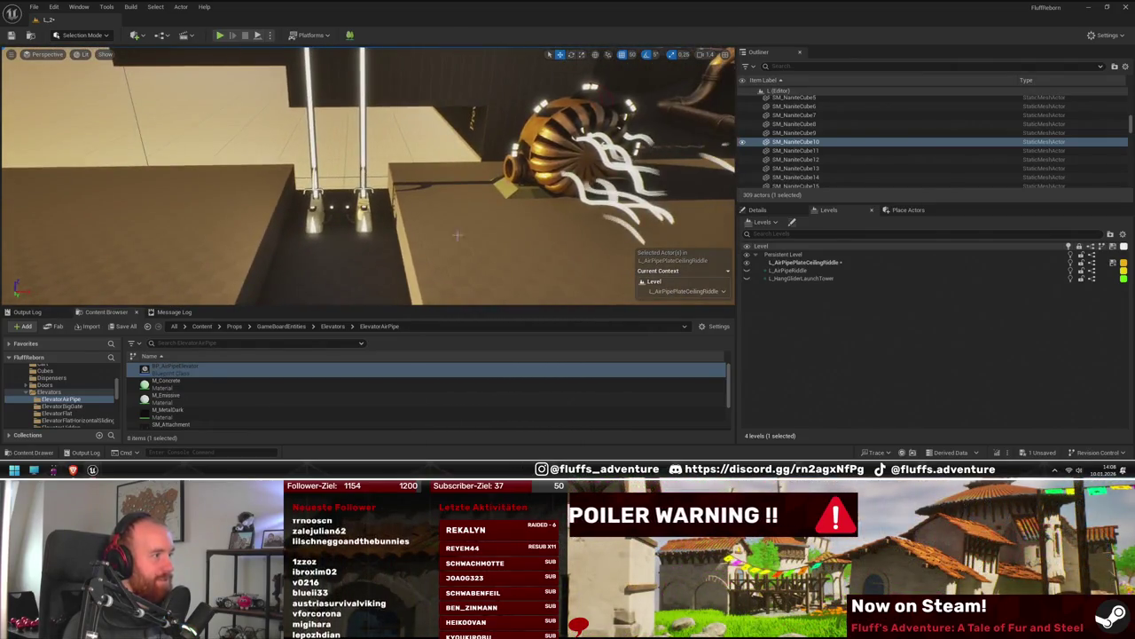
- Select the fan pipe endpoint and orbit the view around it
click(523, 173)
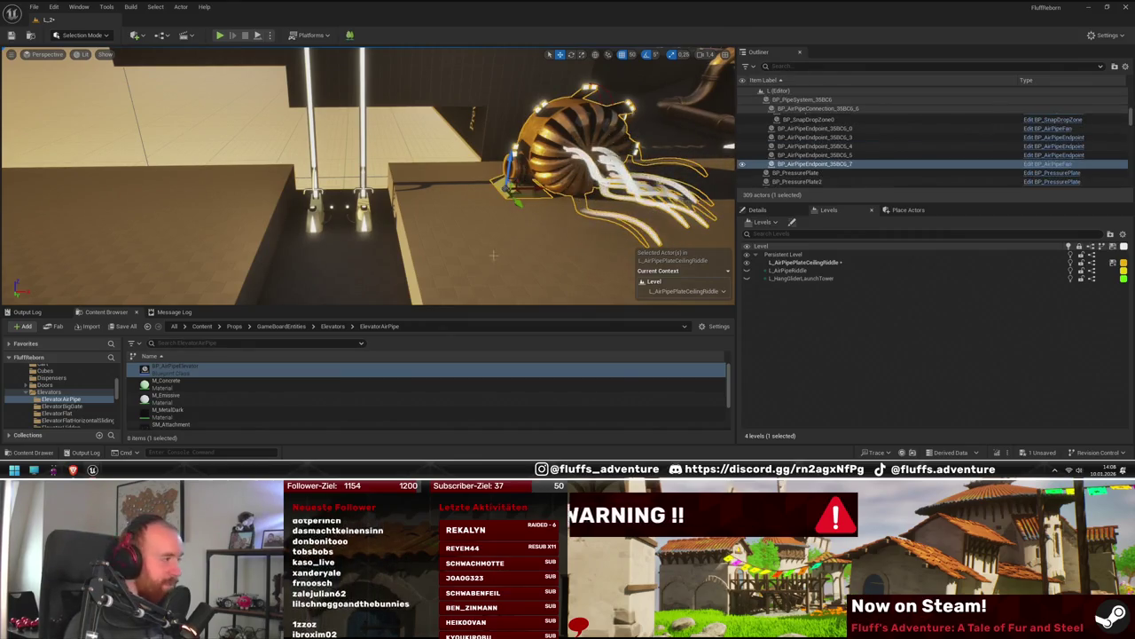
drag(367, 177, 249, 192)
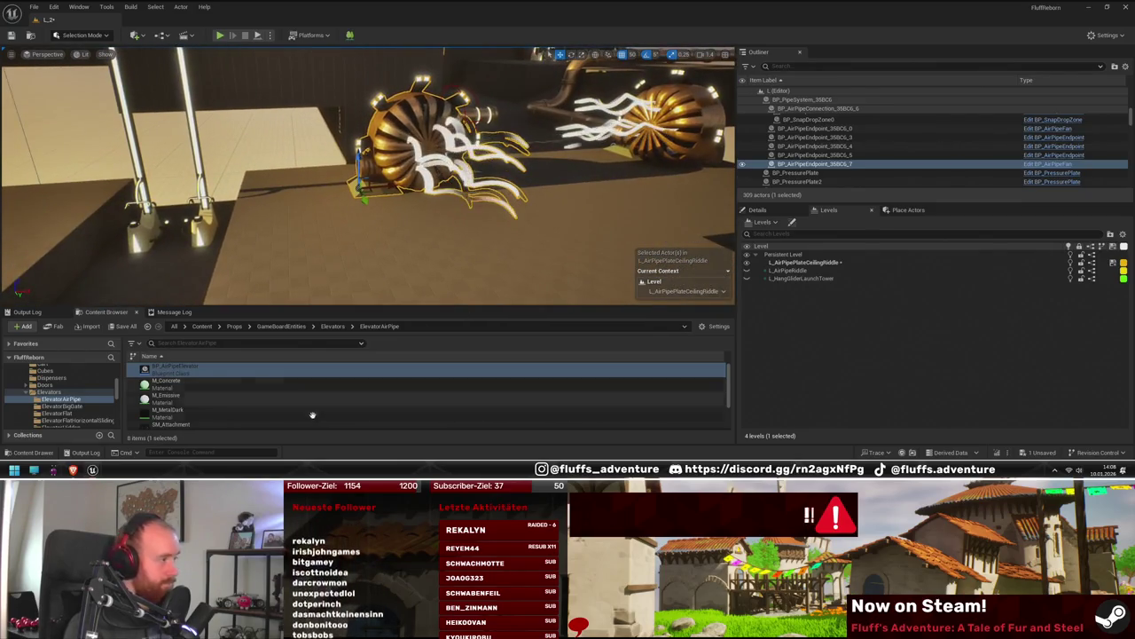
scroll(48, 382, up, 2)
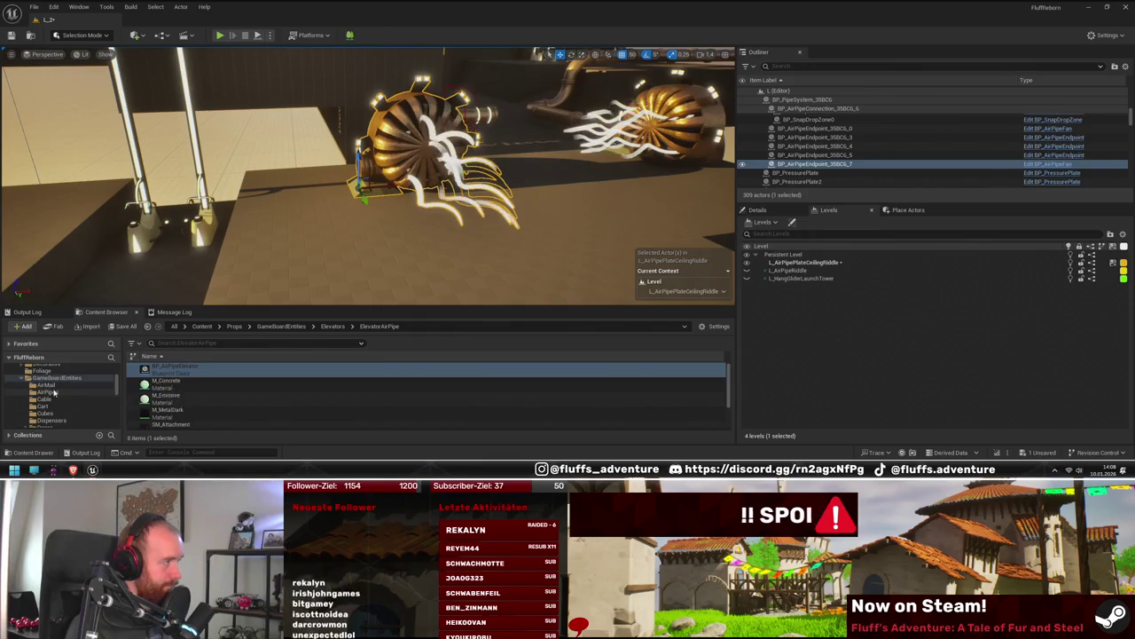
scroll(50, 404, up, 3)
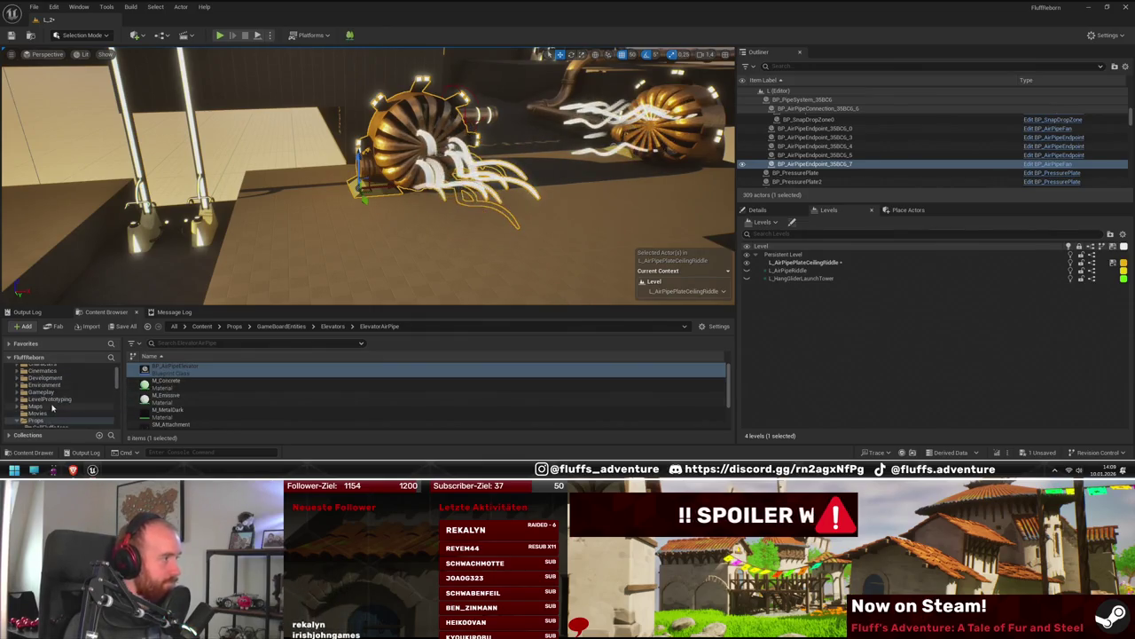
click(35, 406)
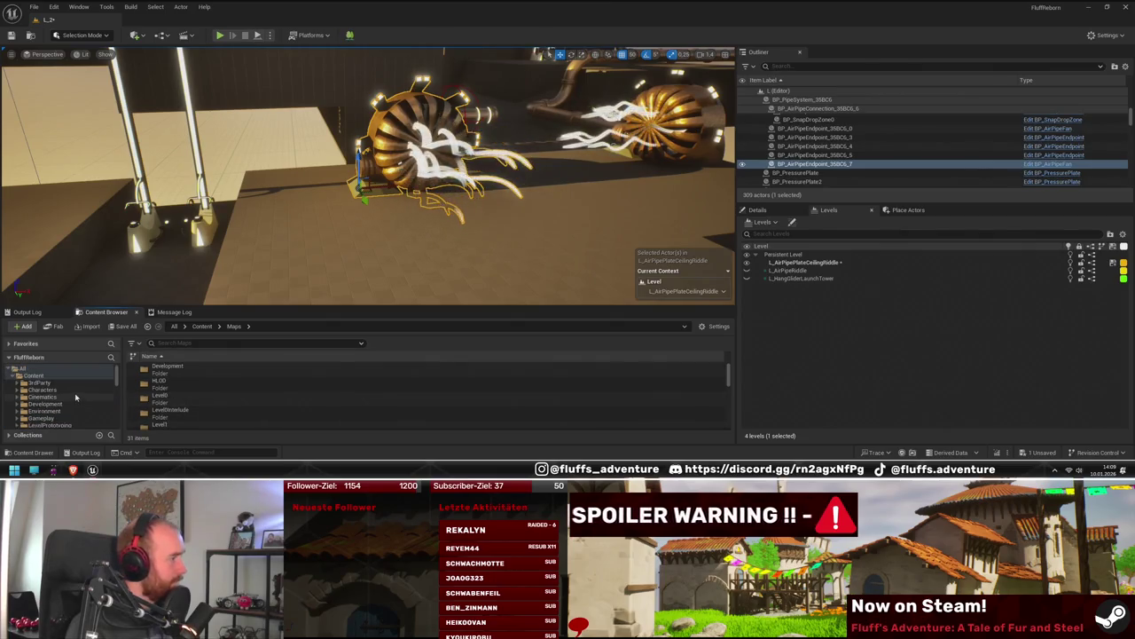
- Browse to the fan's asset to show BP_AirPipeFan in the AirPipes folder, and frame the fan
right_click(803, 164)
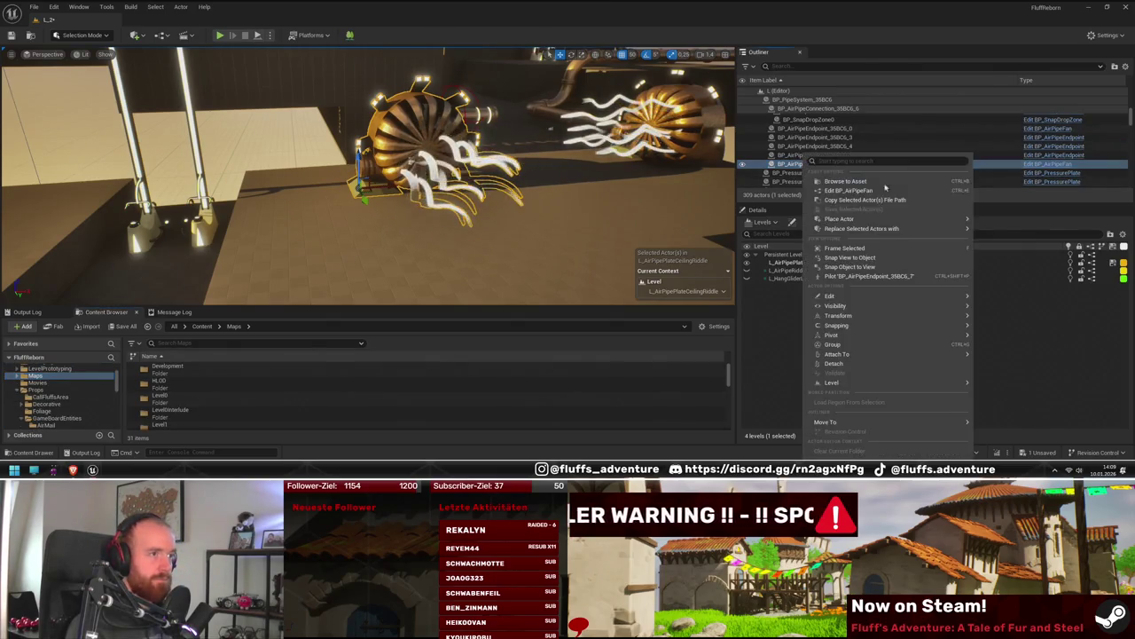
click(847, 182)
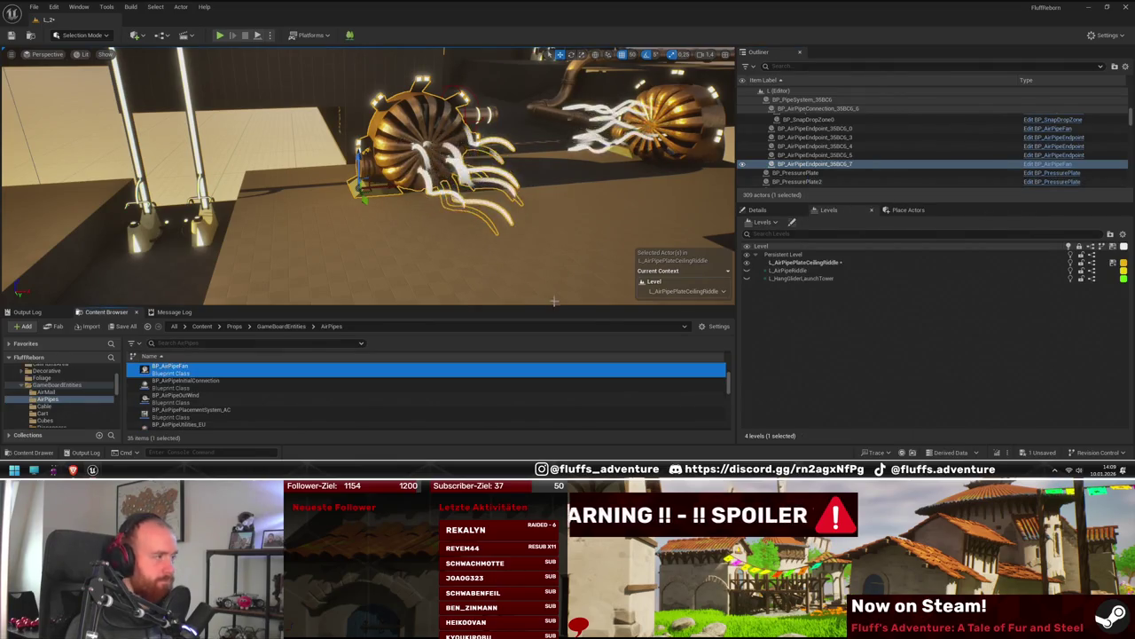
key(f)
right_click(514, 177)
mouse_move(593, 417)
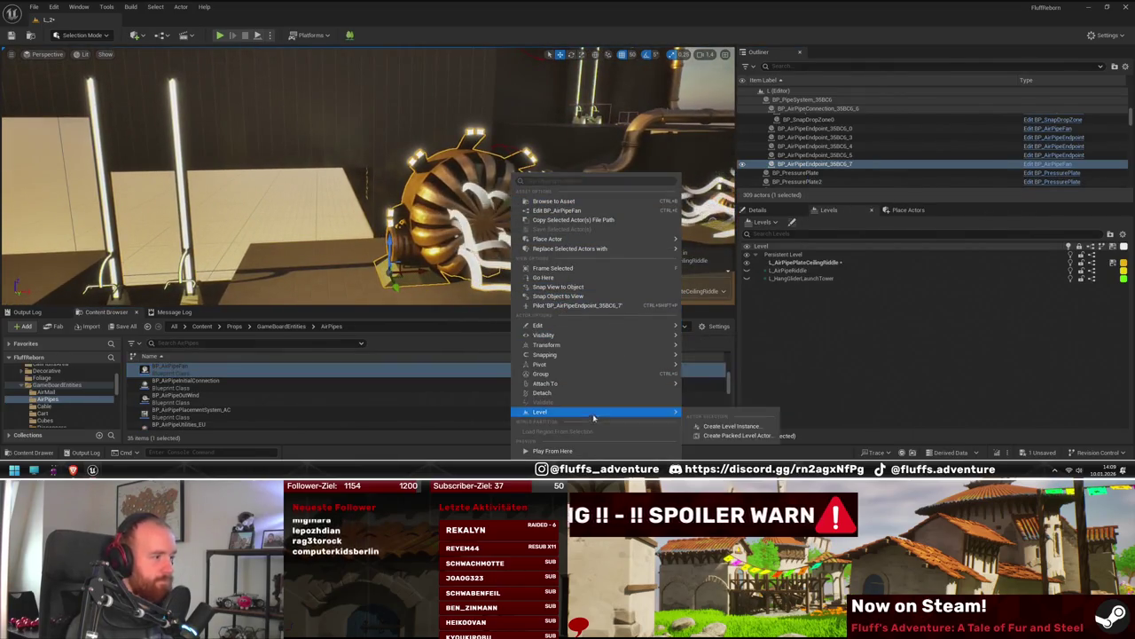
click(719, 382)
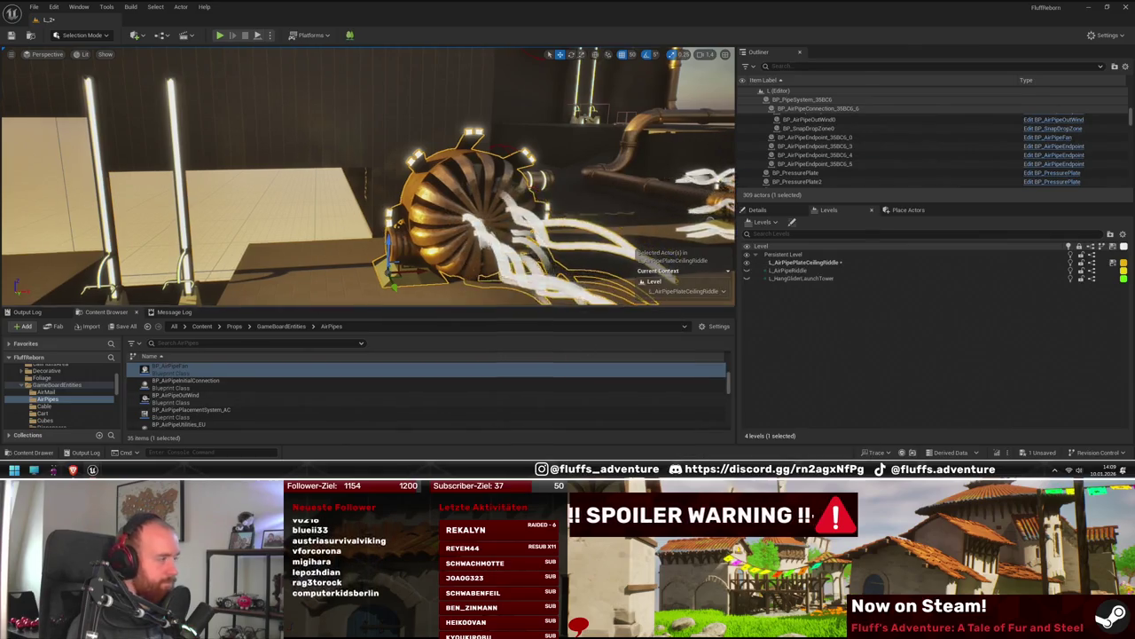
scroll(303, 371, down, 3)
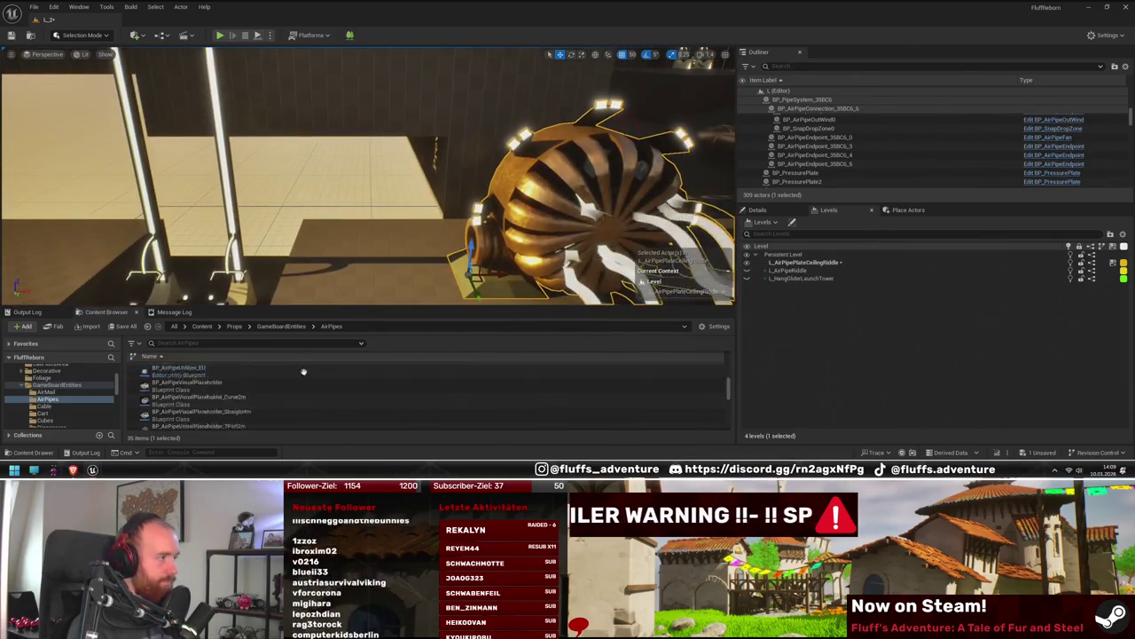
scroll(304, 371, down, 5)
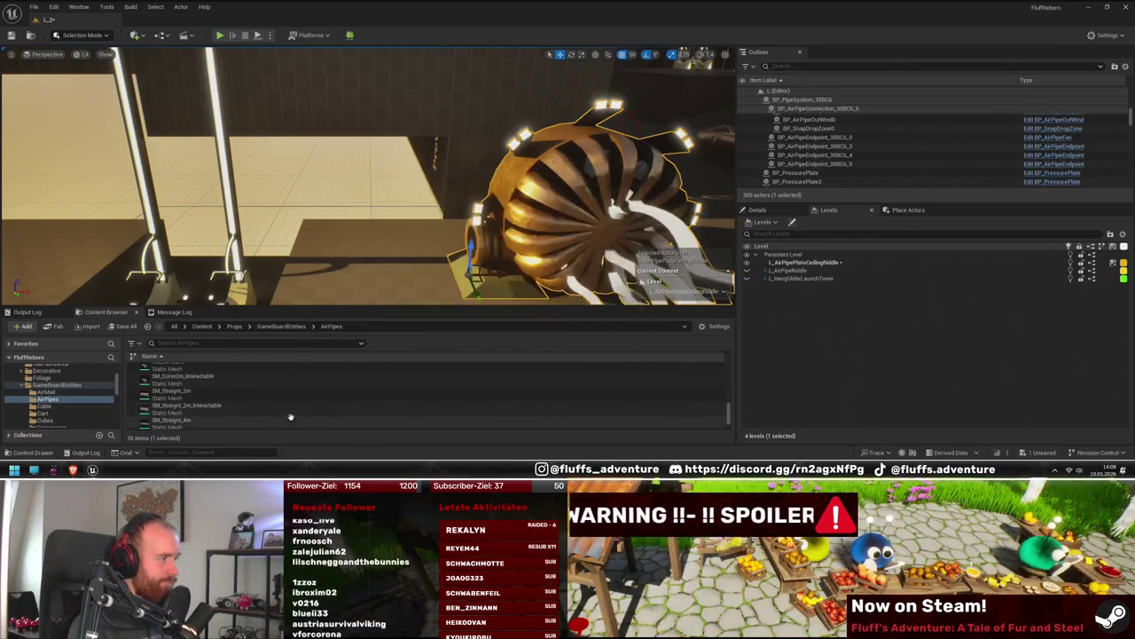
- Place SM_Straight_4m behind the fan as SM_Straight_4m26 and switch to the rotate gizmo
mouse_move(290, 417)
mouse_down()
mouse_move(403, 272)
mouse_move(453, 275)
mouse_move(364, 278)
mouse_up()
key(e)
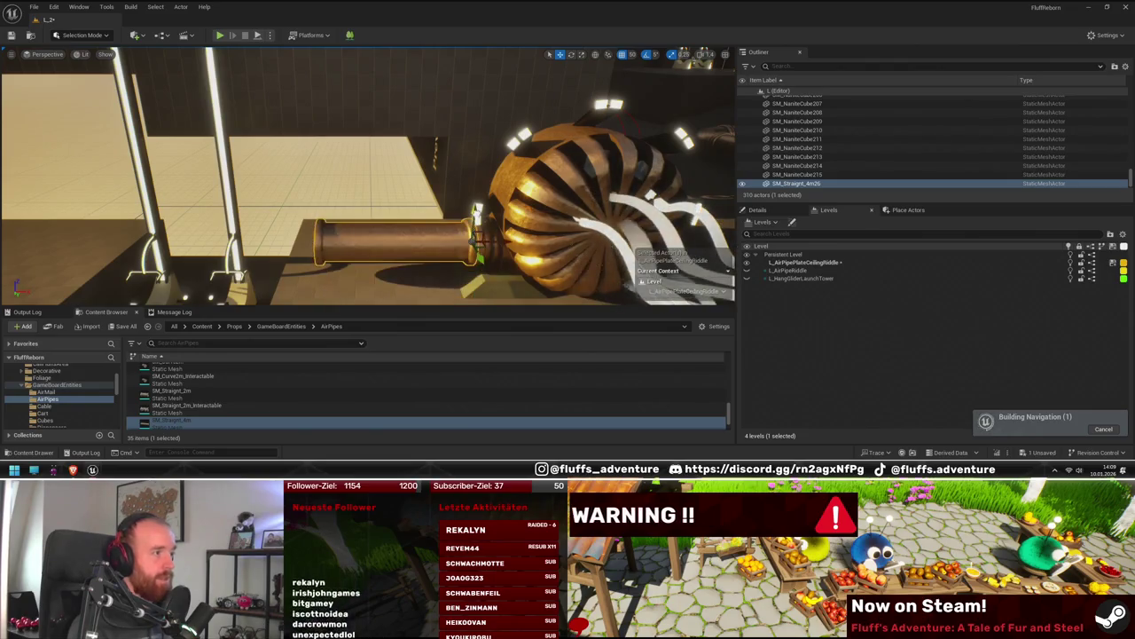
scroll(368, 177, up, 5)
scroll(376, 388, up, 5)
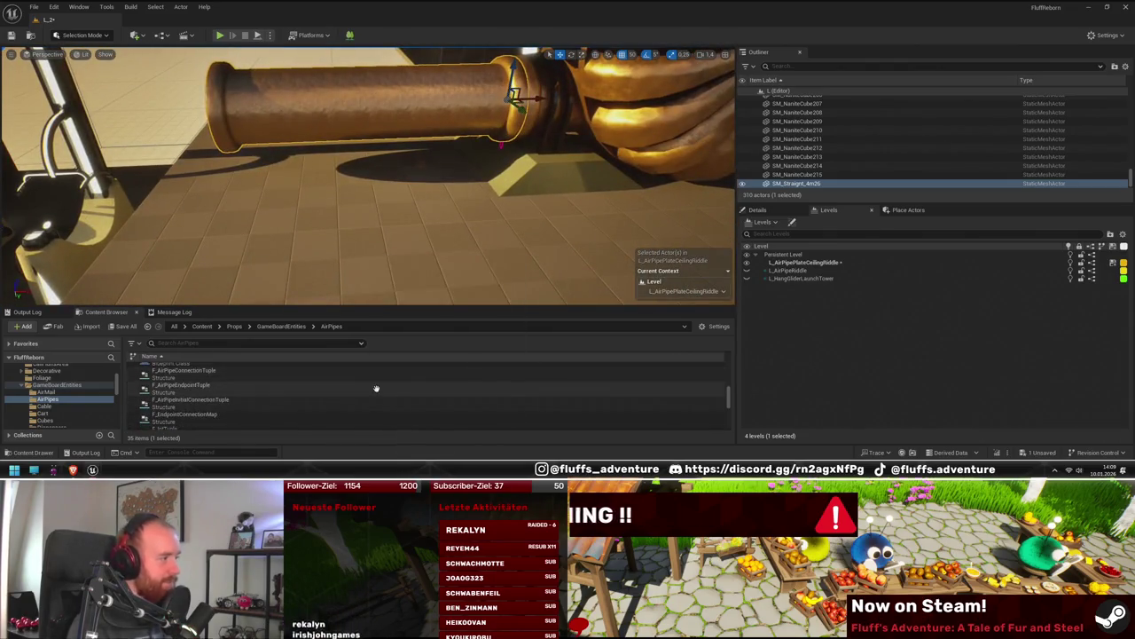
scroll(364, 384, up, 5)
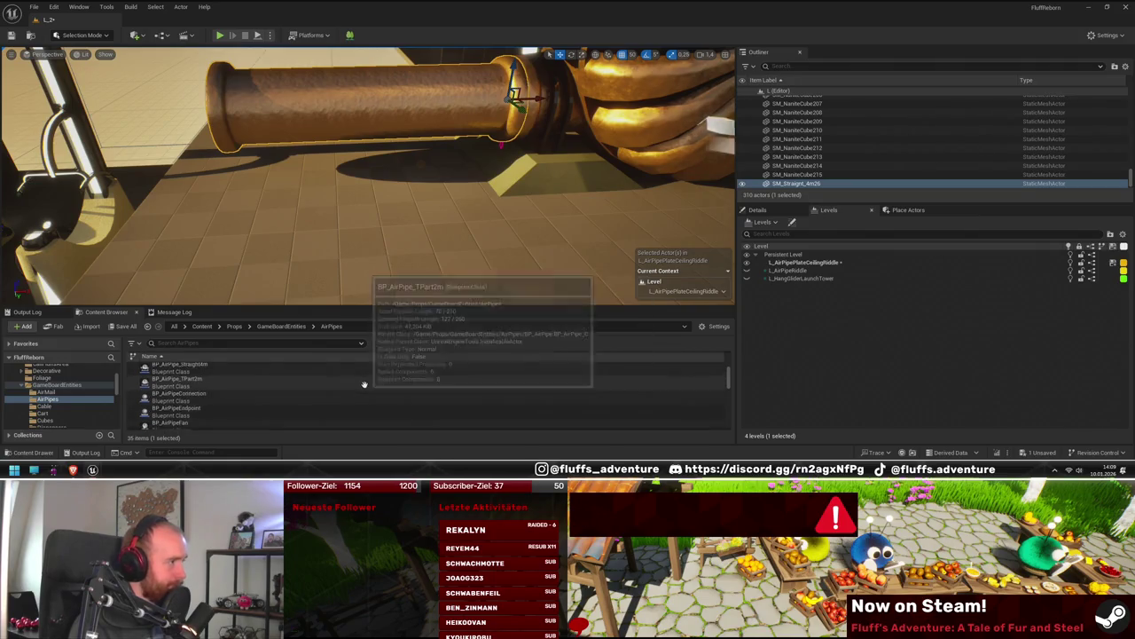
scroll(363, 384, down, 10)
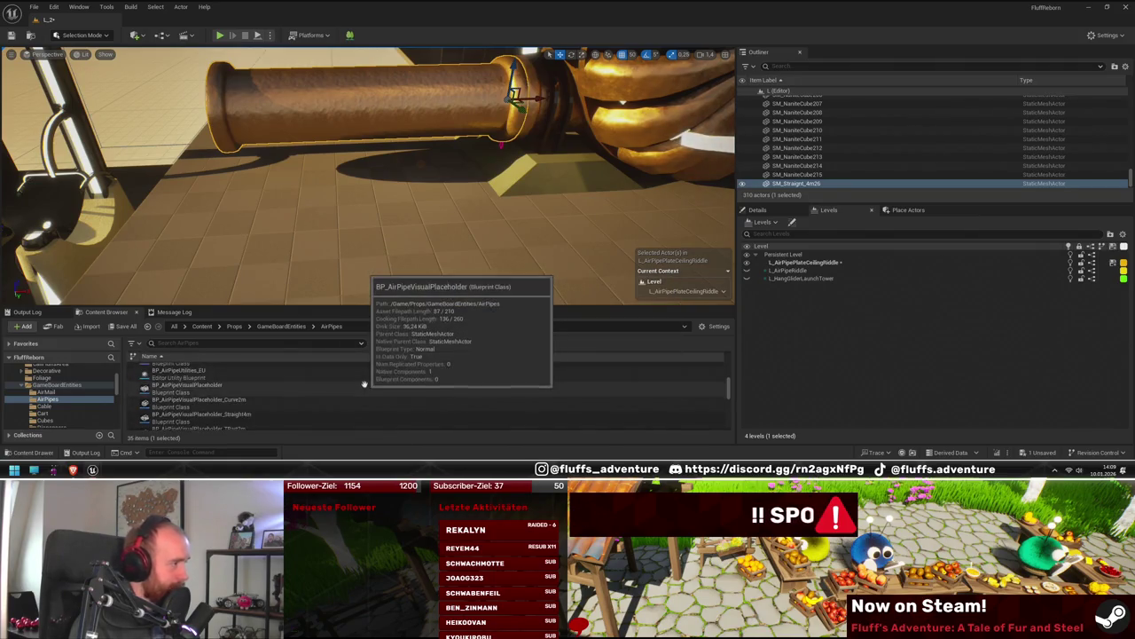
scroll(360, 385, up, 5)
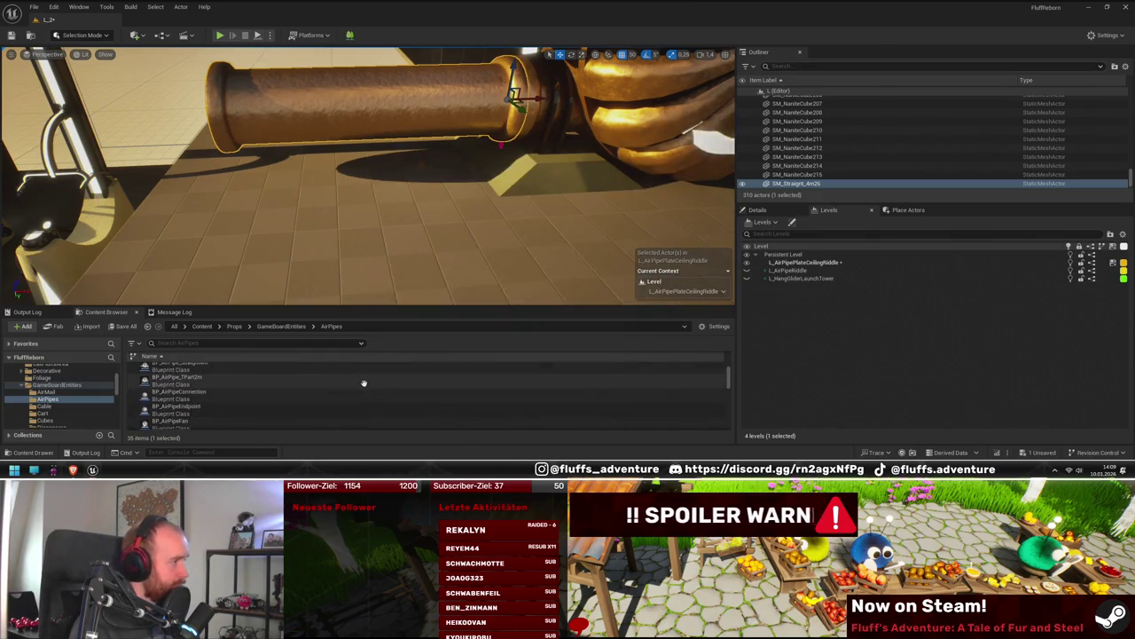
scroll(363, 383, up, 1)
scroll(364, 385, down, 1)
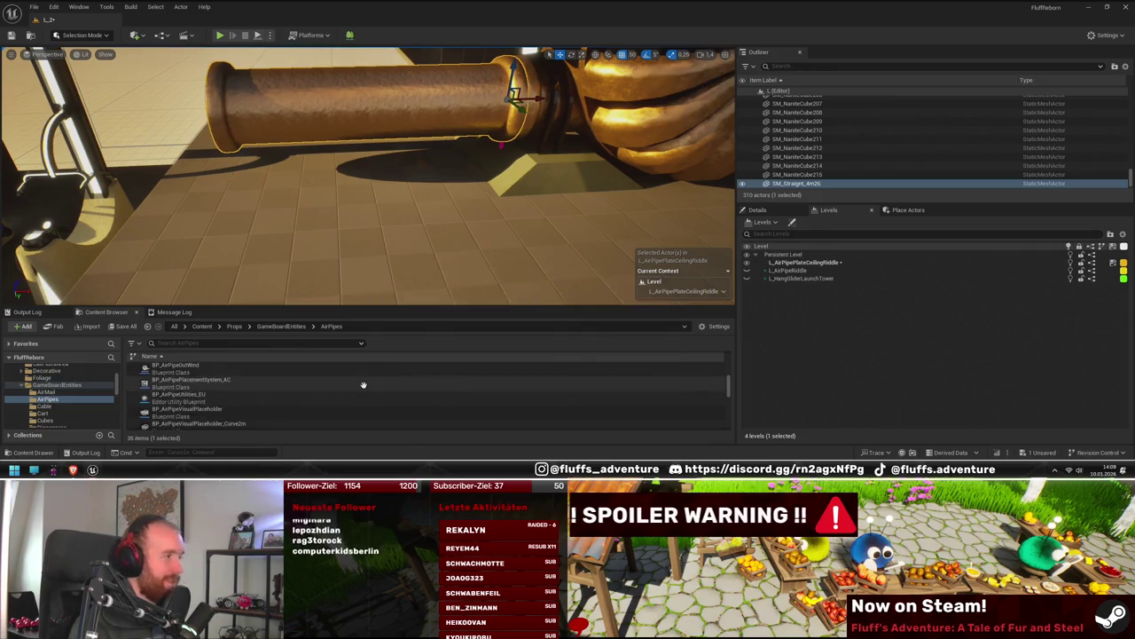
- Place a BP_PipeSystem actor next to the fan
scroll(354, 385, down, 1)
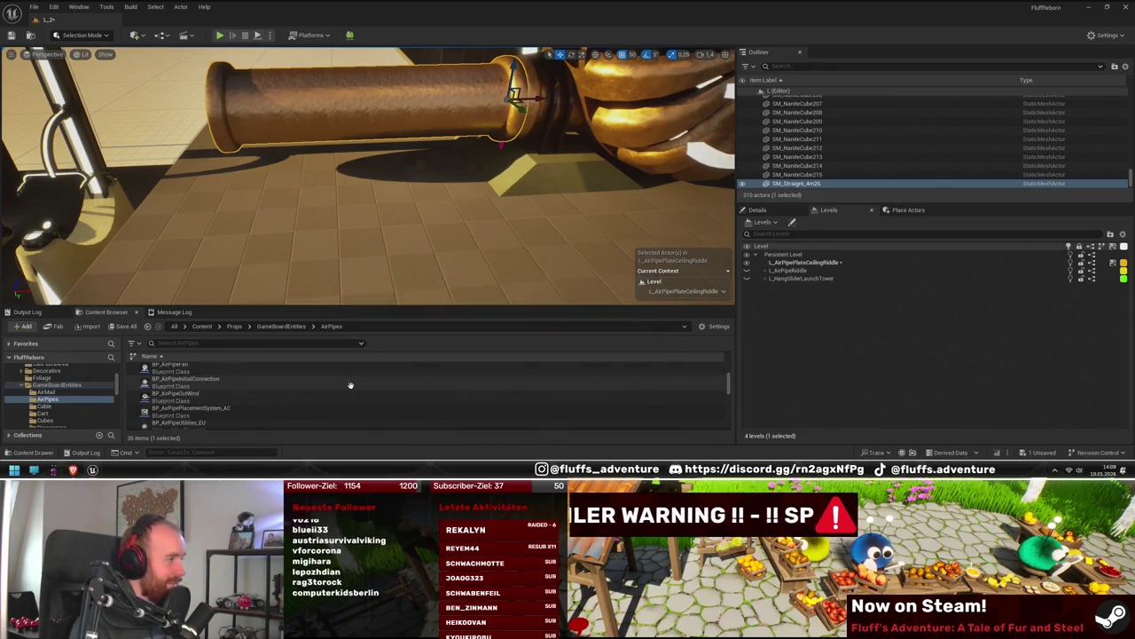
scroll(352, 385, down, 2)
scroll(354, 384, down, 3)
scroll(352, 388, down, 3)
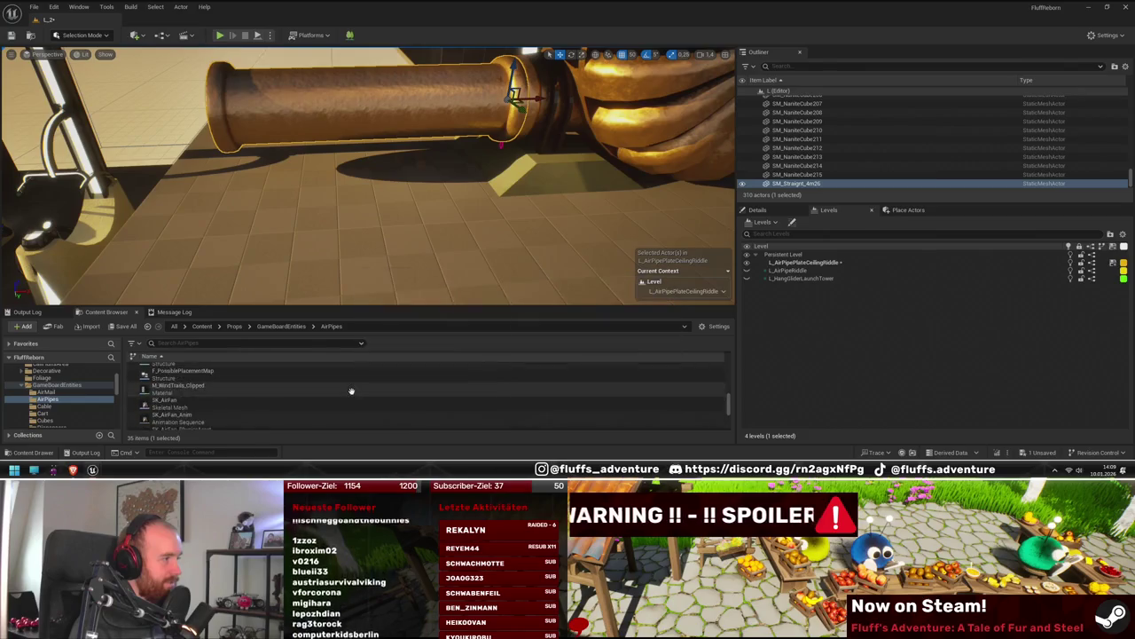
scroll(352, 390, up, 2)
click(261, 400)
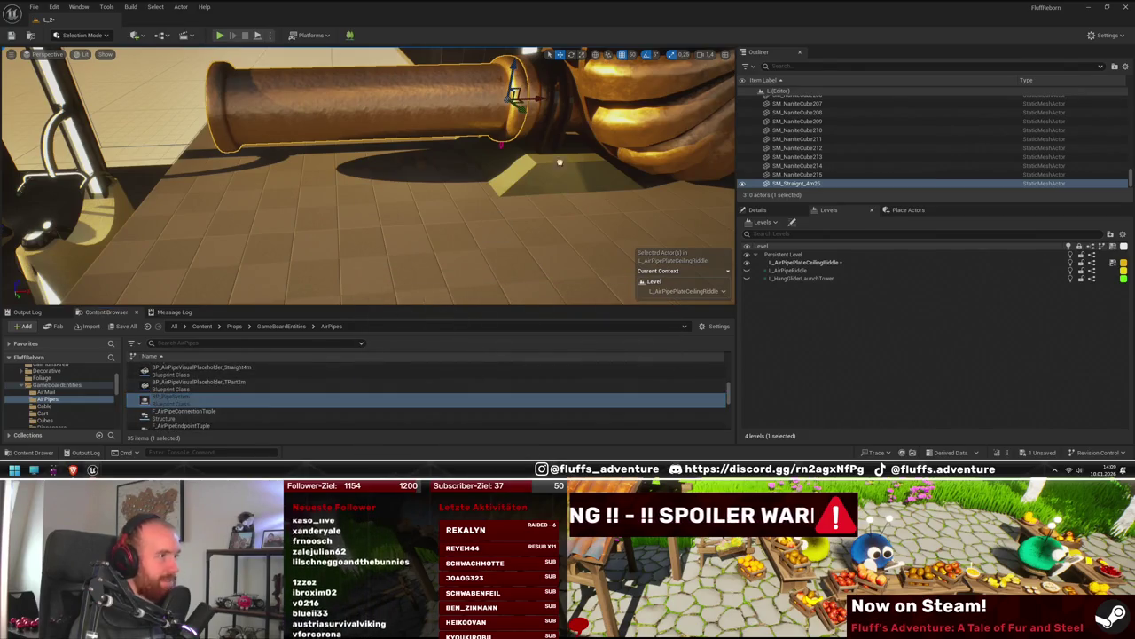
drag(463, 161, 464, 158)
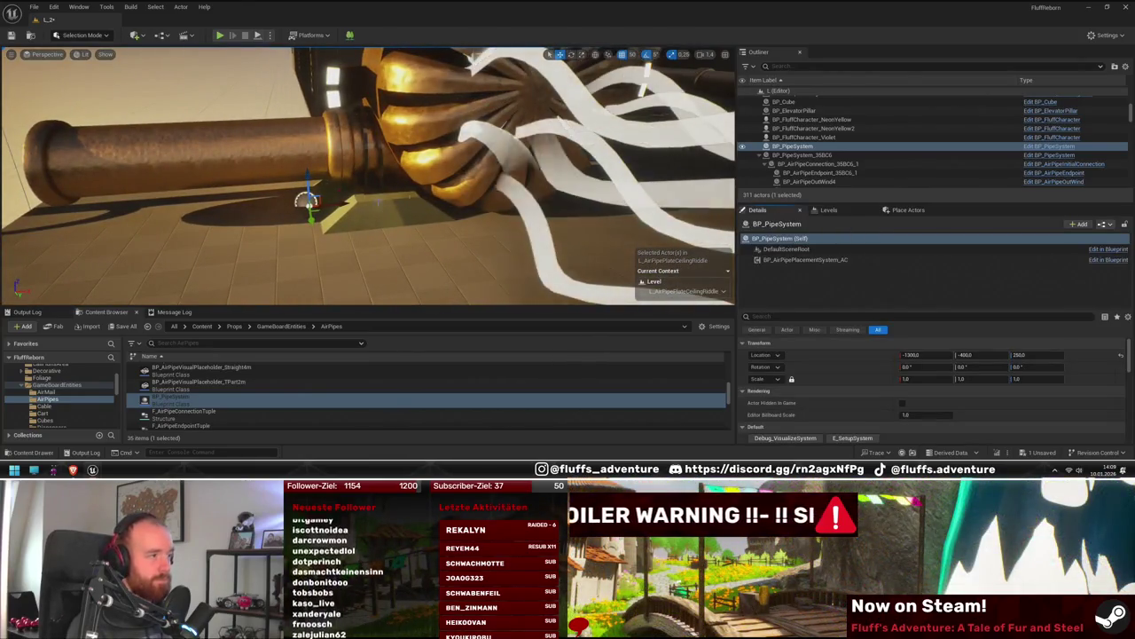
- Attach the fan endpoint to BP_PipeSystem
click(357, 208)
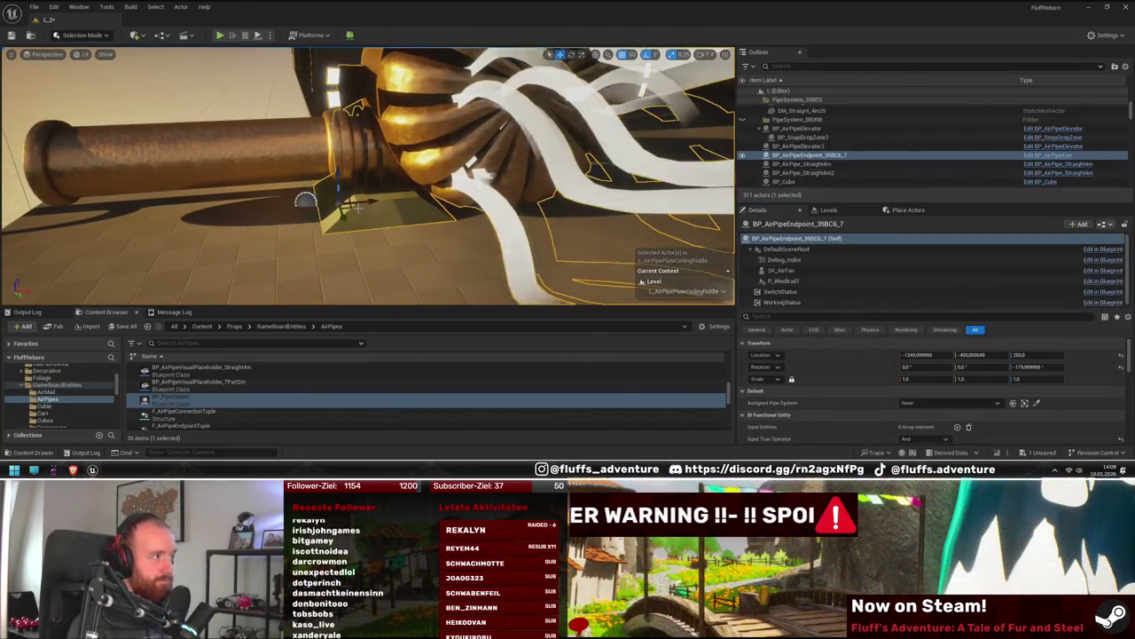
right_click(812, 160)
mouse_move(842, 354)
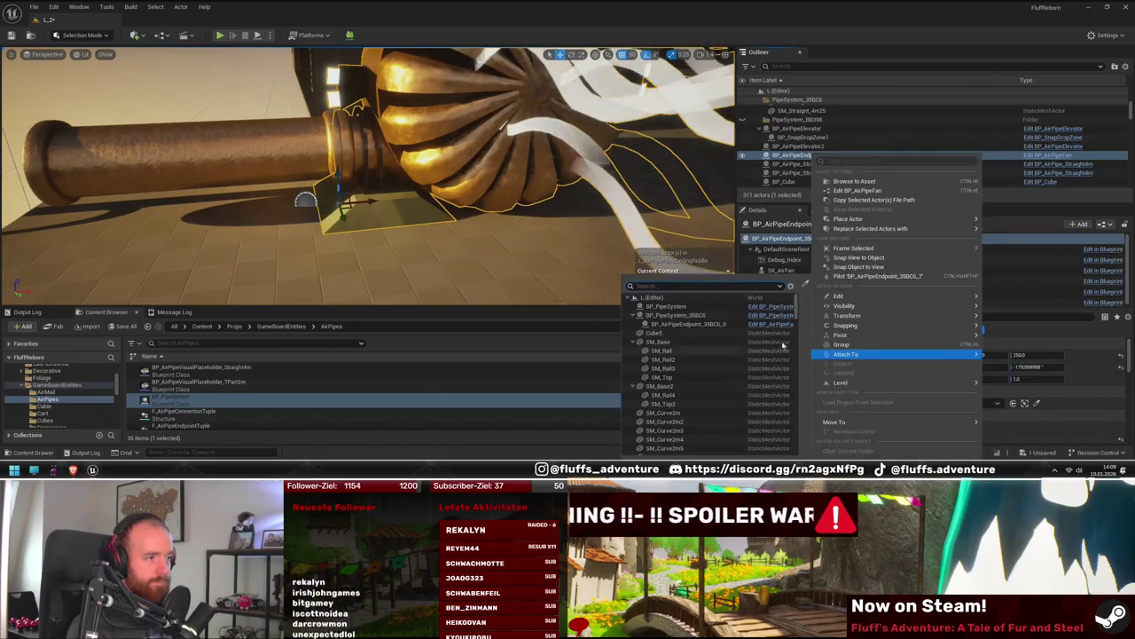
click(665, 306)
double_click(792, 142)
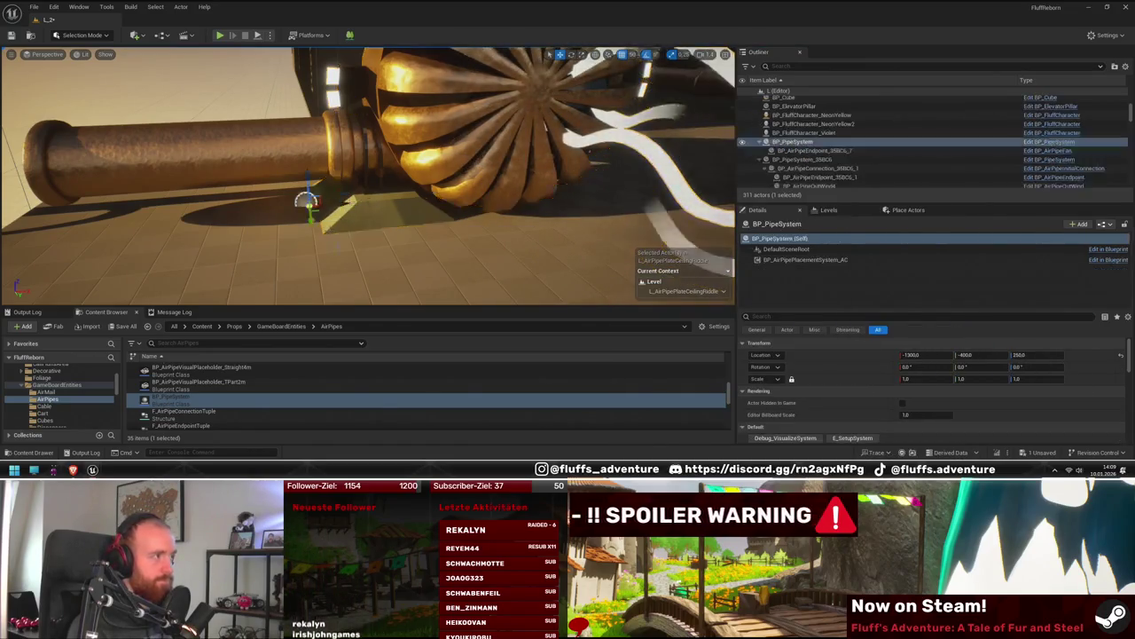
scroll(865, 388, down, 2)
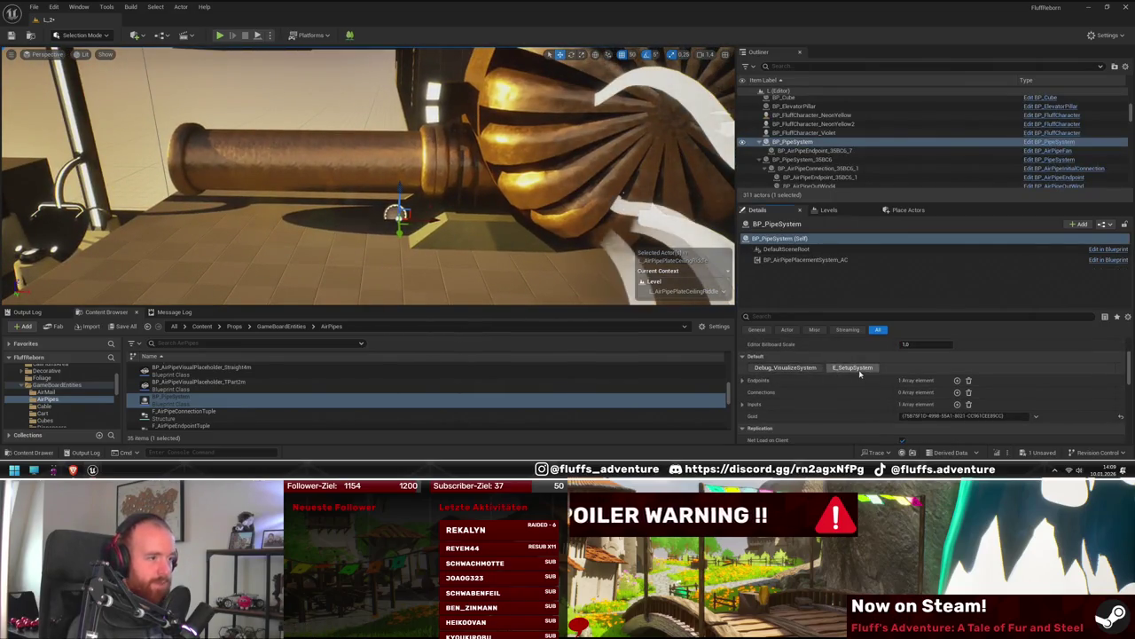
drag(406, 232, 364, 235)
scroll(197, 397, up, 3)
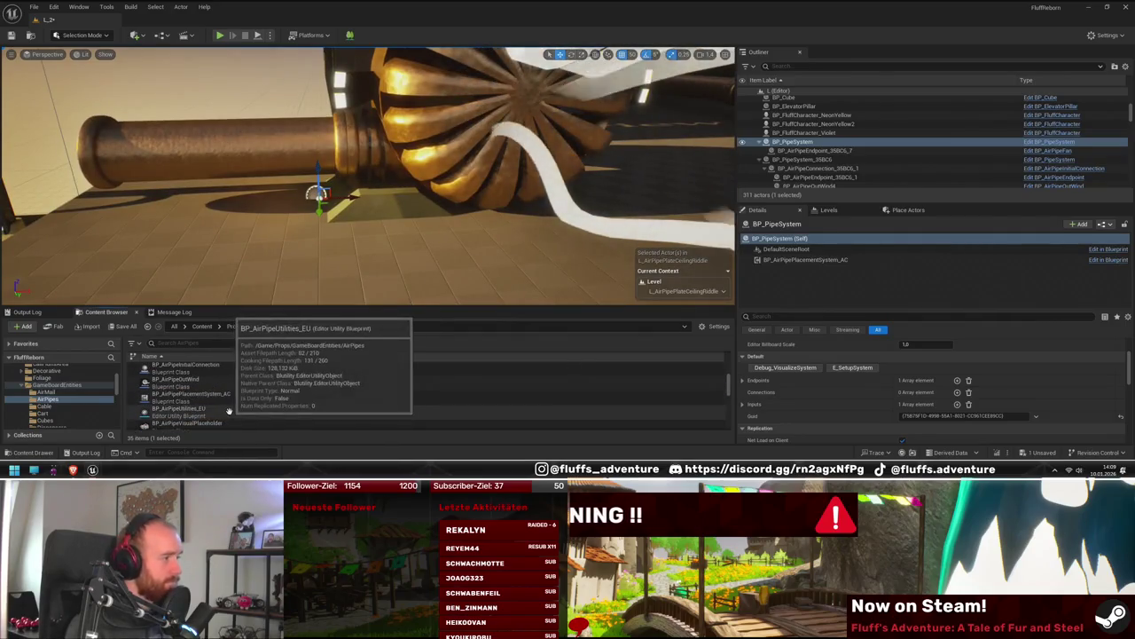
- Run BP_AirPipeUtilities_EU so SM_Straight_4m26 seats in the fan's rear collar
right_click(222, 410)
click(321, 177)
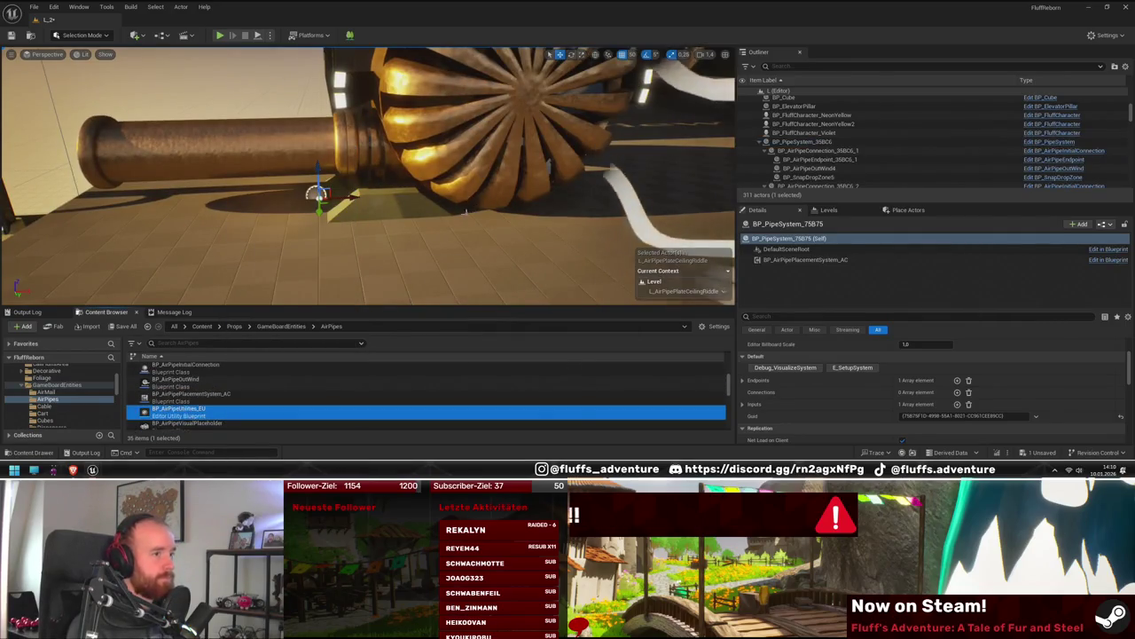
mouse_move(464, 211)
mouse_down()
mouse_move(425, 214)
mouse_move(435, 193)
mouse_up()
click(417, 142)
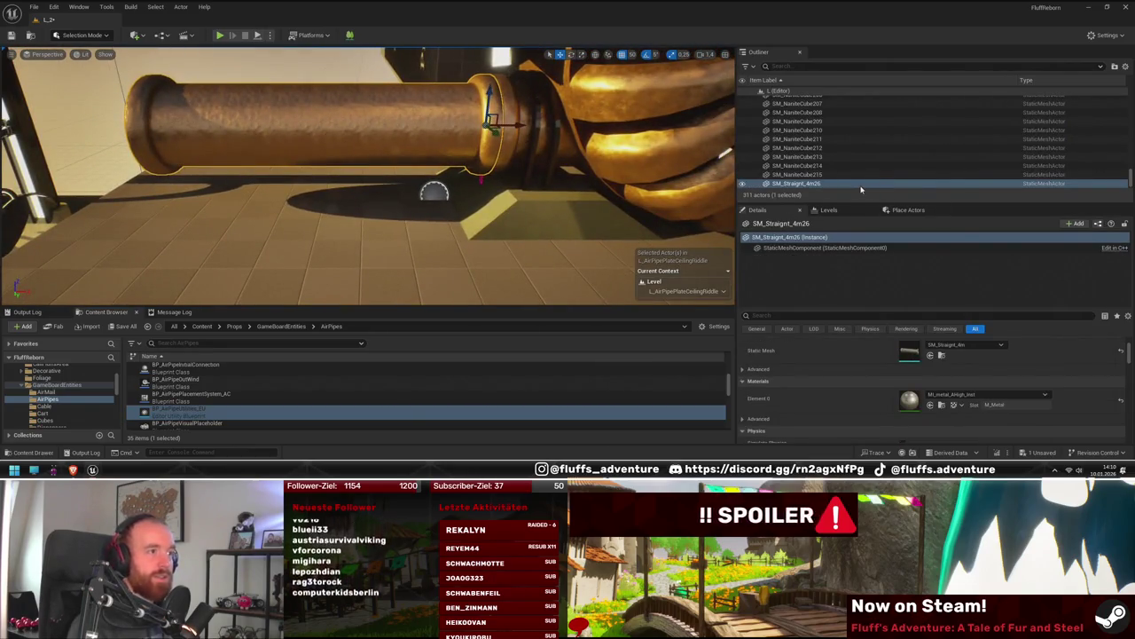
- Duplicate SM_Straight_4m26 along X into SM_Straight_4m27, then select both pipes
drag(443, 222, 417, 222)
drag(577, 140, 239, 168)
drag(408, 188, 219, 196)
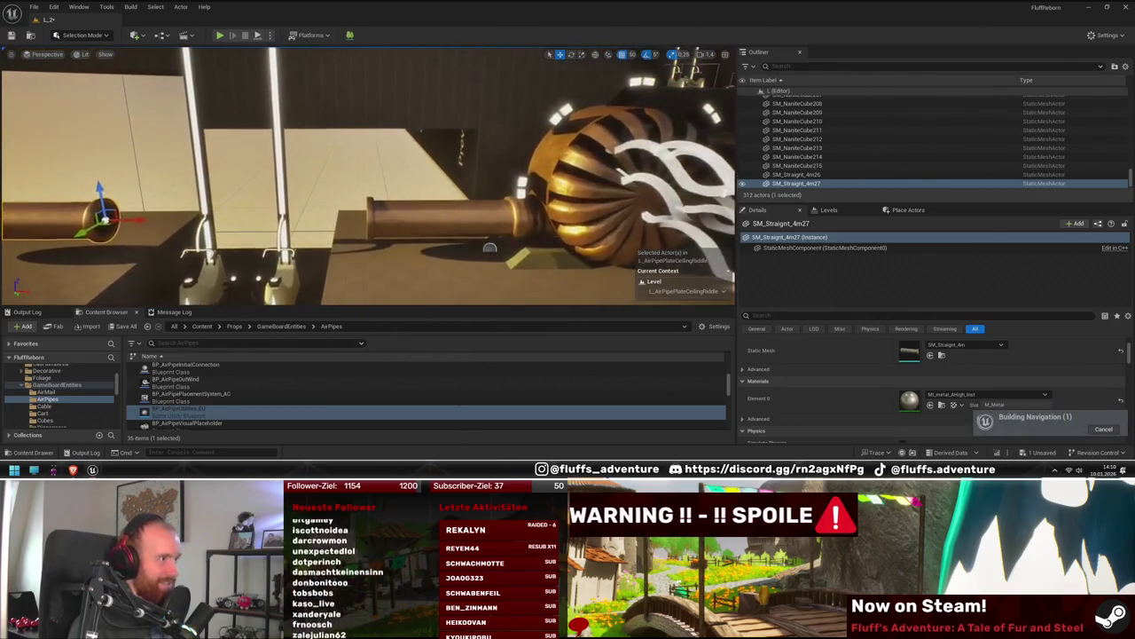
click(417, 191)
mouse_move(368, 177)
mouse_down()
mouse_move(368, 208)
mouse_move(381, 182)
mouse_up()
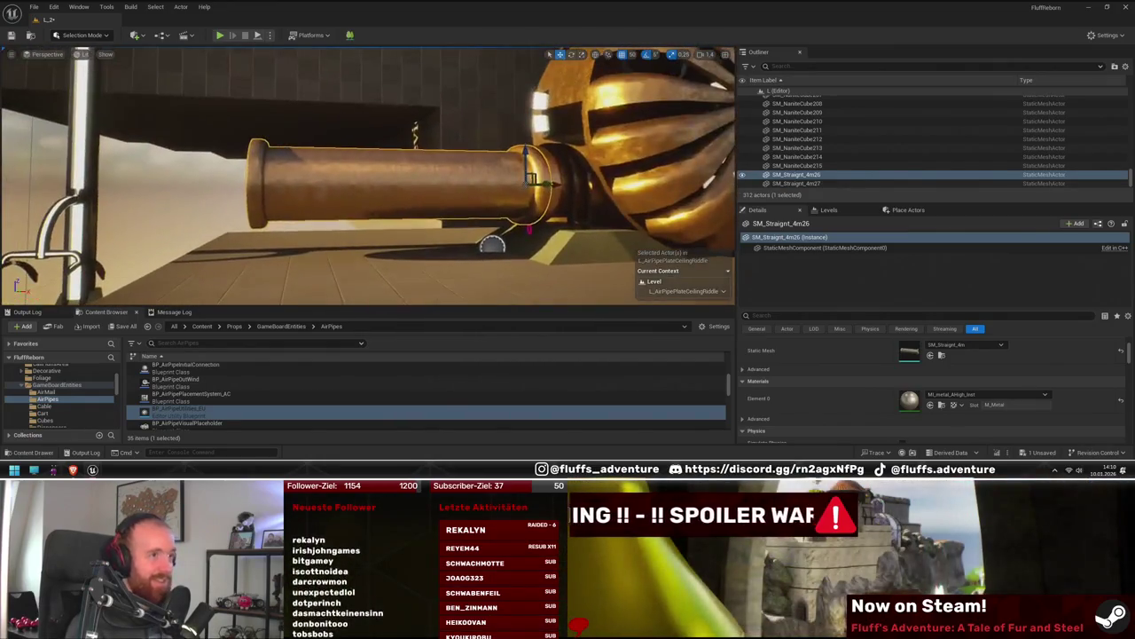
ctrl+click(819, 184)
right_click(823, 187)
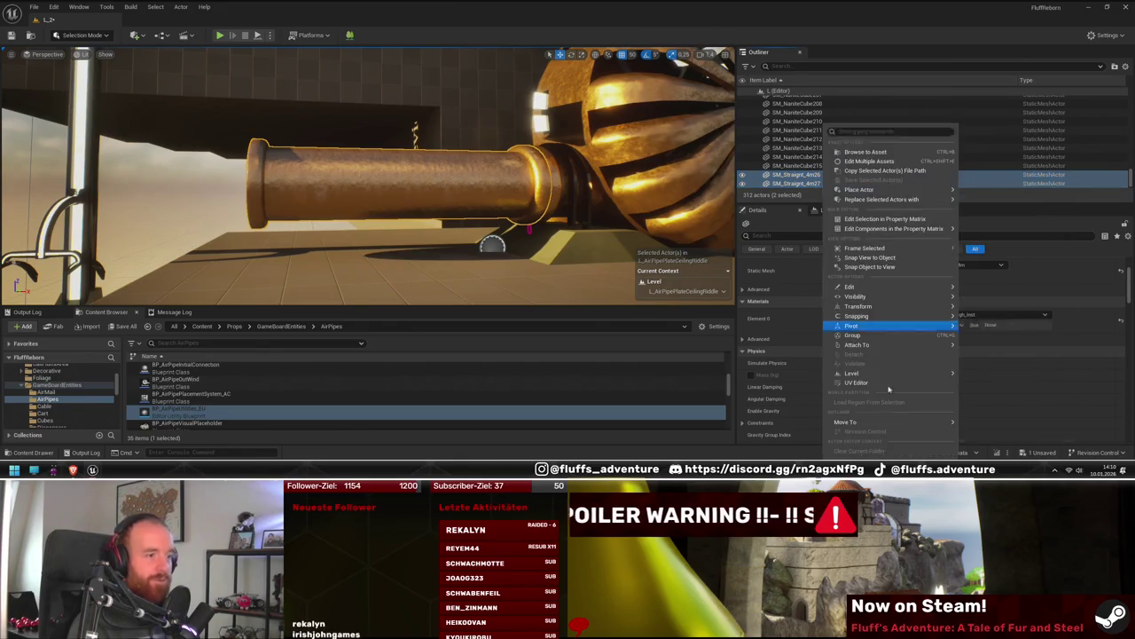
- Group both straight pipes into a new Outliner folder named PipeSystem_75B75
mouse_move(882, 424)
click(1004, 389)
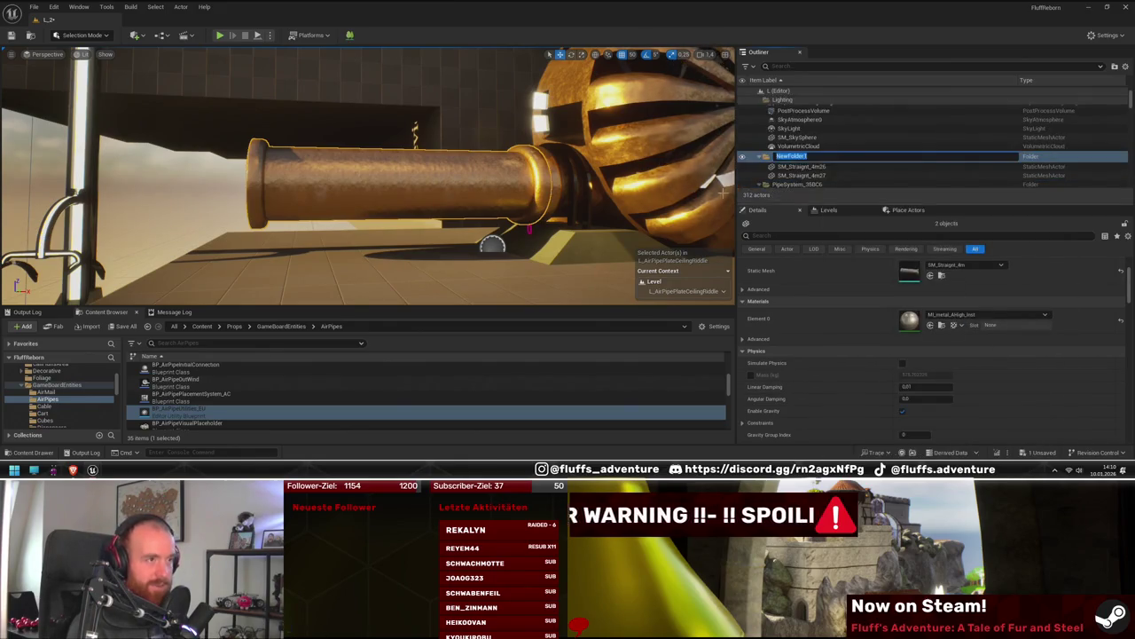
click(493, 246)
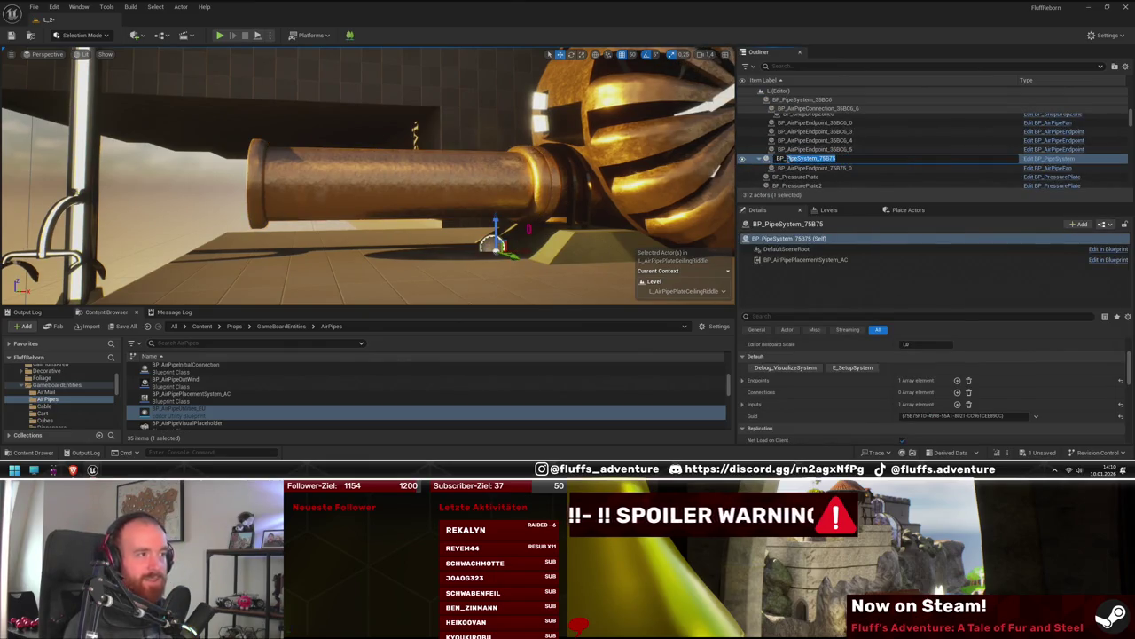
click(797, 147)
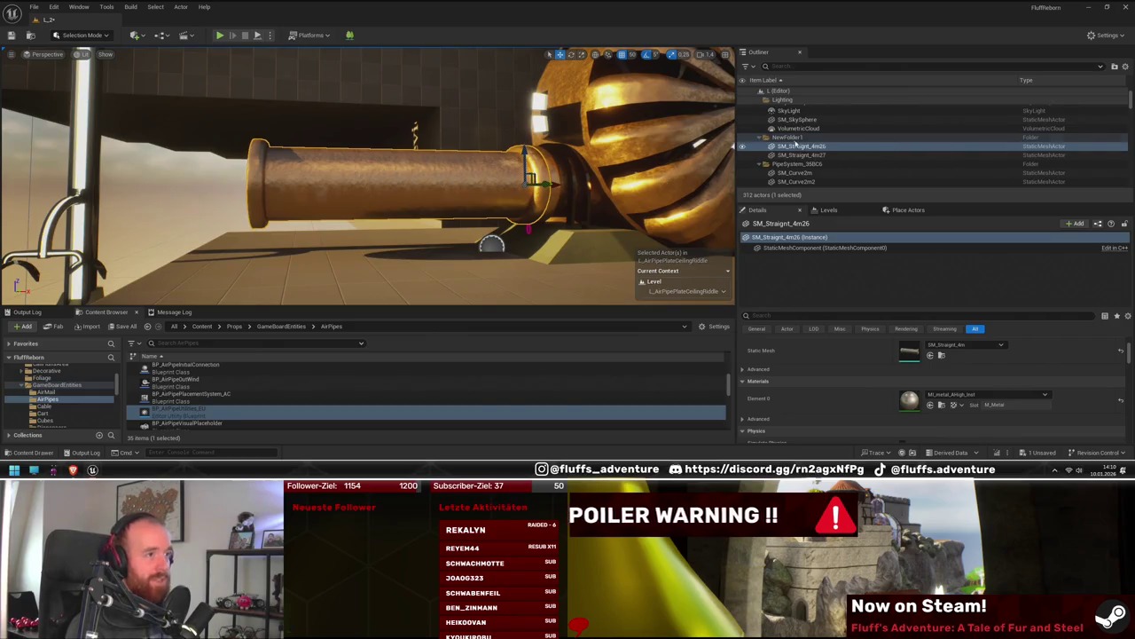
double_click(878, 138)
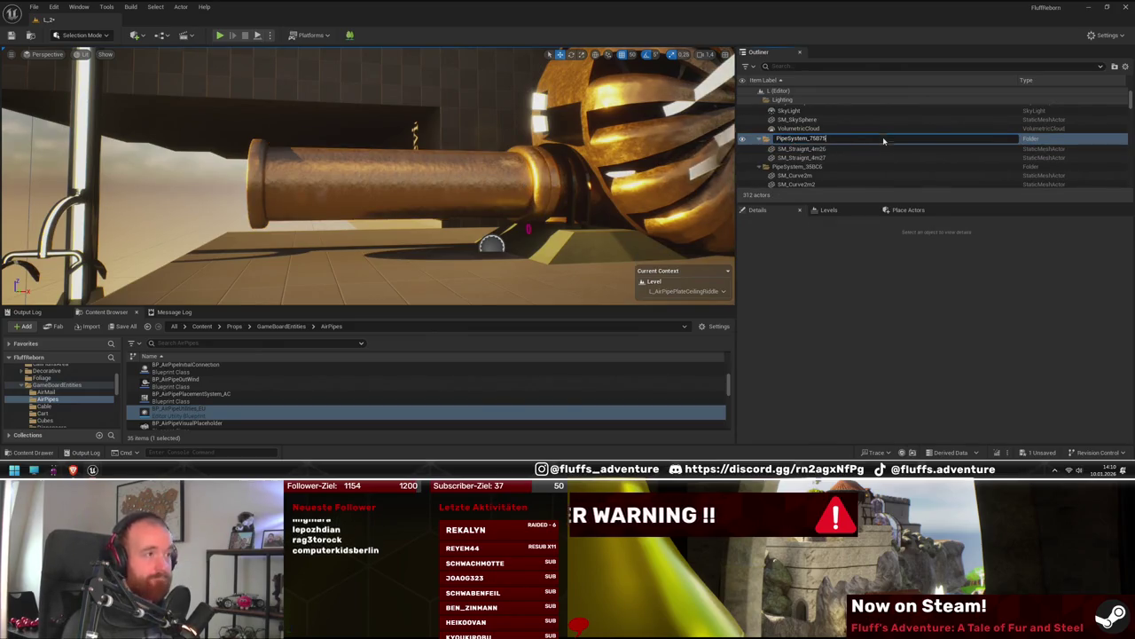
key(Return)
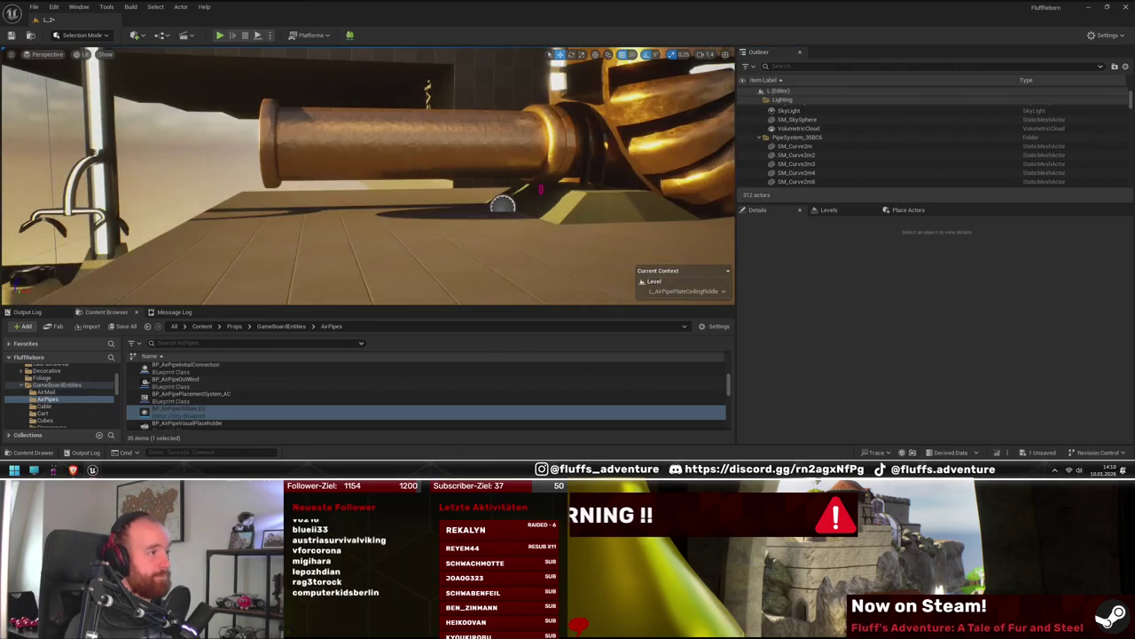
- Select the straight pipe, pipe endpoint and fan together in the viewport
click(507, 189)
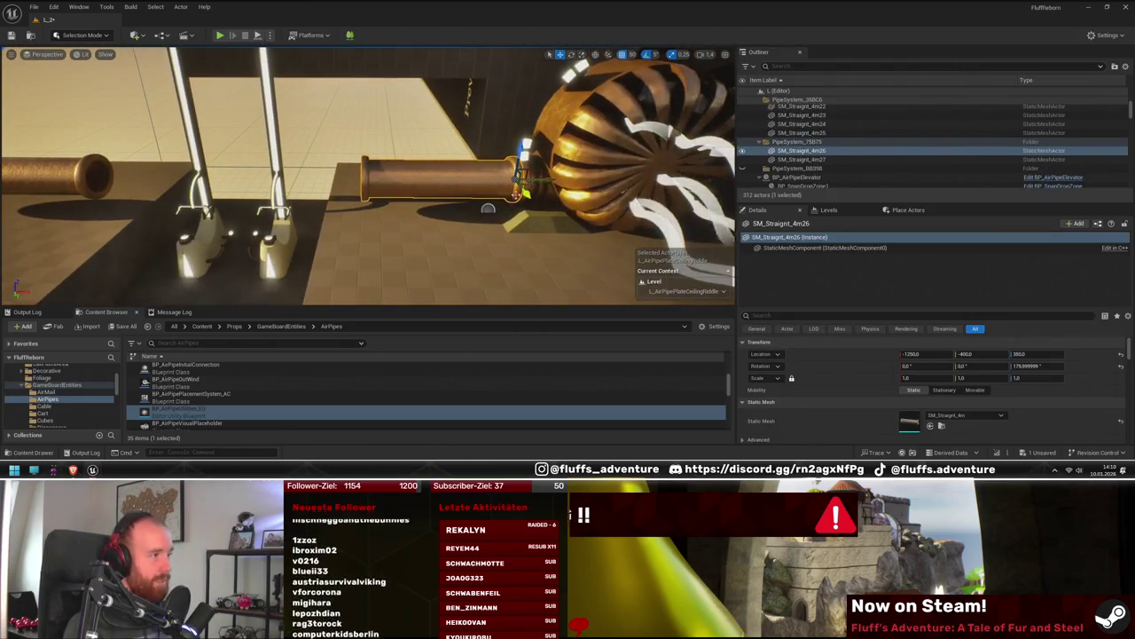
ctrl+click(545, 187)
ctrl+click(603, 218)
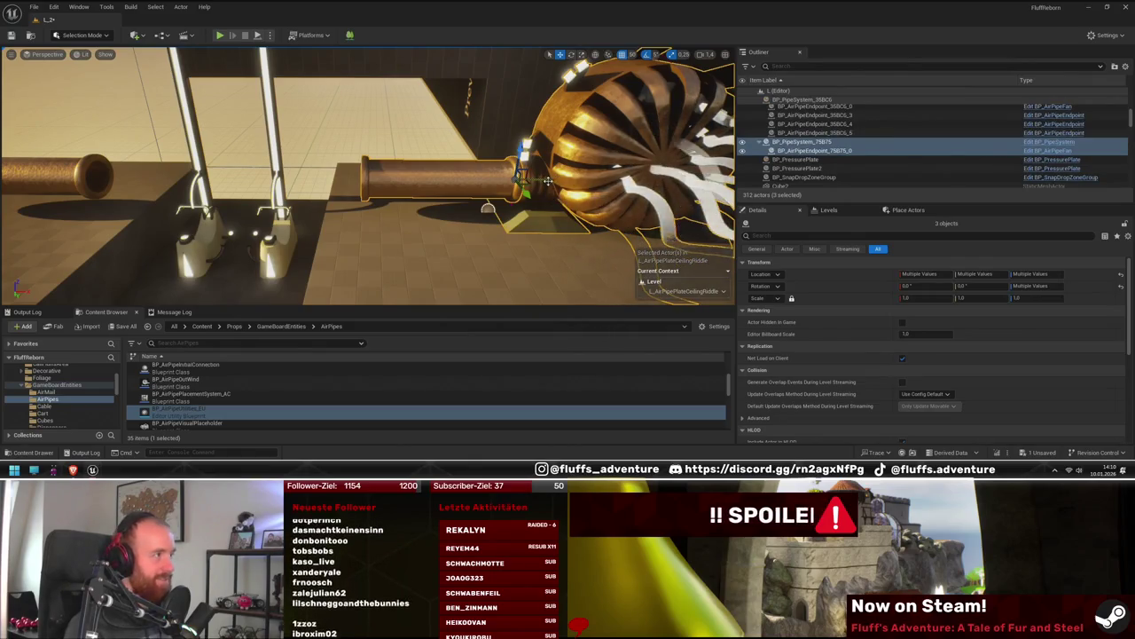
mouse_move(548, 181)
mouse_down()
mouse_move(523, 183)
mouse_move(590, 182)
mouse_move(421, 173)
mouse_up()
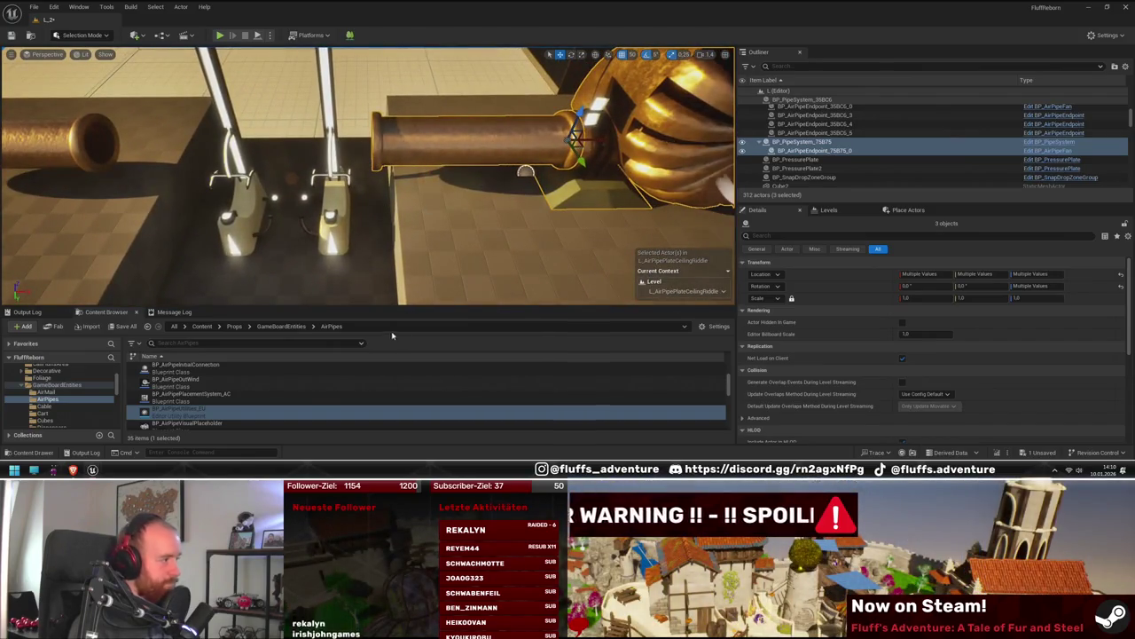
- Place SM_Straight_4m_Interactable, replacing a mistaken 2m pipe, and rotate it about 180° on Z
scroll(276, 390, down, 5)
scroll(280, 393, down, 2)
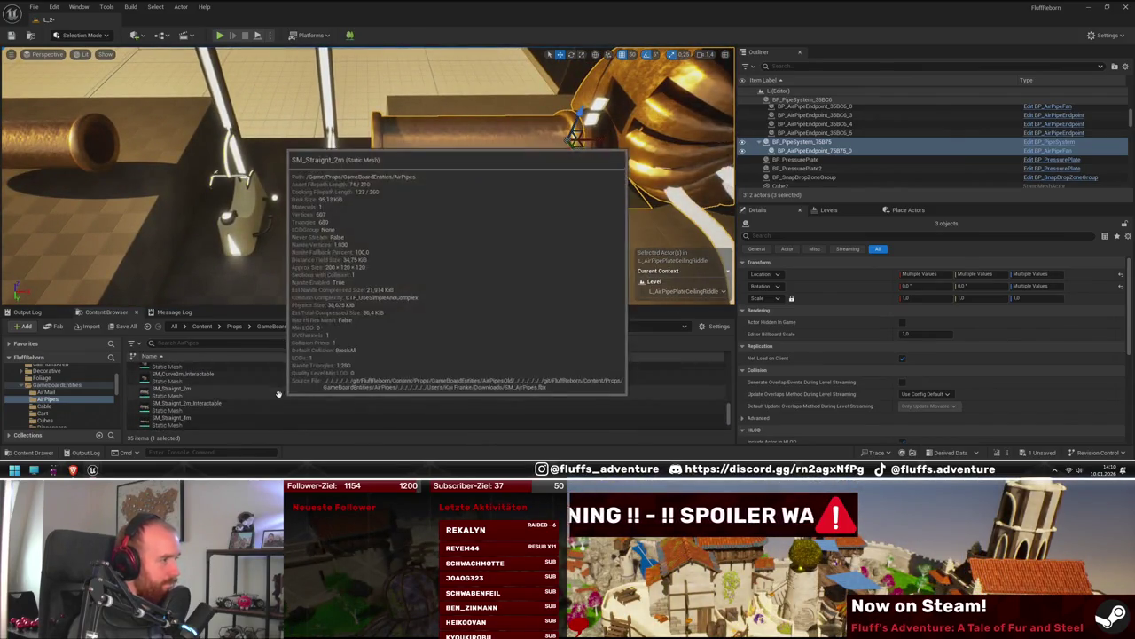
drag(284, 222, 373, 202)
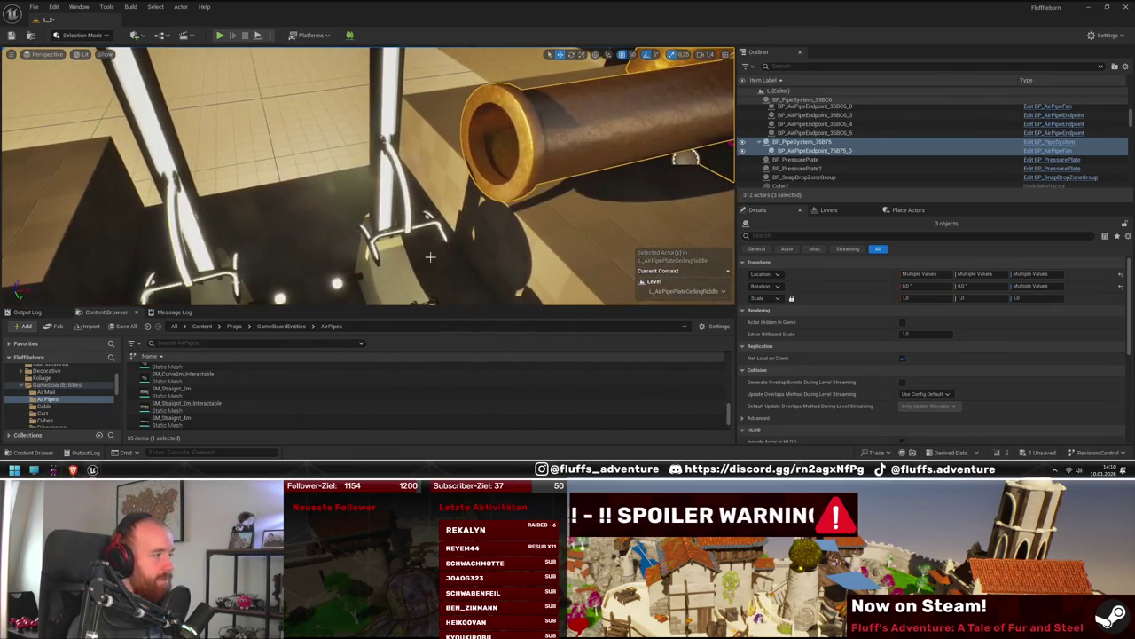
mouse_move(182, 403)
mouse_down()
mouse_move(499, 141)
mouse_move(471, 142)
mouse_move(489, 184)
mouse_up()
key(Delete)
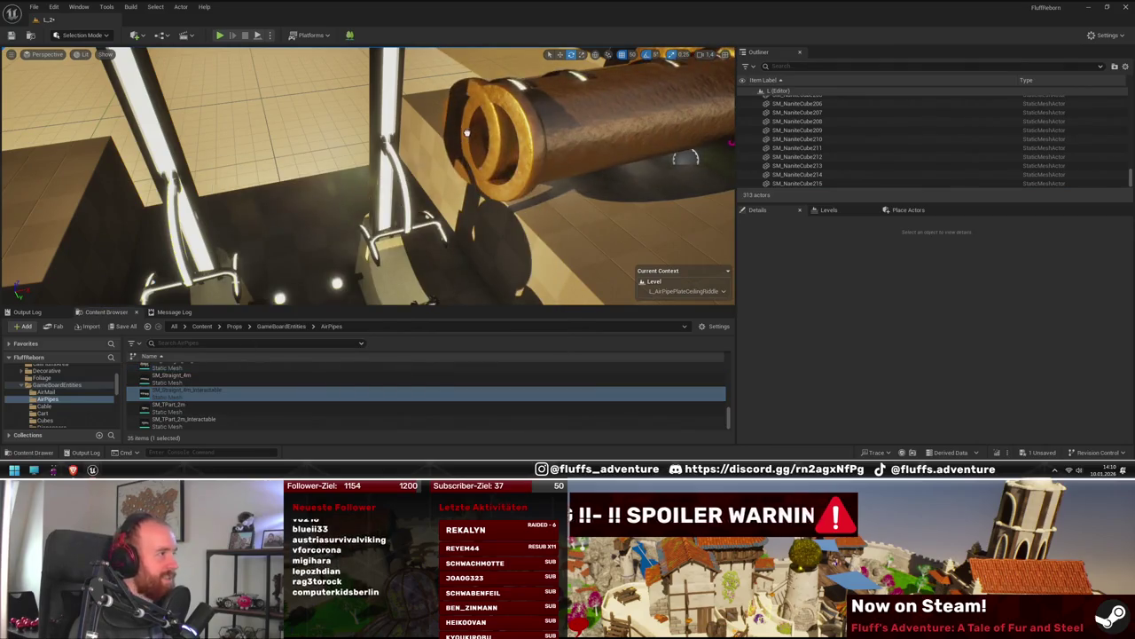
drag(466, 132, 468, 133)
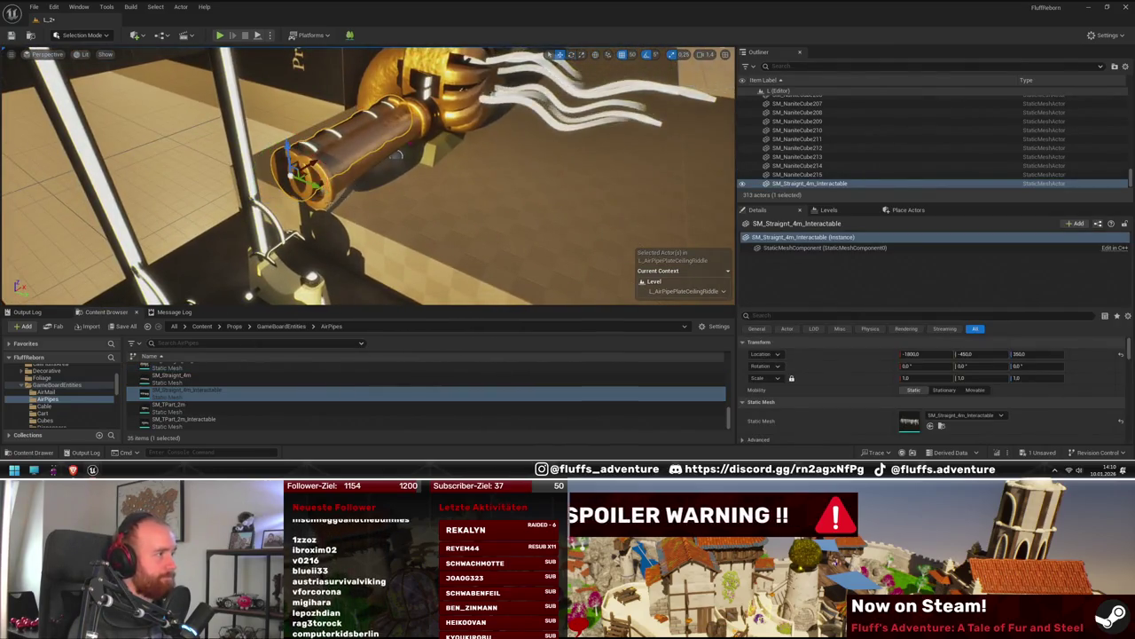
drag(313, 194, 266, 221)
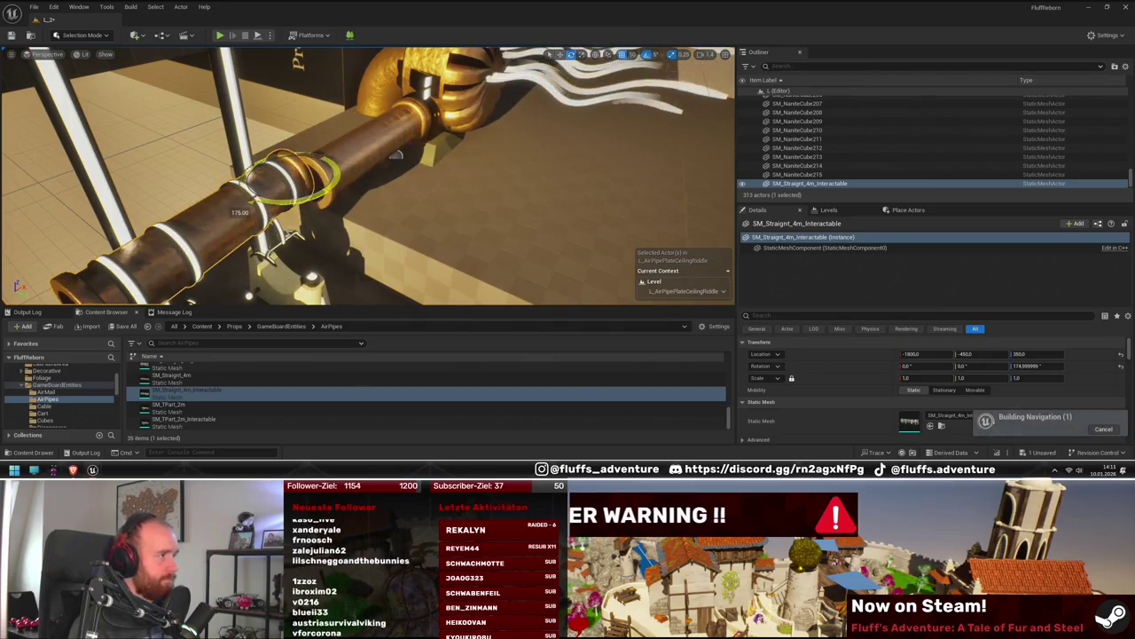
key(w)
key(e)
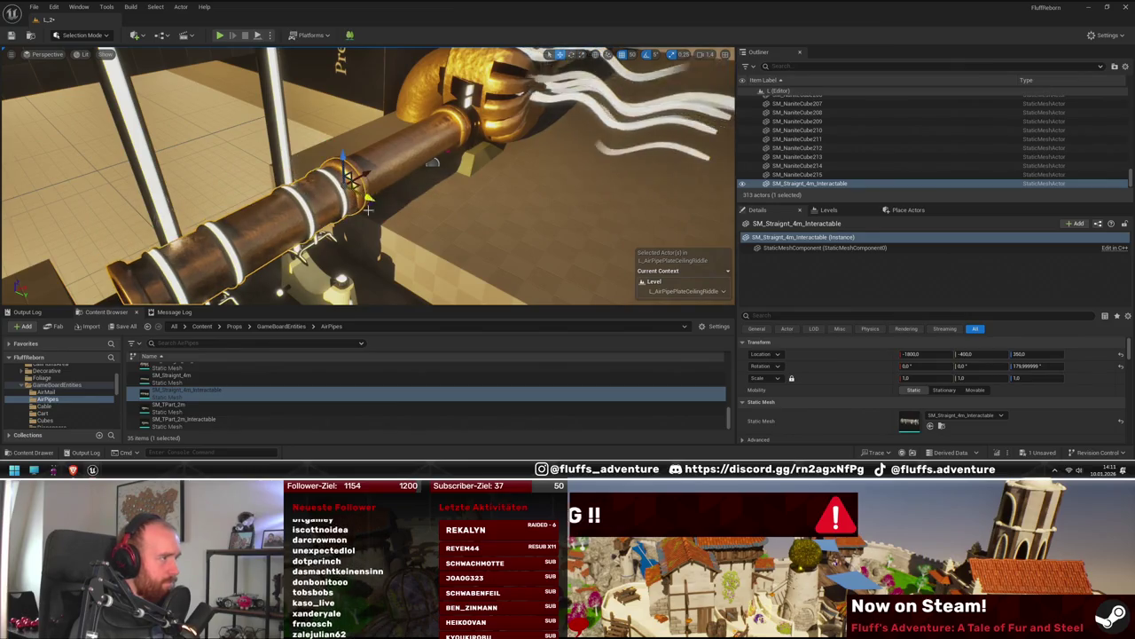
- Check it against SM_Straight_4m27 and frame the view on the interactable pipe
click(213, 164)
key(w)
mouse_move(262, 195)
mouse_down()
mouse_move(435, 111)
mouse_move(390, 128)
mouse_up()
click(407, 173)
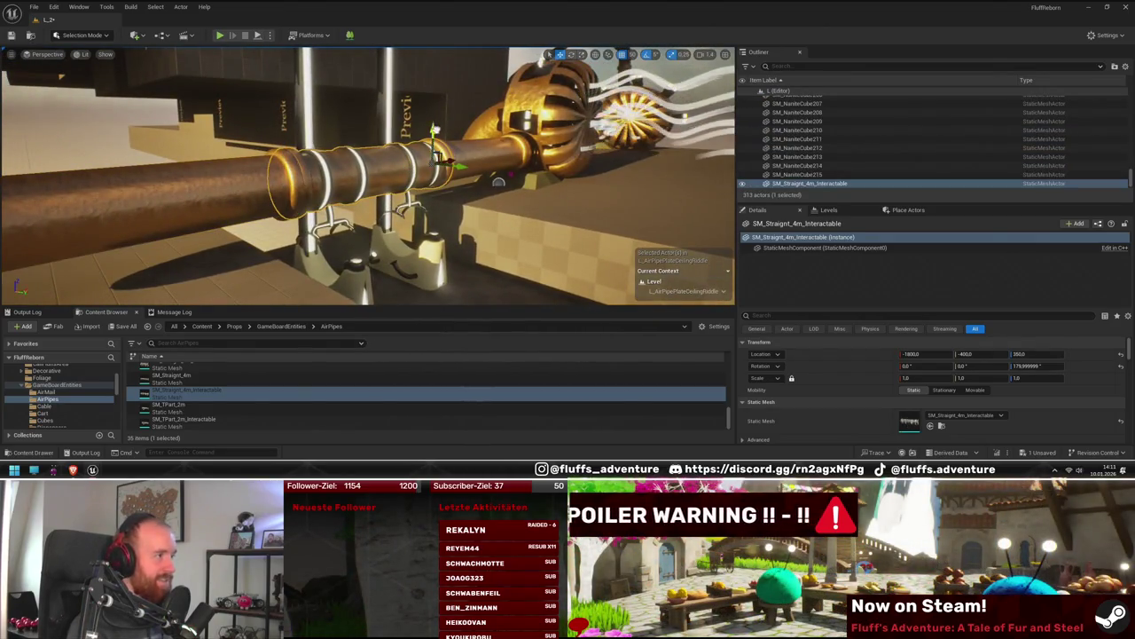
drag(406, 173, 422, 174)
key(f)
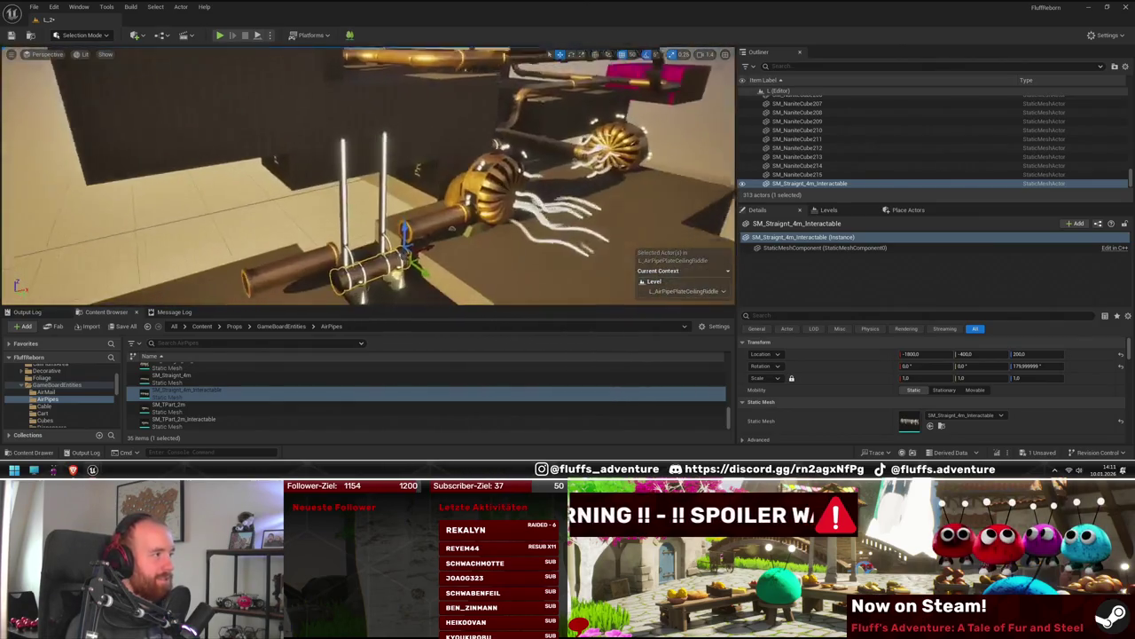
drag(422, 174, 460, 172)
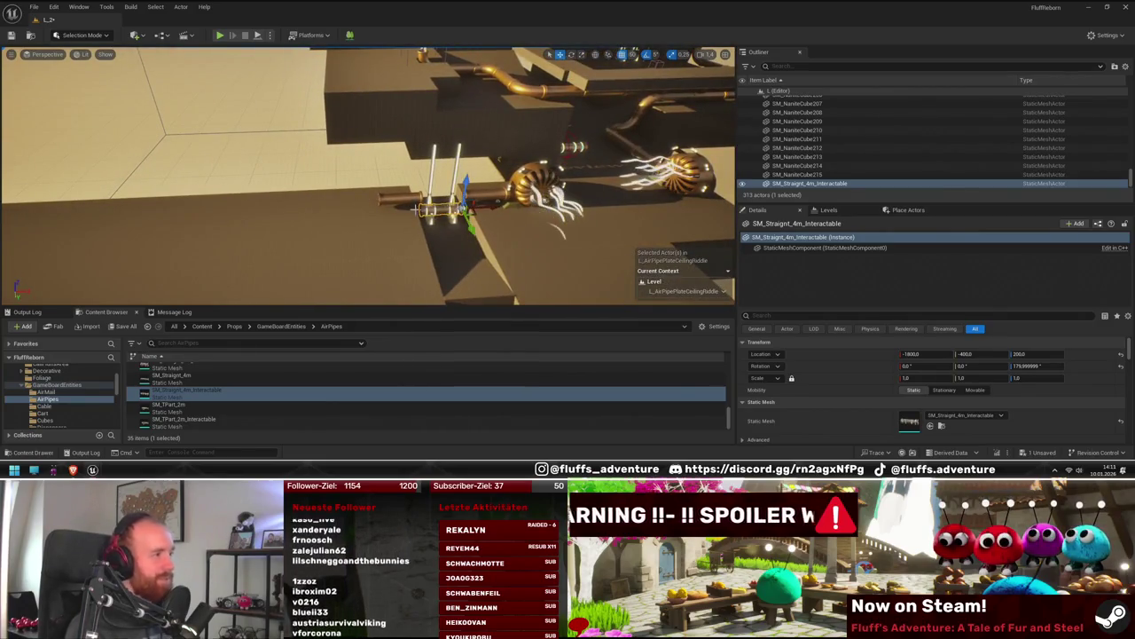
mouse_move(455, 225)
mouse_down()
mouse_move(462, 232)
mouse_move(439, 255)
mouse_up()
mouse_move(330, 207)
mouse_down()
mouse_move(393, 207)
mouse_move(477, 175)
mouse_up()
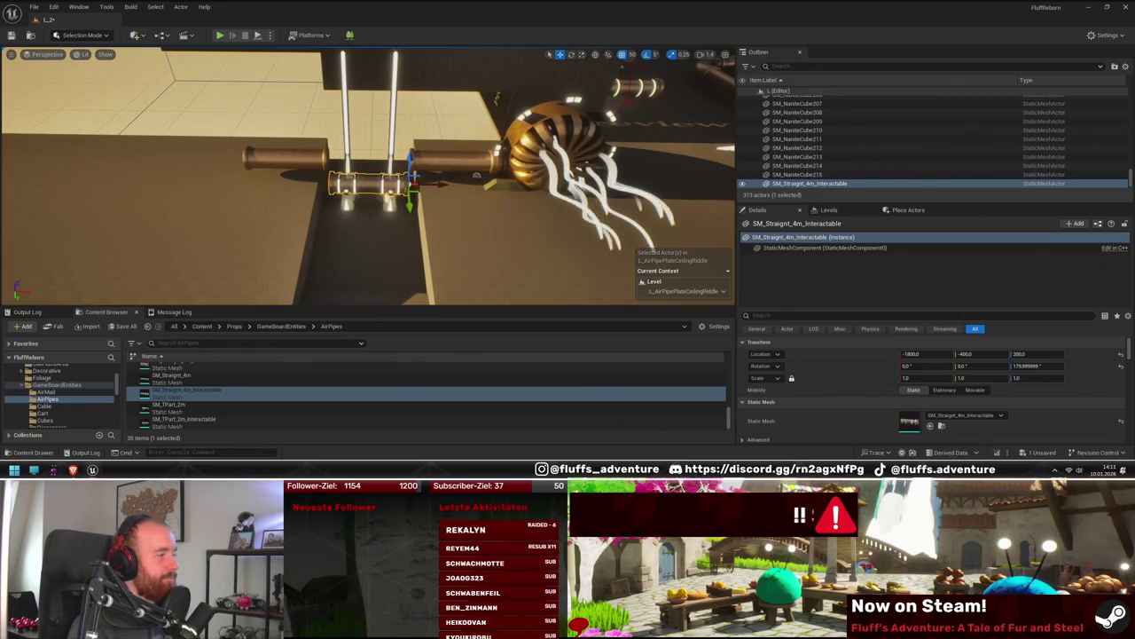
drag(476, 174, 485, 249)
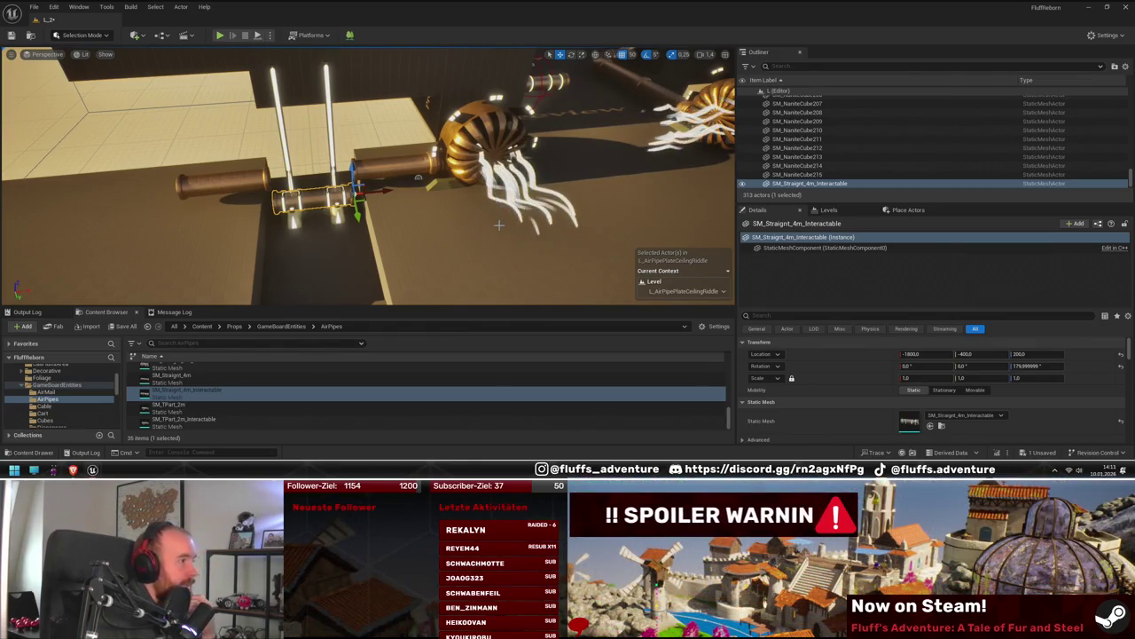
drag(516, 221, 519, 230)
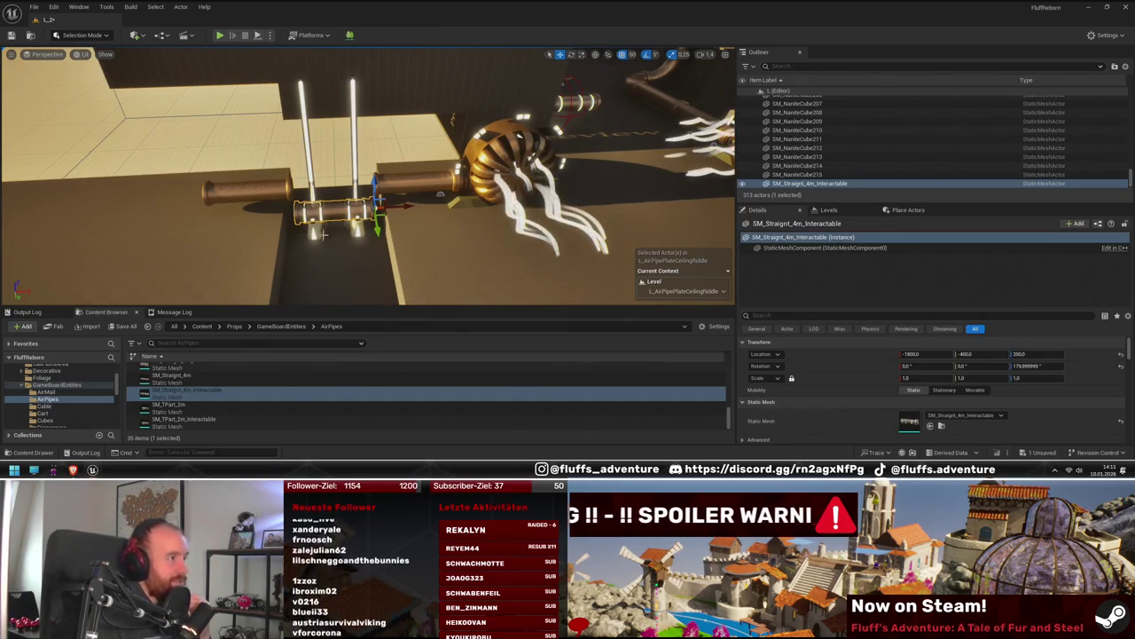
drag(419, 266, 428, 259)
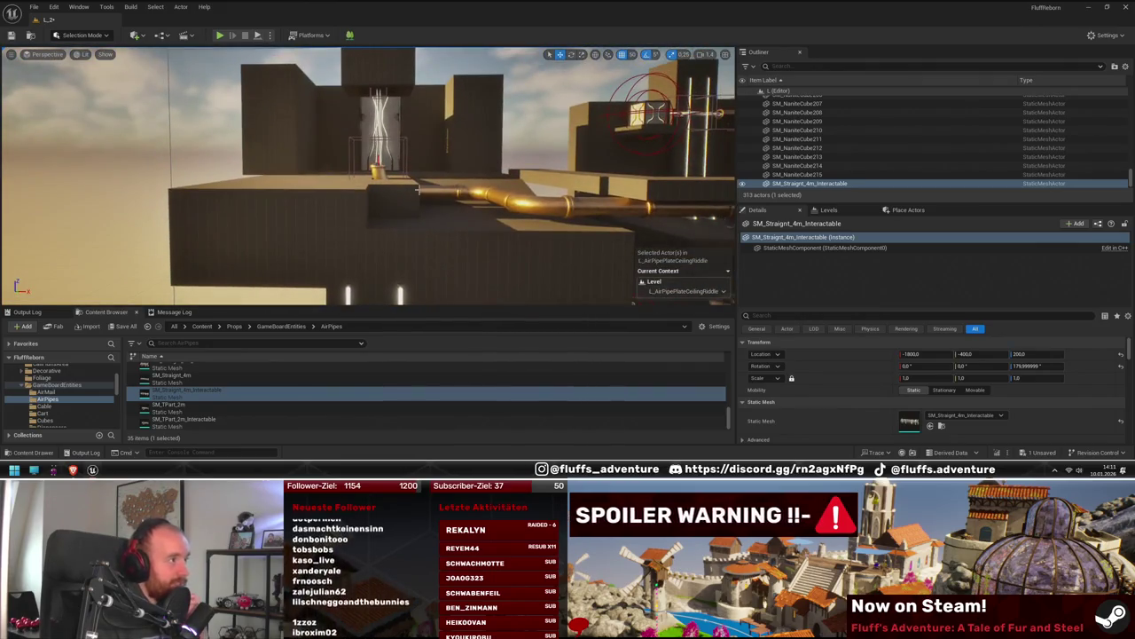
drag(436, 218, 475, 206)
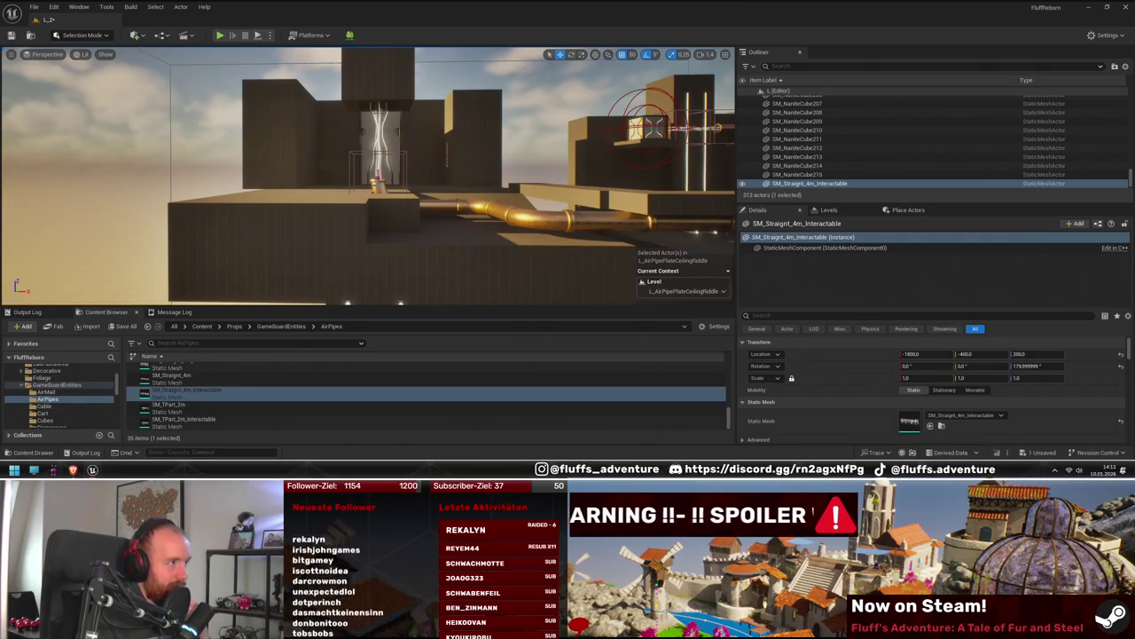
key(f)
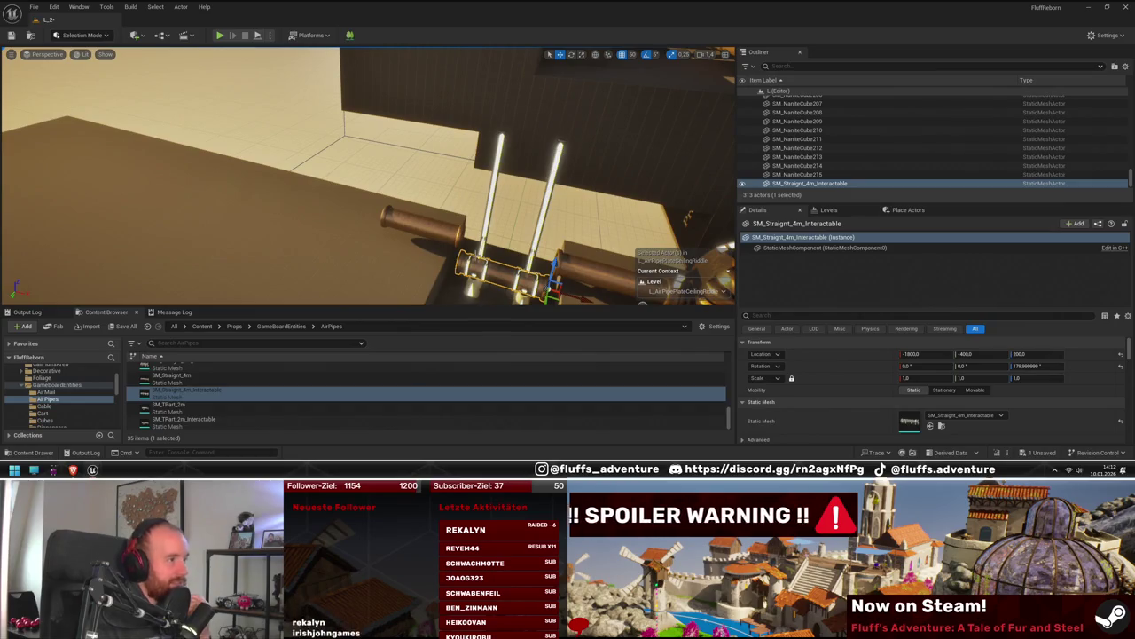
mouse_move(359, 208)
mouse_down()
mouse_move(372, 209)
mouse_move(360, 208)
mouse_up()
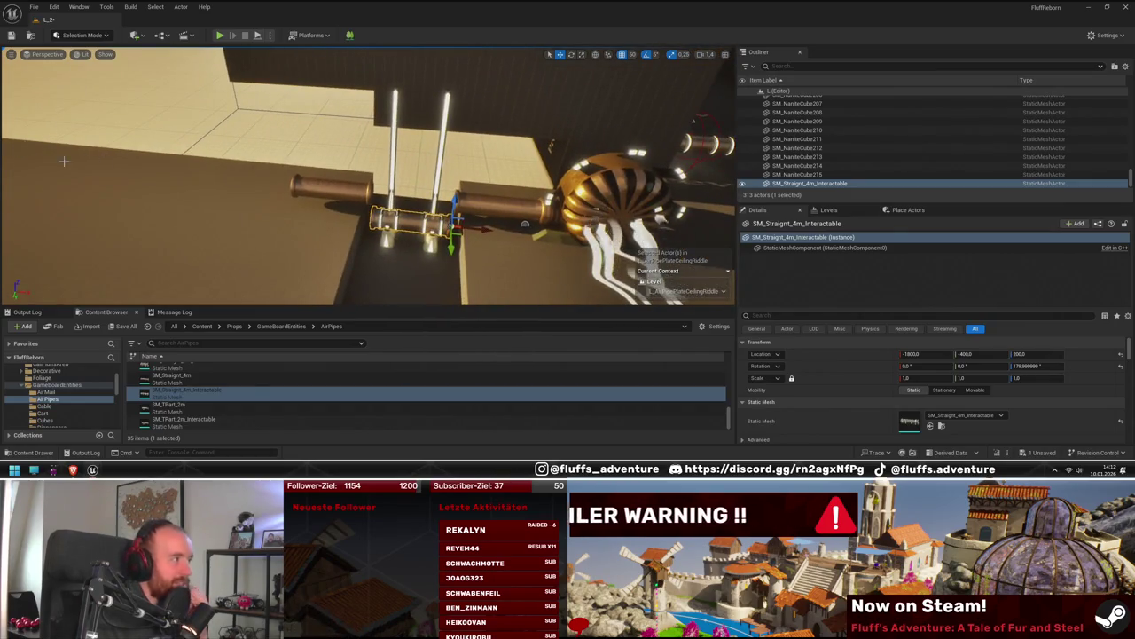
drag(92, 208, 111, 194)
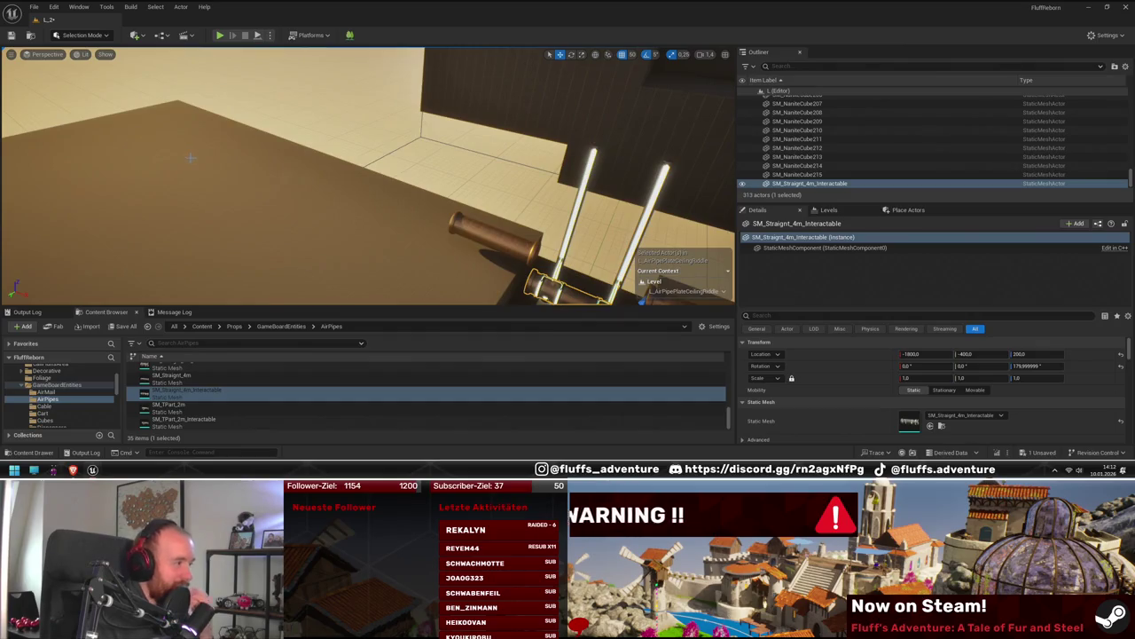
mouse_move(191, 157)
mouse_down()
mouse_move(300, 167)
mouse_move(305, 82)
mouse_move(337, 81)
mouse_up()
mouse_move(368, 178)
mouse_down()
mouse_move(399, 160)
mouse_move(368, 178)
mouse_move(434, 173)
mouse_move(369, 182)
mouse_move(382, 179)
mouse_up()
drag(467, 168, 468, 168)
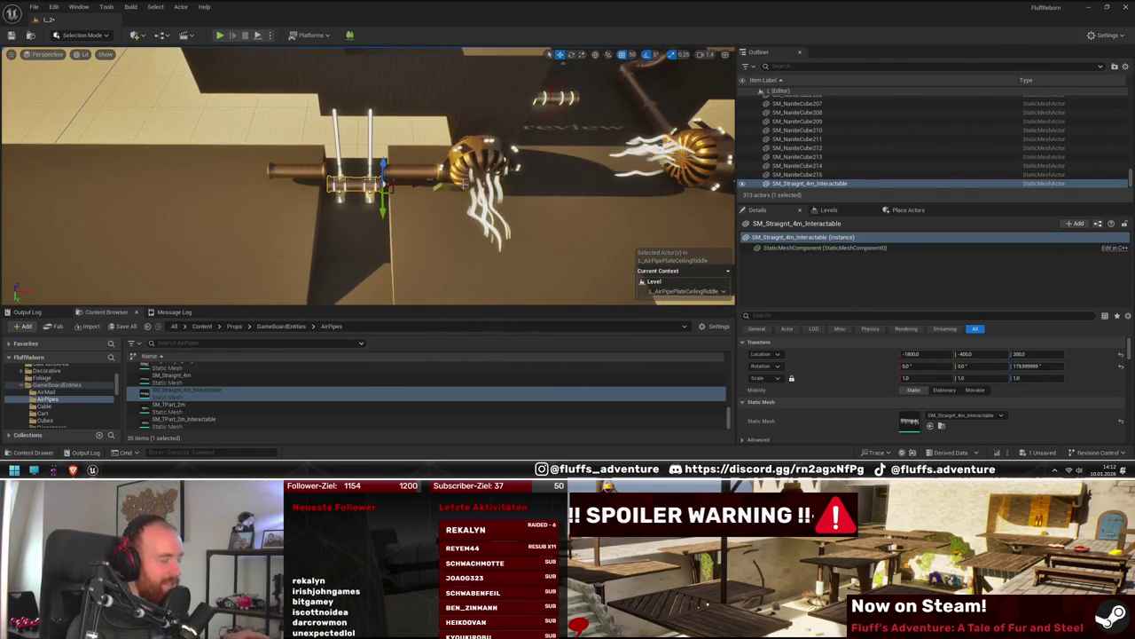
drag(465, 215, 464, 216)
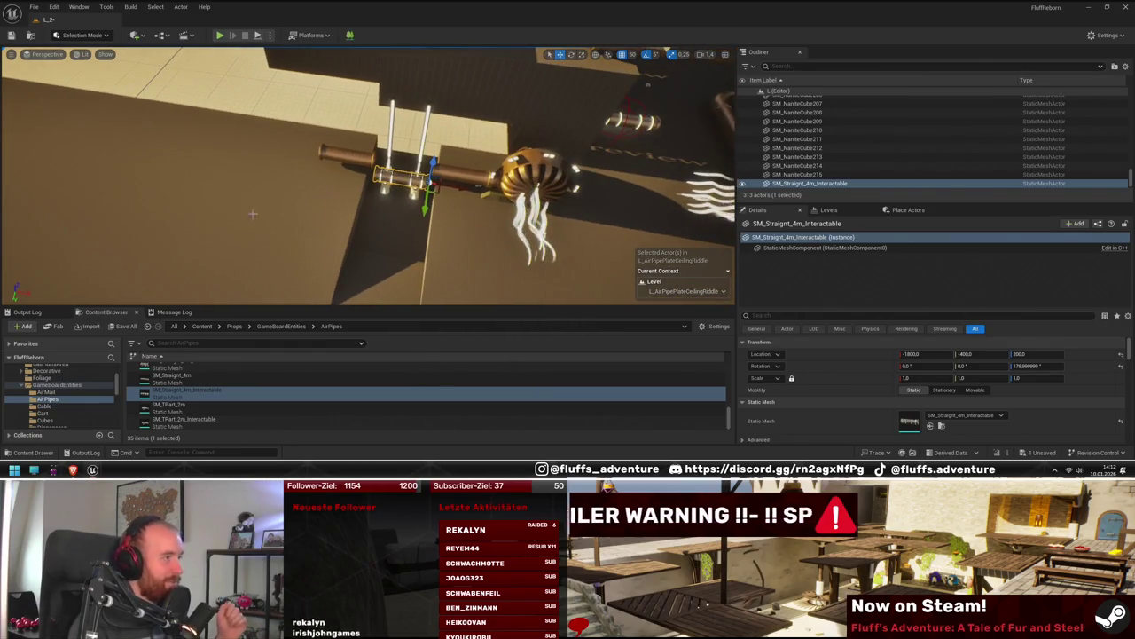
drag(253, 213, 267, 208)
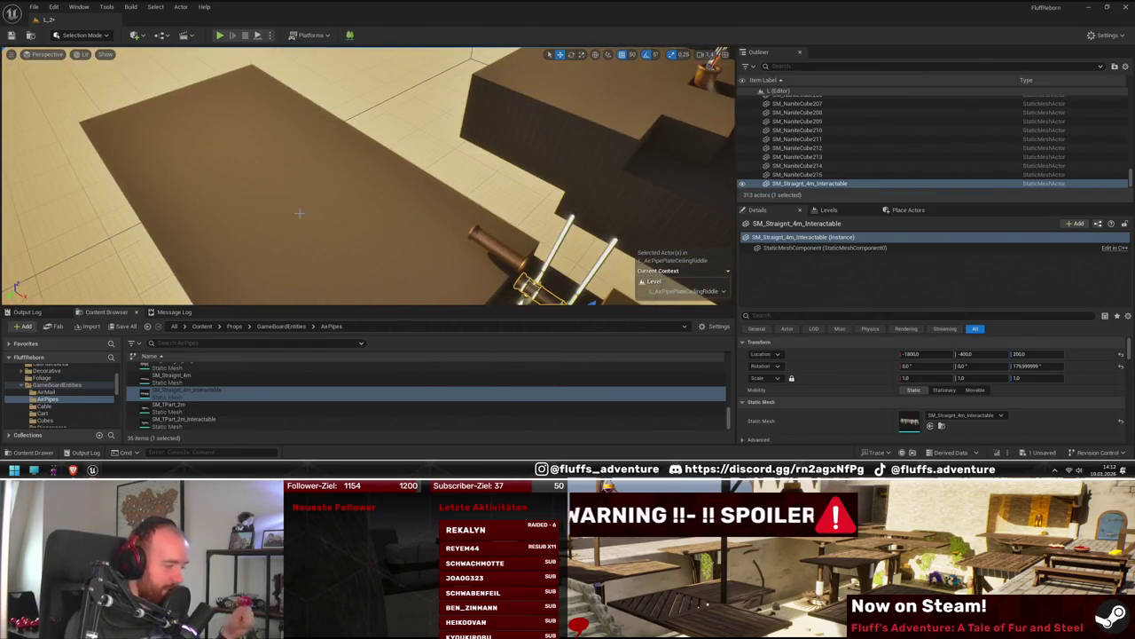
drag(313, 207, 312, 208)
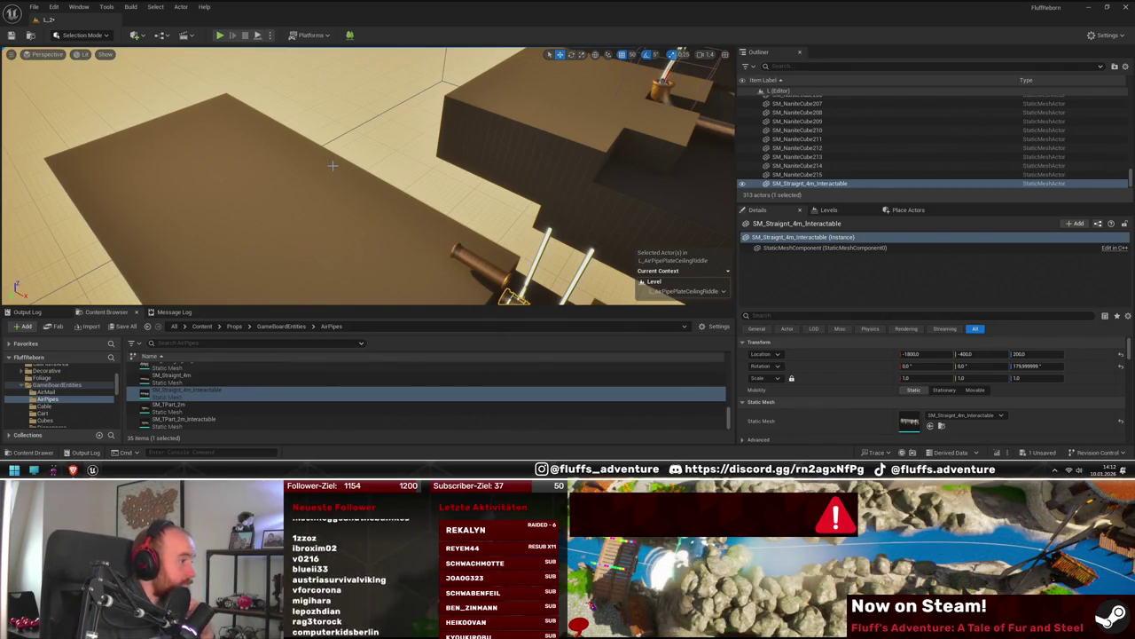
key(f)
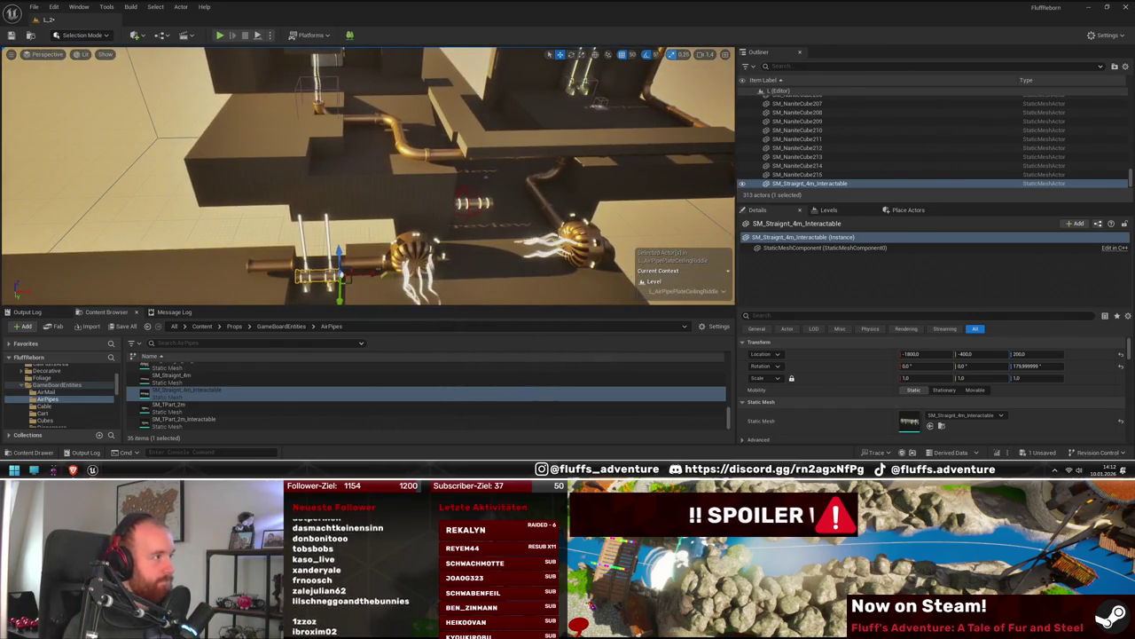
key(f)
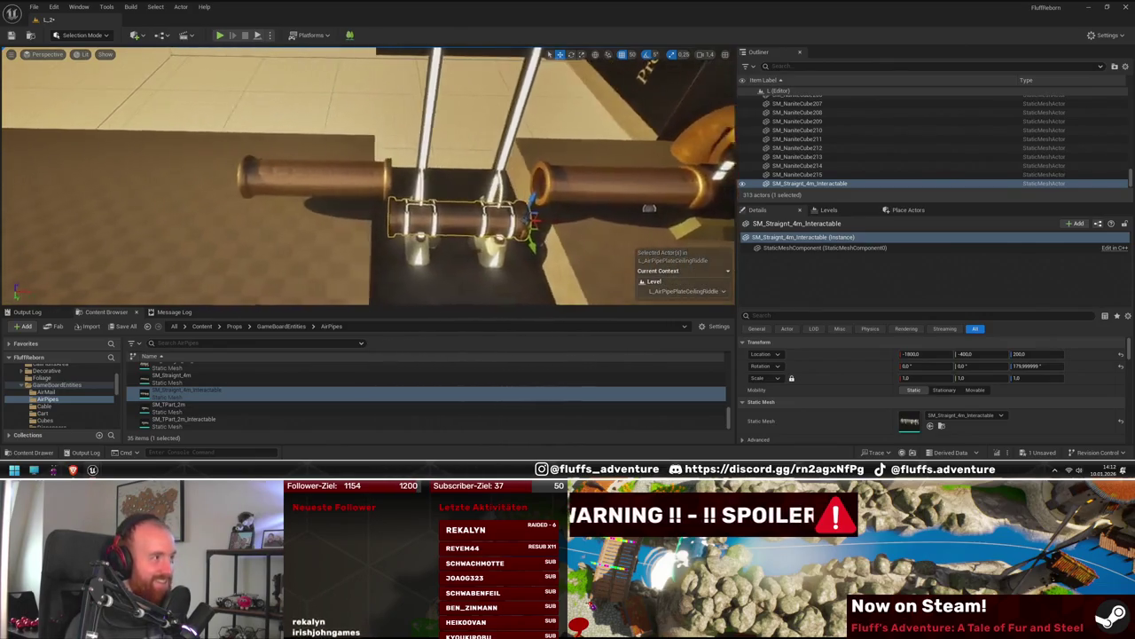
click(291, 216)
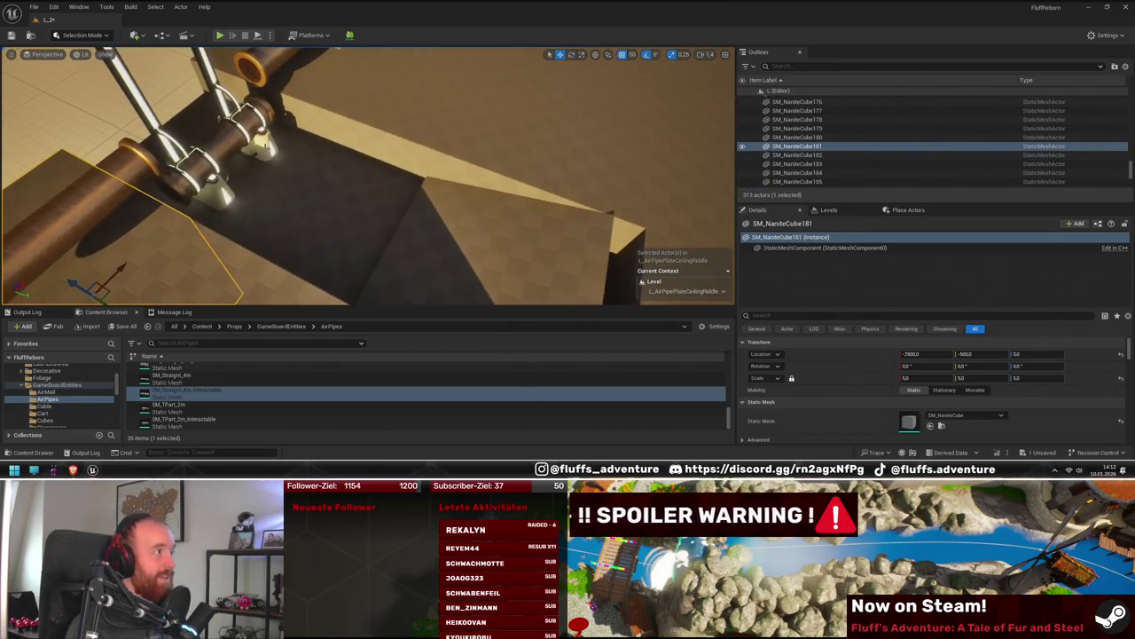
- Select the rail assembly base, rail, top and floor cube SM_NaniteCube113
click(242, 168)
shift+click(789, 163)
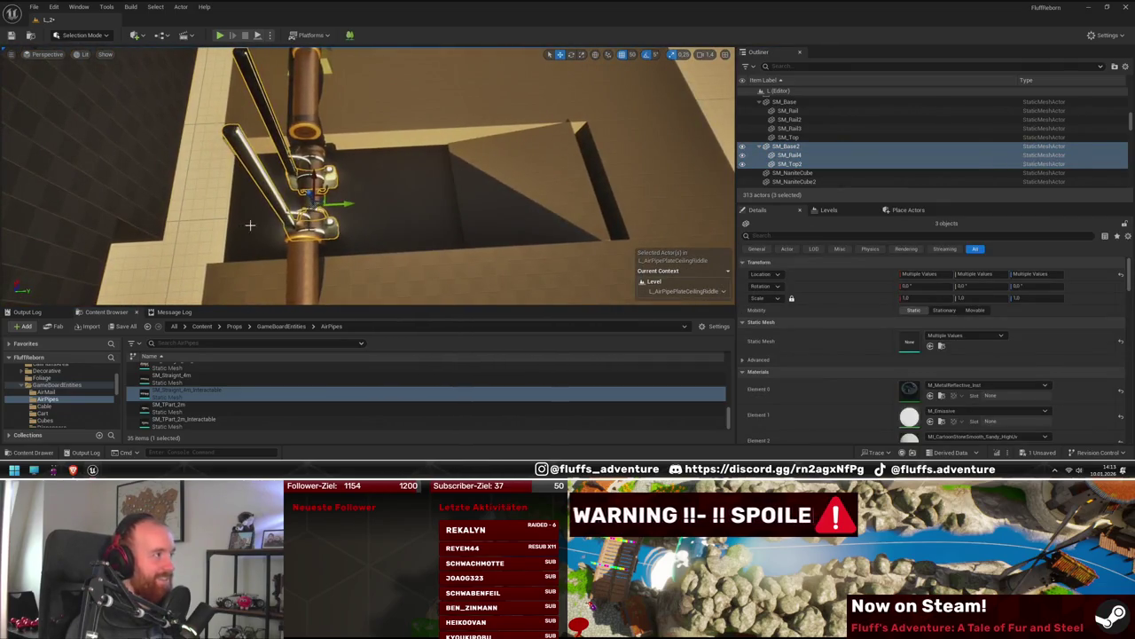
ctrl+click(250, 225)
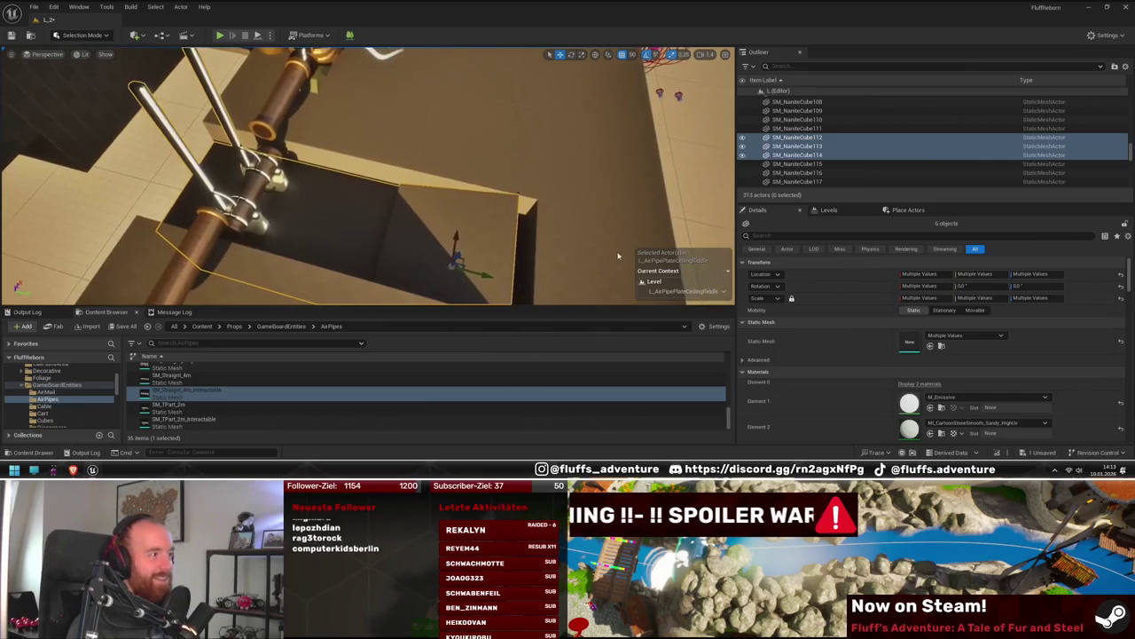
ctrl+click(397, 192)
drag(399, 191, 430, 249)
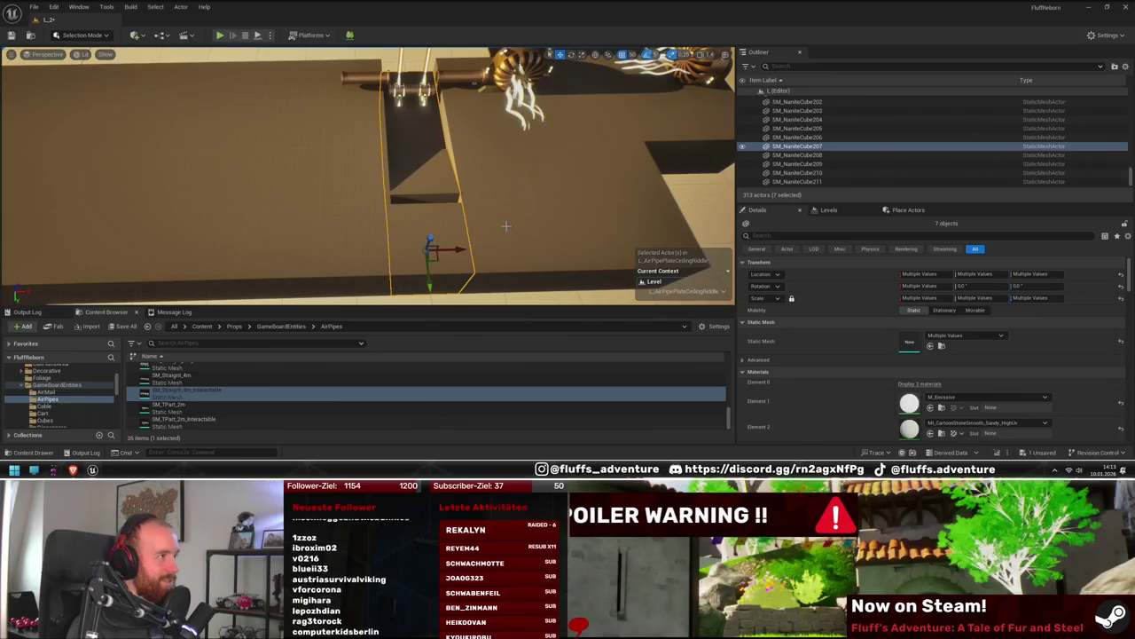
mouse_move(503, 224)
mouse_down()
mouse_move(514, 219)
mouse_move(456, 223)
mouse_move(424, 203)
mouse_up()
- Duplicate the cube around the pipe and move the copy to Z 350, Y -600
click(460, 216)
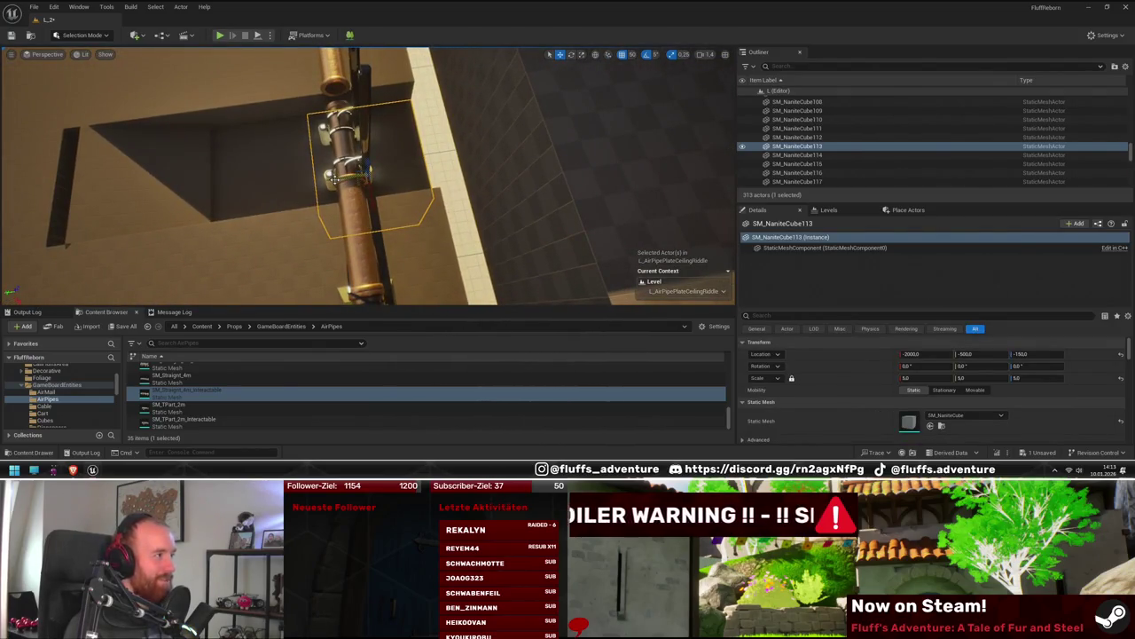
alt+drag(334, 178, 376, 173)
mouse_move(415, 234)
mouse_down()
mouse_move(346, 211)
mouse_move(360, 201)
mouse_move(350, 197)
mouse_up()
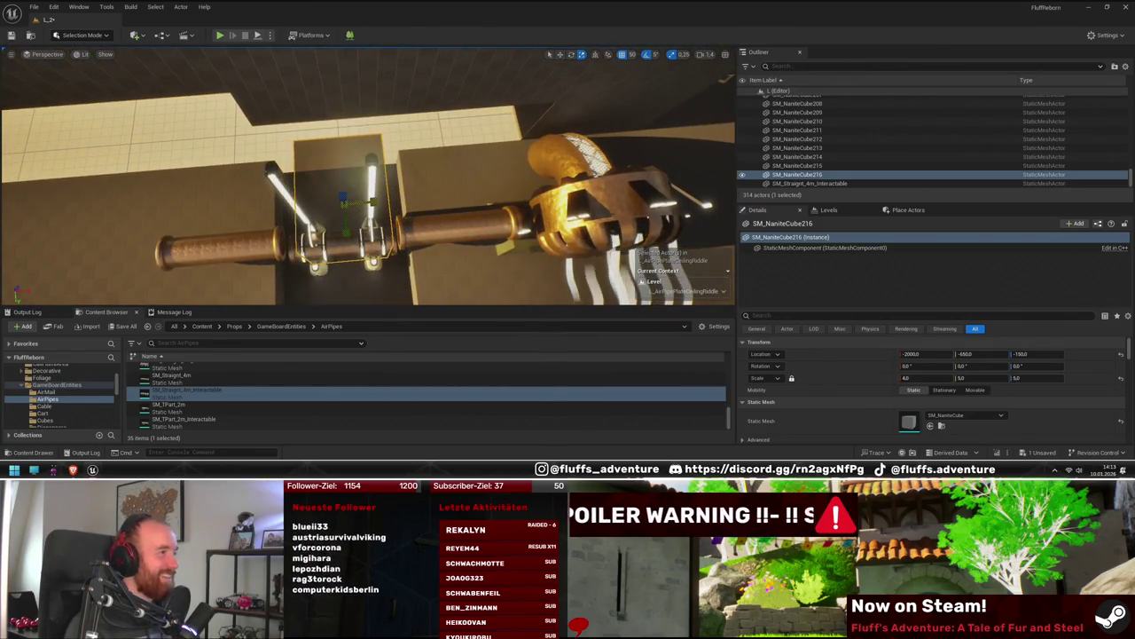
mouse_move(350, 197)
mouse_down()
mouse_move(340, 194)
mouse_move(385, 235)
mouse_move(362, 210)
mouse_move(333, 118)
mouse_move(342, 97)
mouse_move(366, 90)
mouse_move(349, 88)
mouse_up()
key(w)
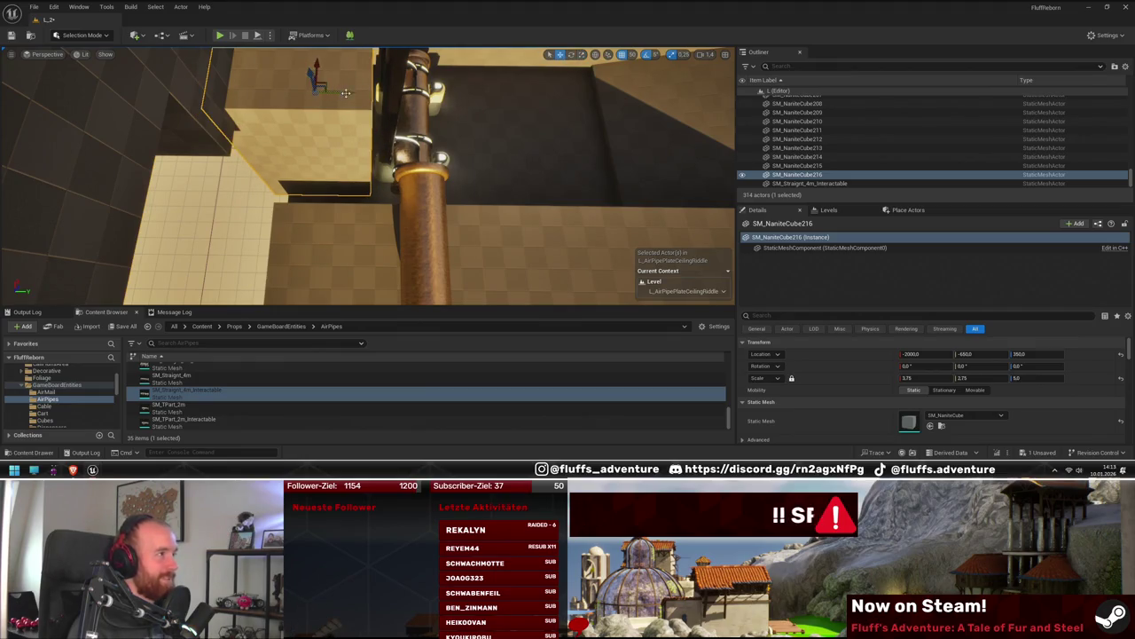
mouse_move(345, 93)
mouse_down()
mouse_move(366, 91)
mouse_move(344, 90)
mouse_up()
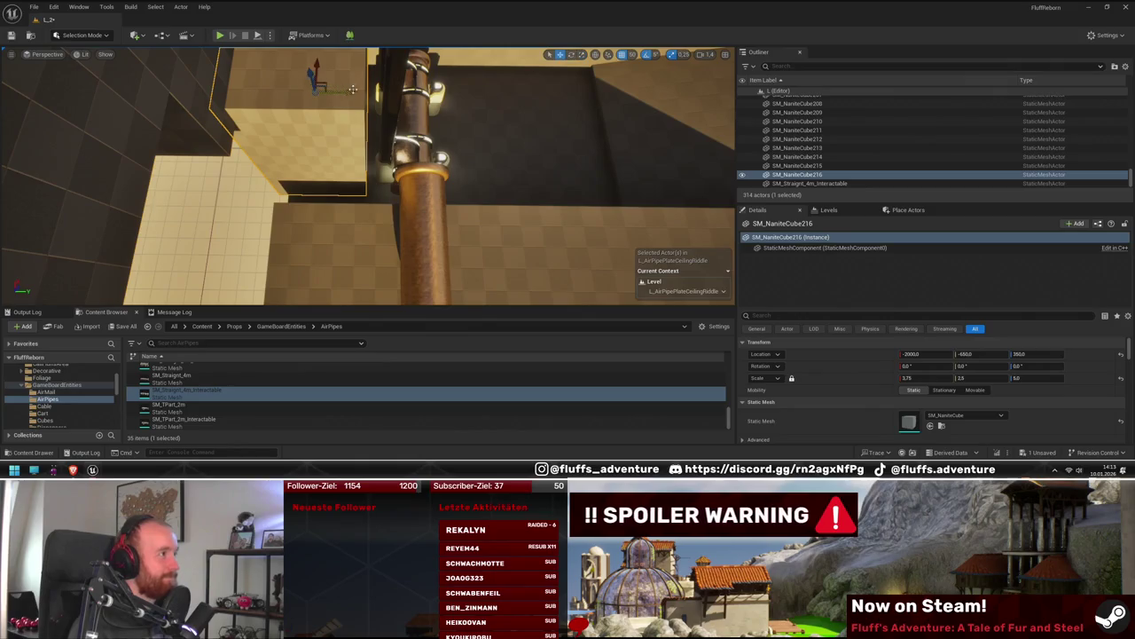
mouse_move(349, 92)
mouse_down()
mouse_move(443, 107)
mouse_move(399, 151)
mouse_up()
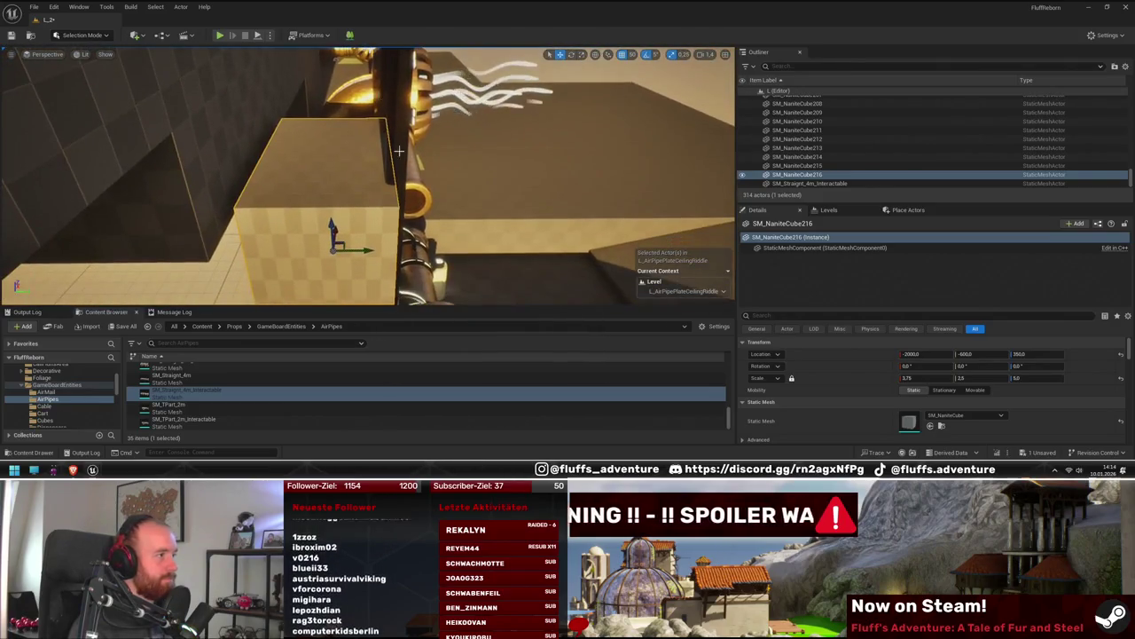
mouse_move(400, 203)
mouse_down()
mouse_move(395, 212)
mouse_move(408, 204)
mouse_move(324, 102)
mouse_move(403, 250)
mouse_move(341, 199)
mouse_move(382, 173)
mouse_move(400, 212)
mouse_up()
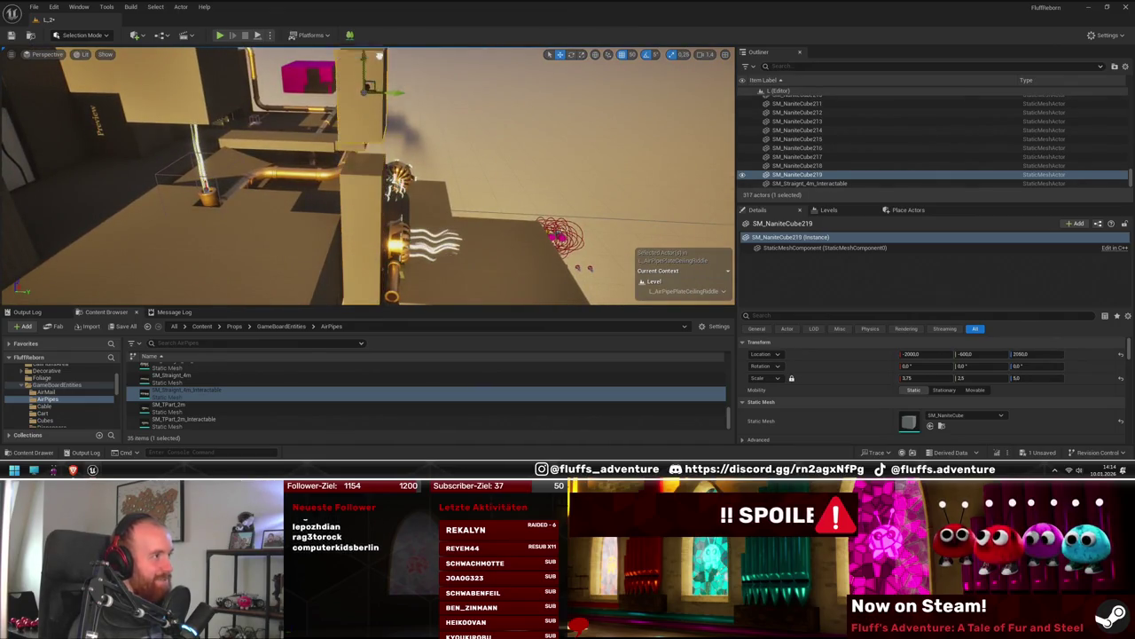
- Delete the four cubes beneath the pipe to open a cutout
click(235, 82)
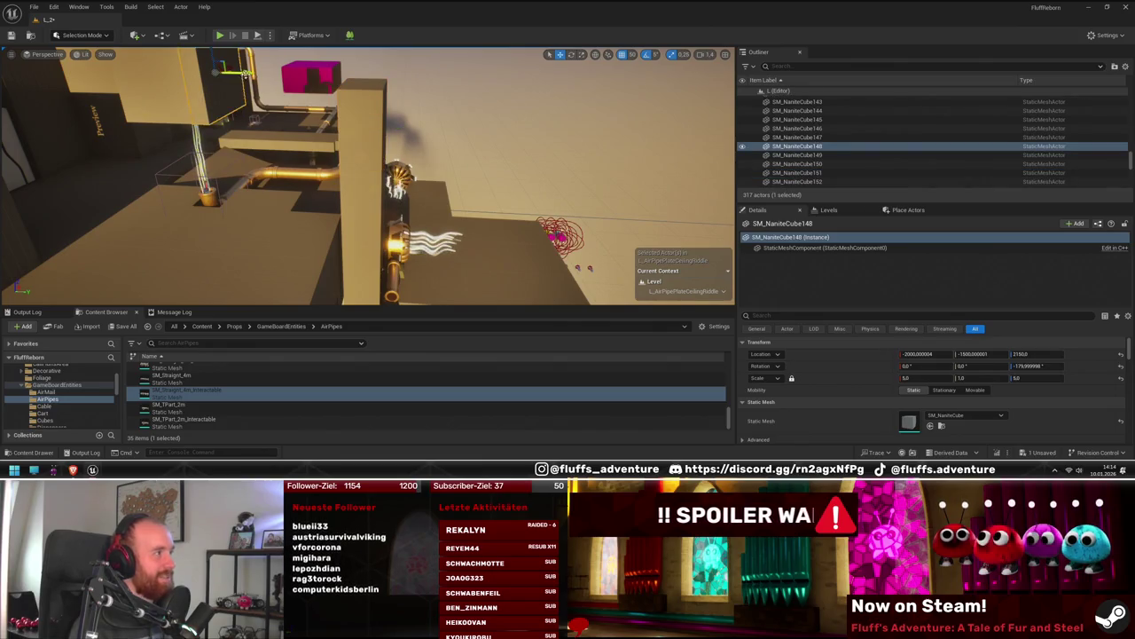
mouse_move(245, 75)
mouse_down()
mouse_move(275, 107)
mouse_move(437, 132)
mouse_up()
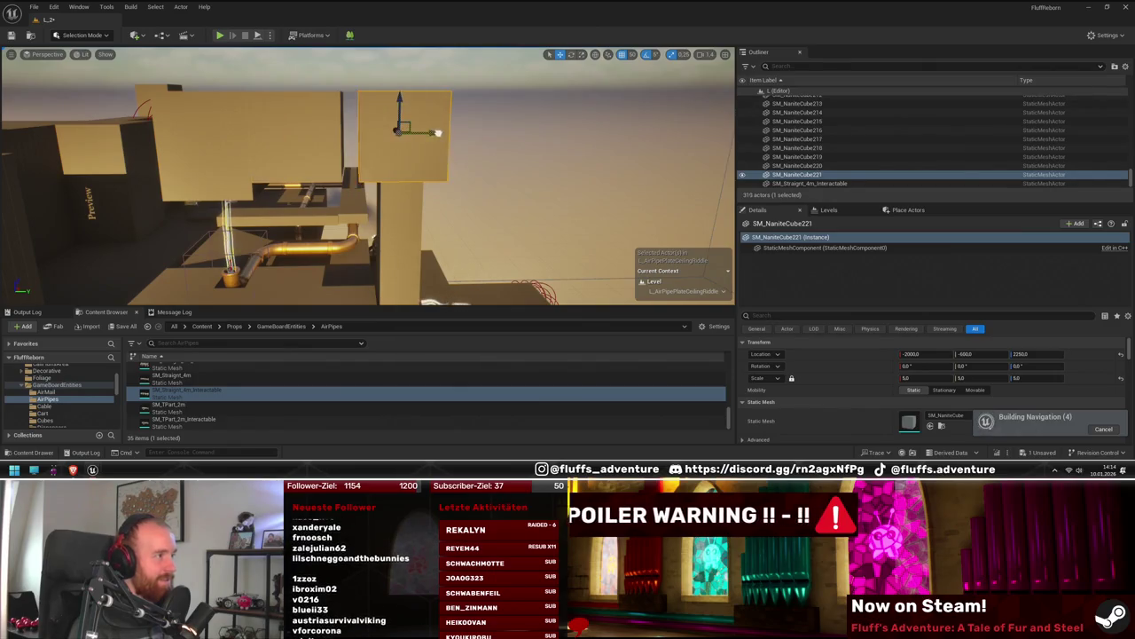
mouse_move(421, 134)
mouse_down()
mouse_move(395, 137)
mouse_move(360, 177)
mouse_move(407, 186)
mouse_up()
click(110, 172)
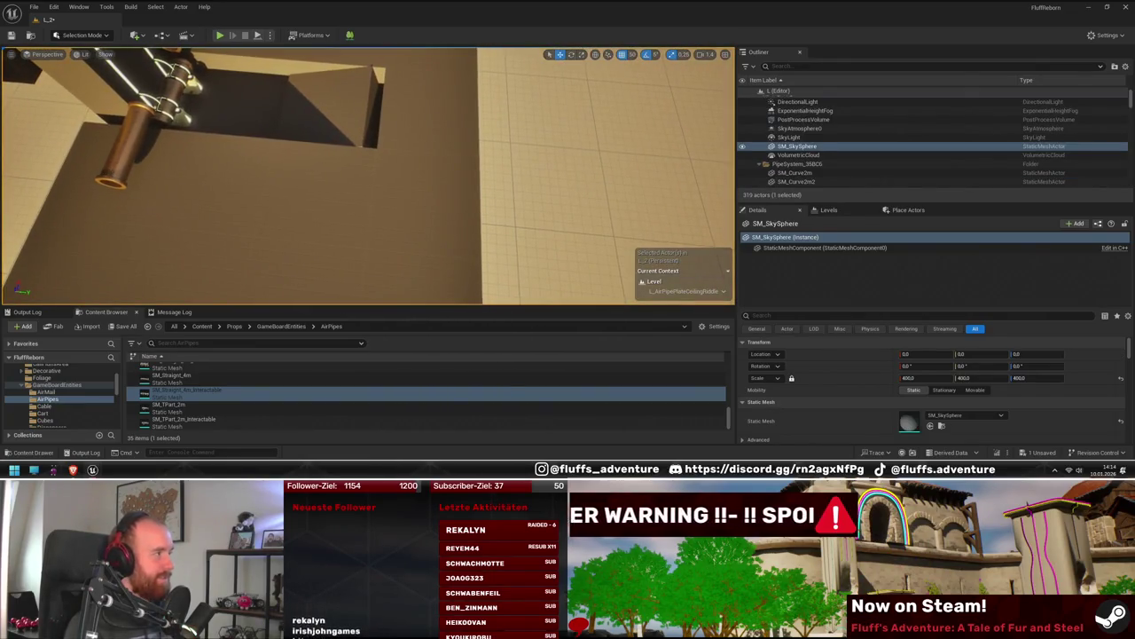
click(115, 177)
key(Delete)
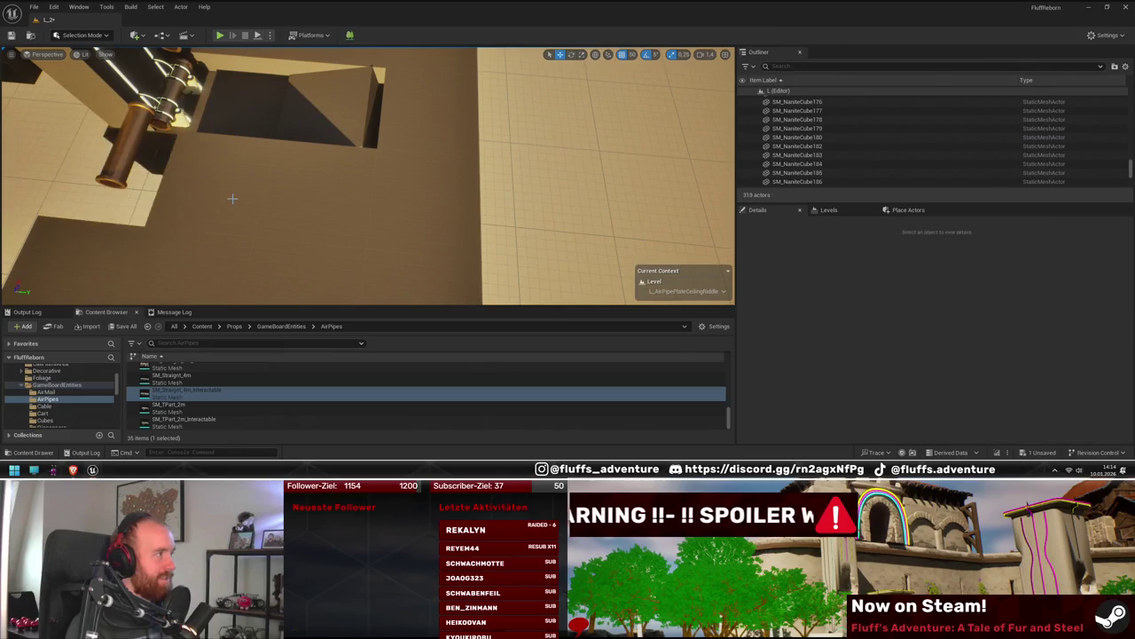
click(284, 202)
key(Delete)
click(373, 207)
key(Delete)
click(425, 200)
key(Delete)
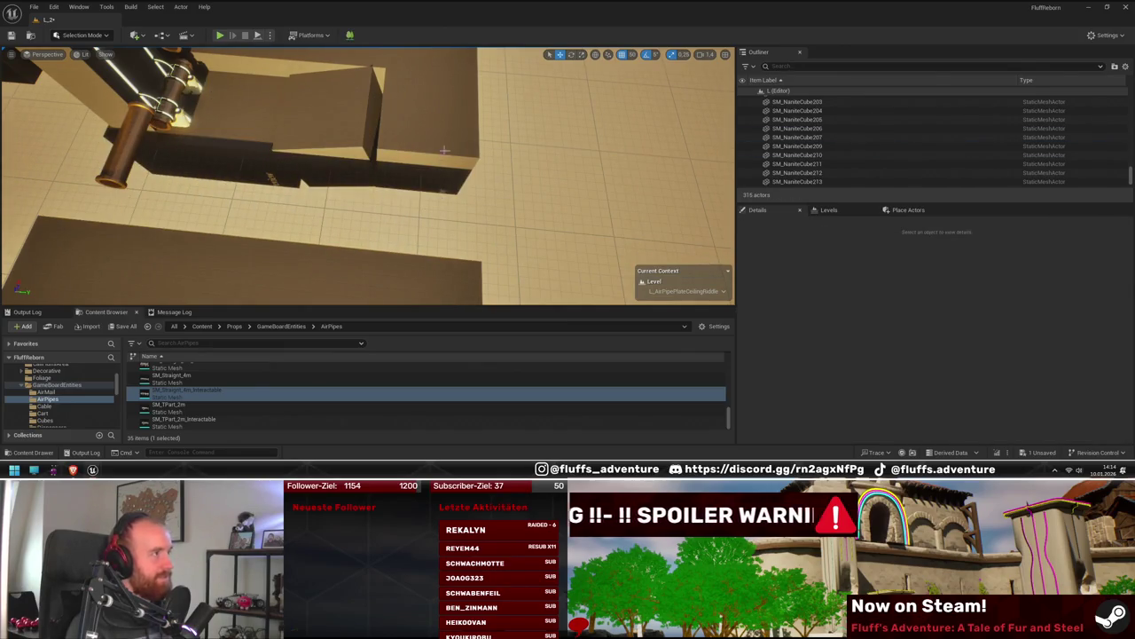
- Select SM_NaniteCube207, 216, 217 and the rail base parts together
click(444, 151)
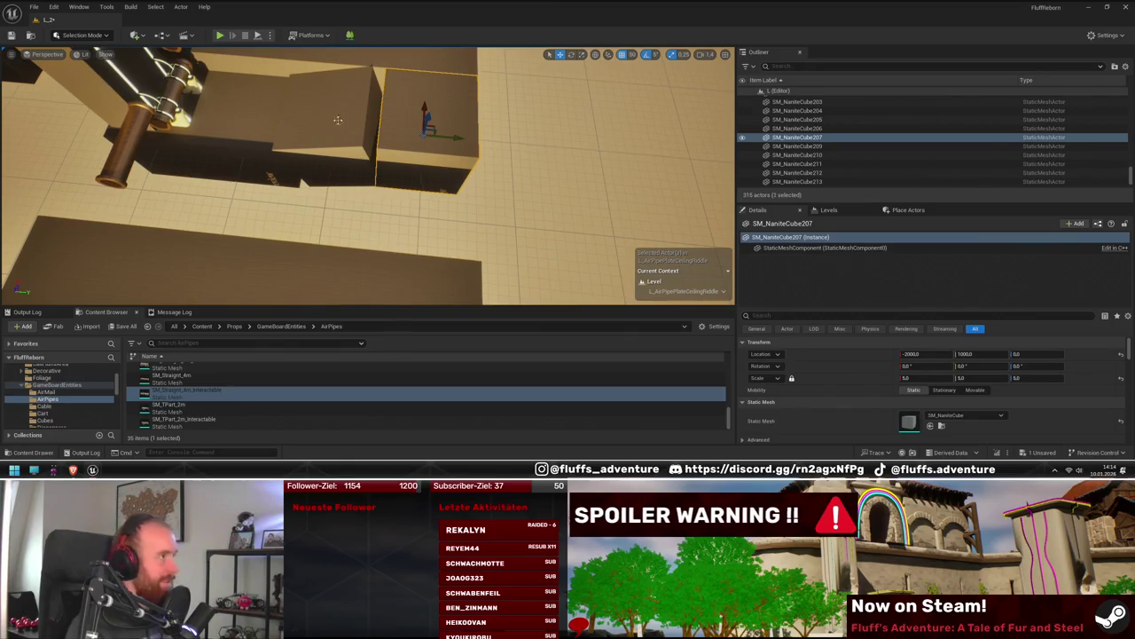
ctrl+click(338, 120)
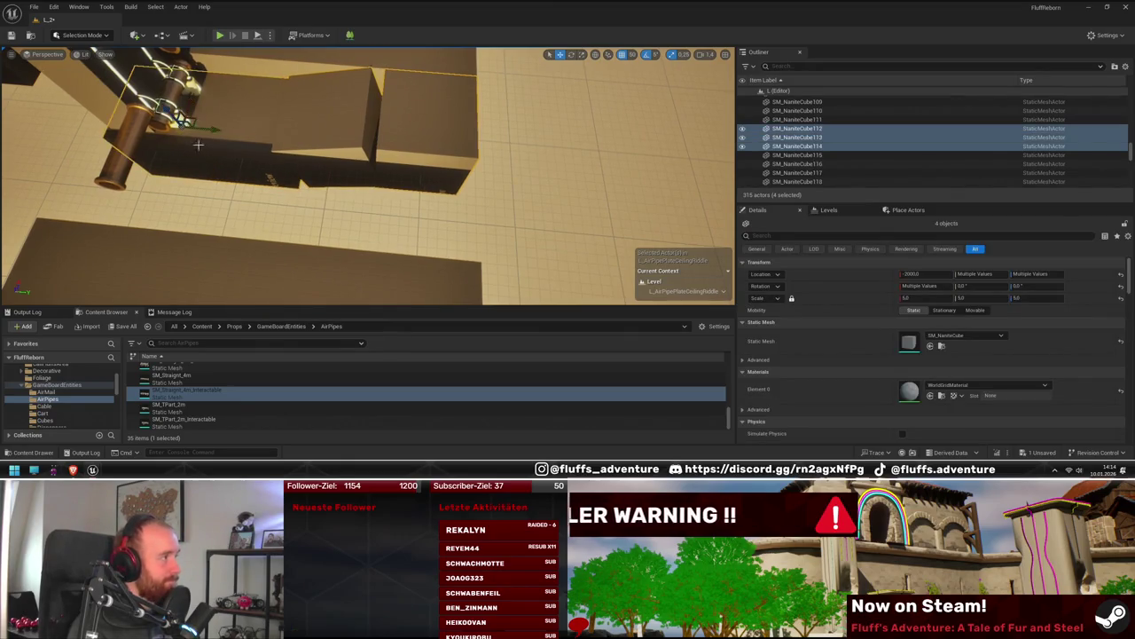
ctrl+click(377, 195)
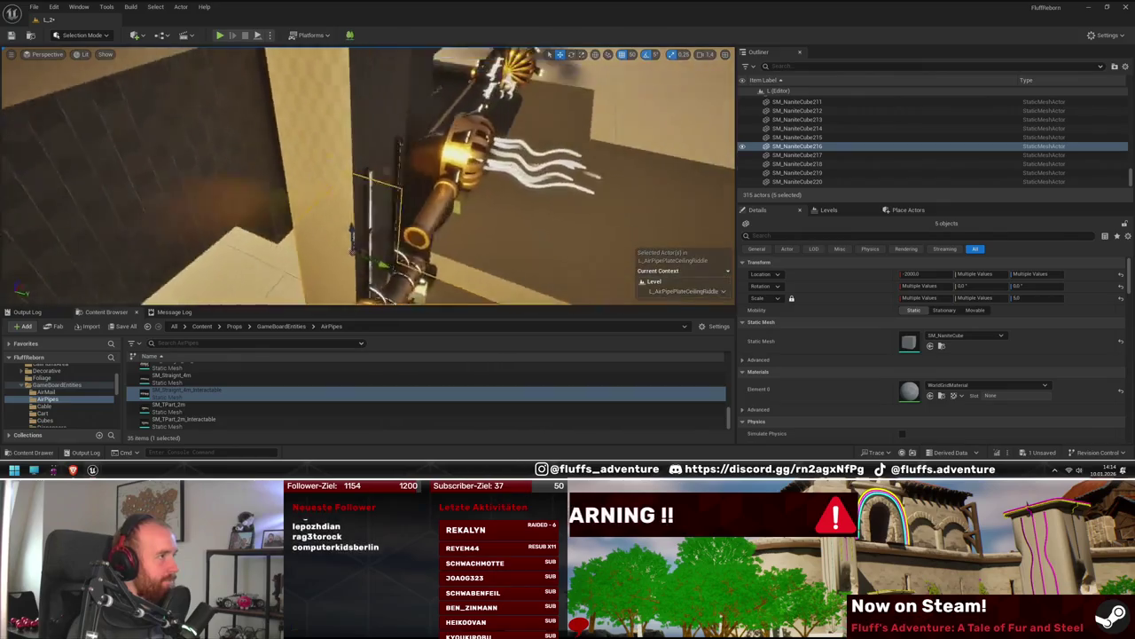
ctrl+click(354, 182)
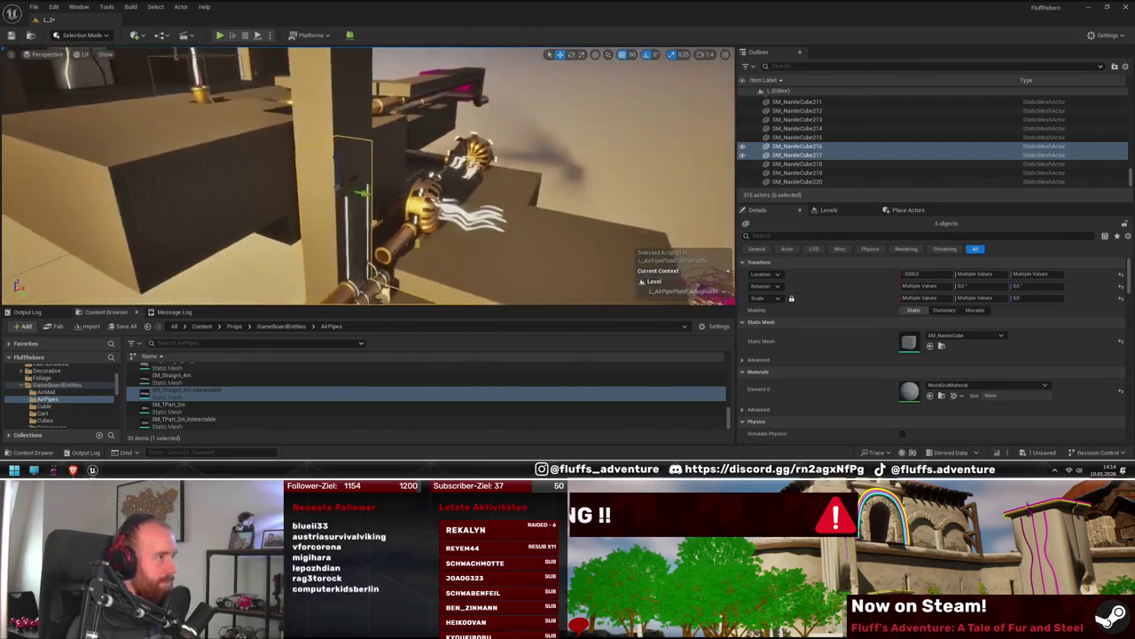
drag(363, 177, 408, 155)
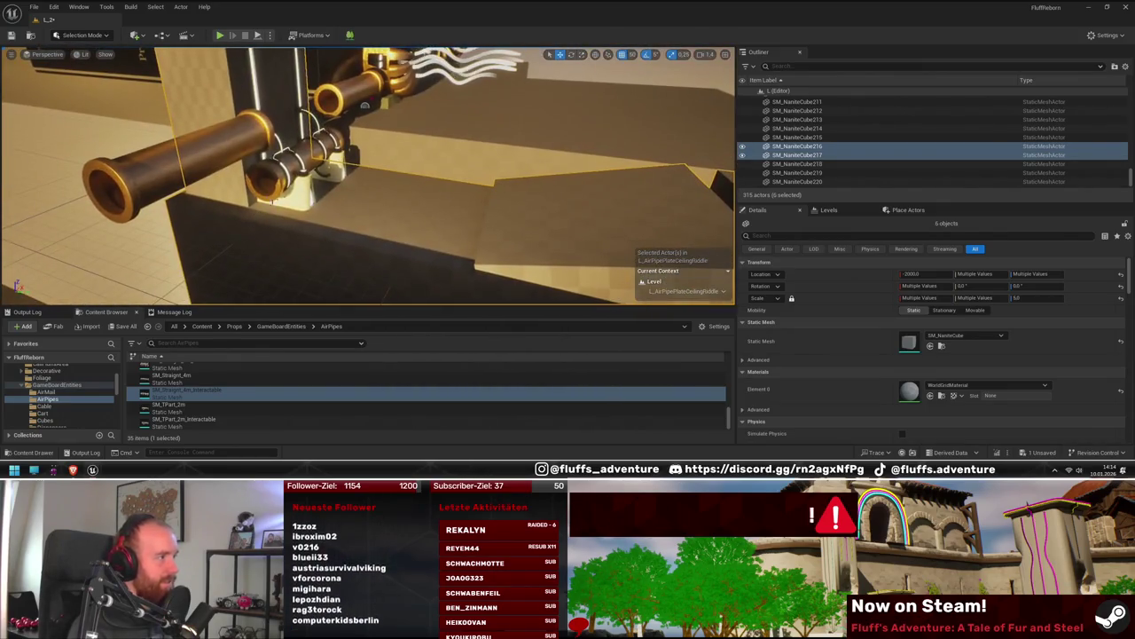
ctrl+click(300, 208)
right_click(796, 147)
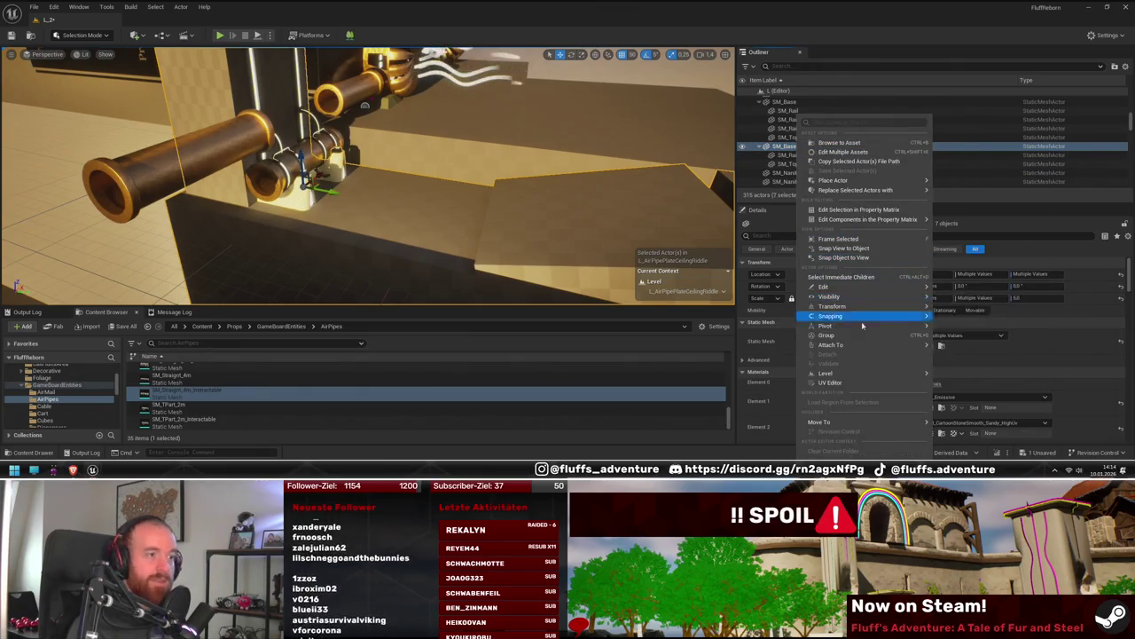
- Select the rail assembly with BP_AirPipeElevator2, duplicate it and slide the copy left
click(841, 276)
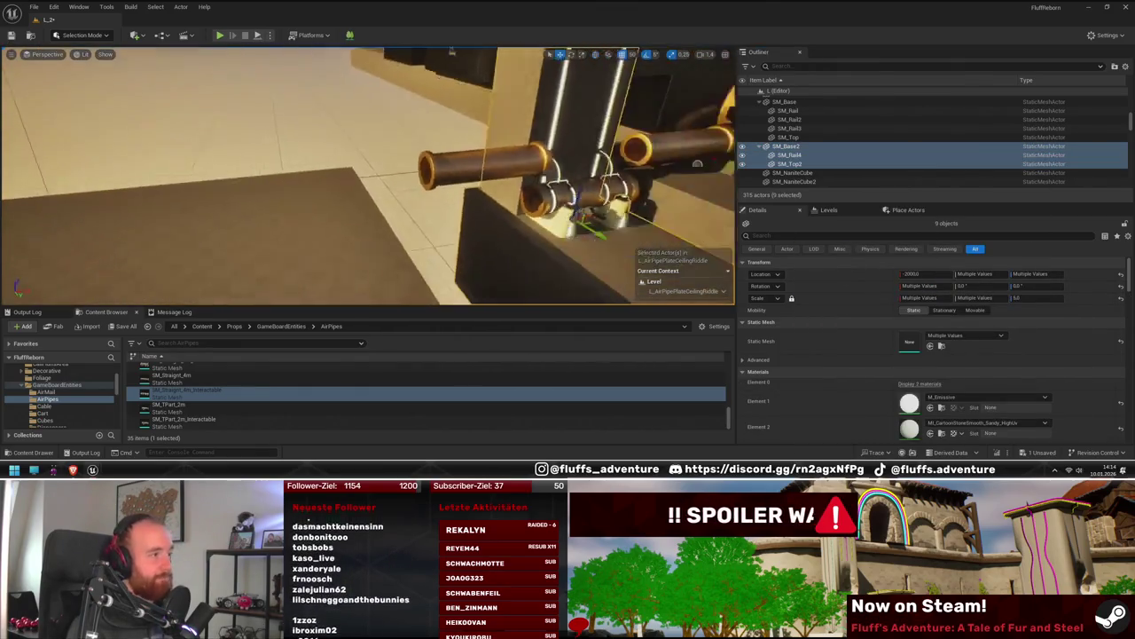
key(f)
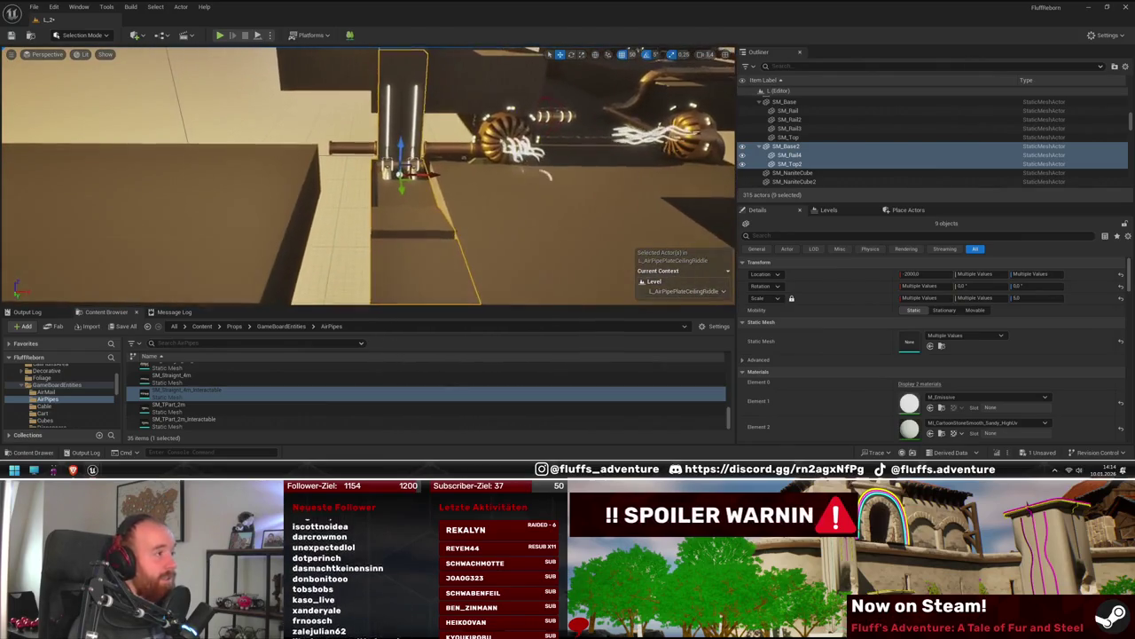
alt+drag(432, 173, 350, 176)
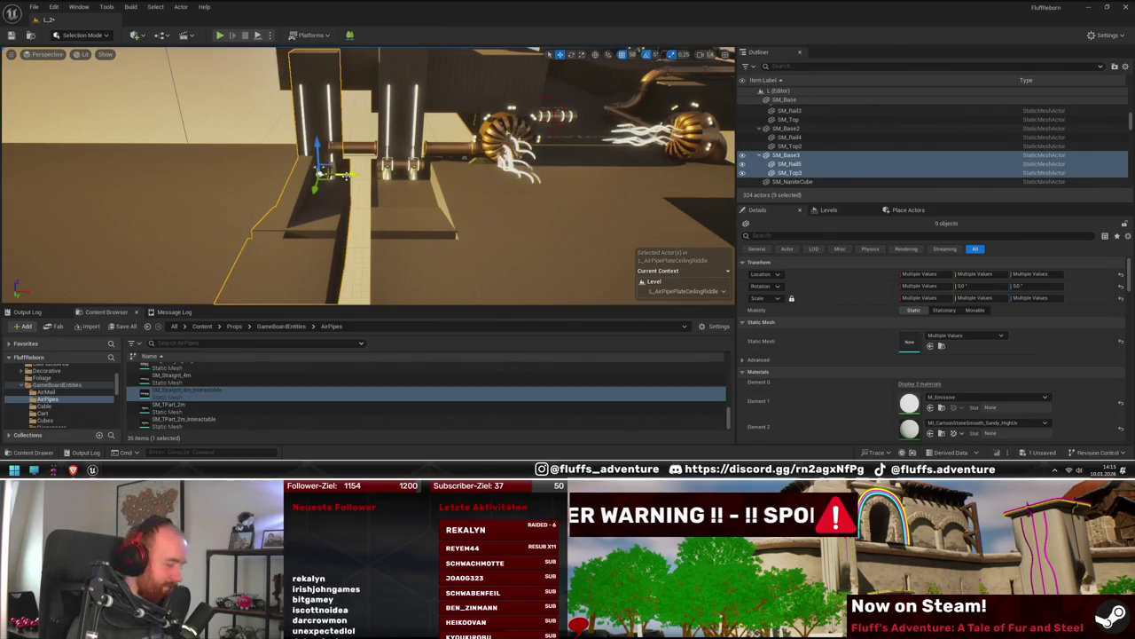
key(ctrl+z)
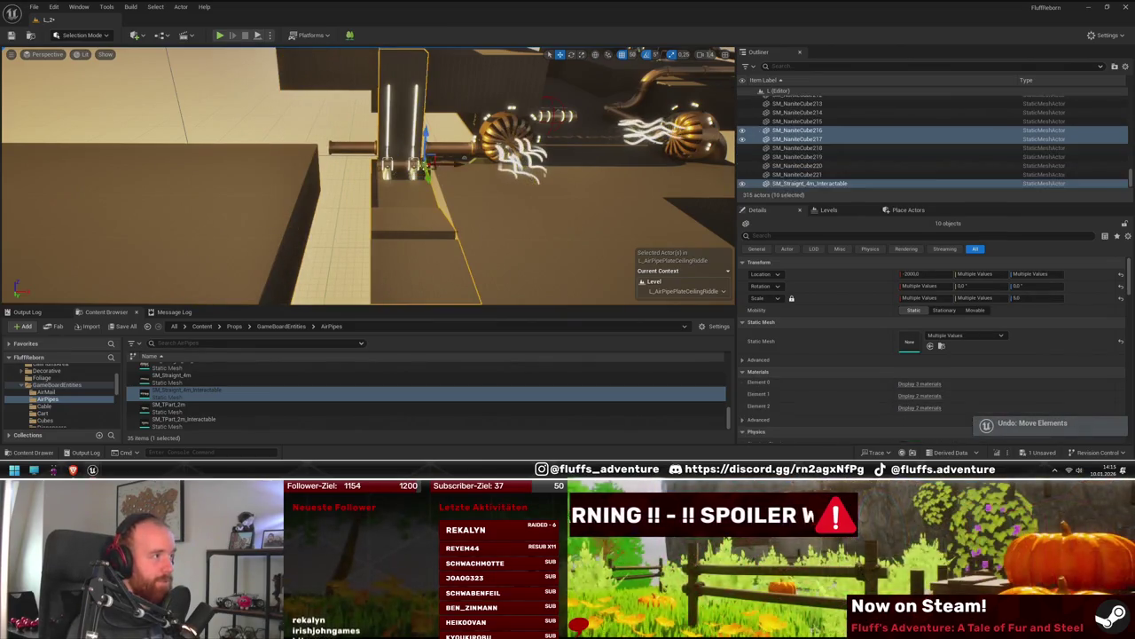
scroll(472, 180, up, 8)
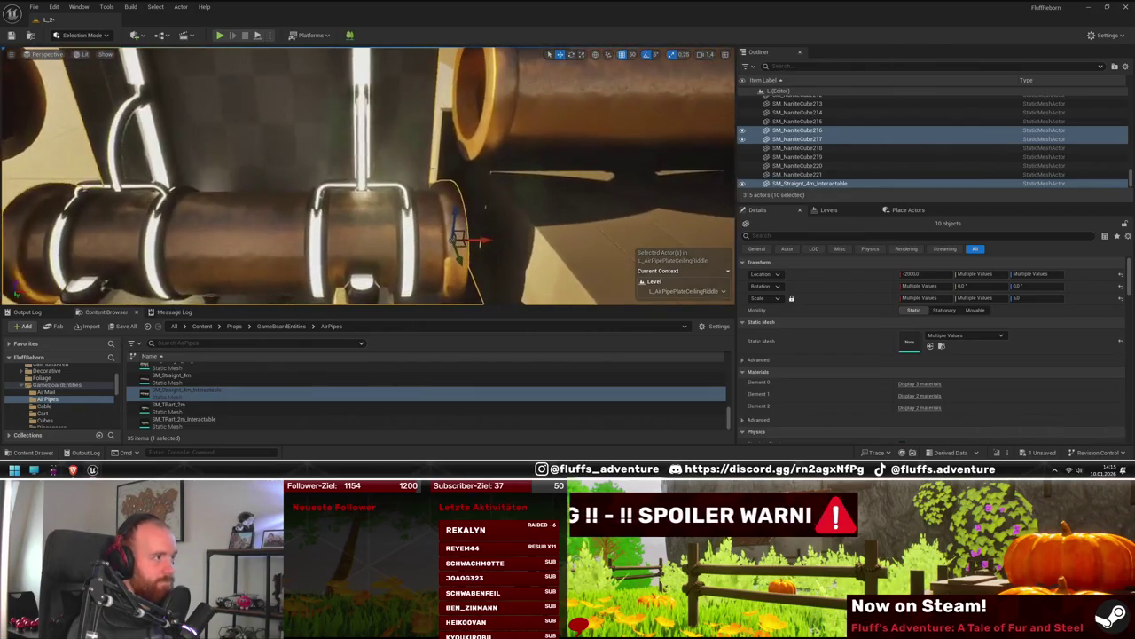
ctrl+click(359, 174)
key(f)
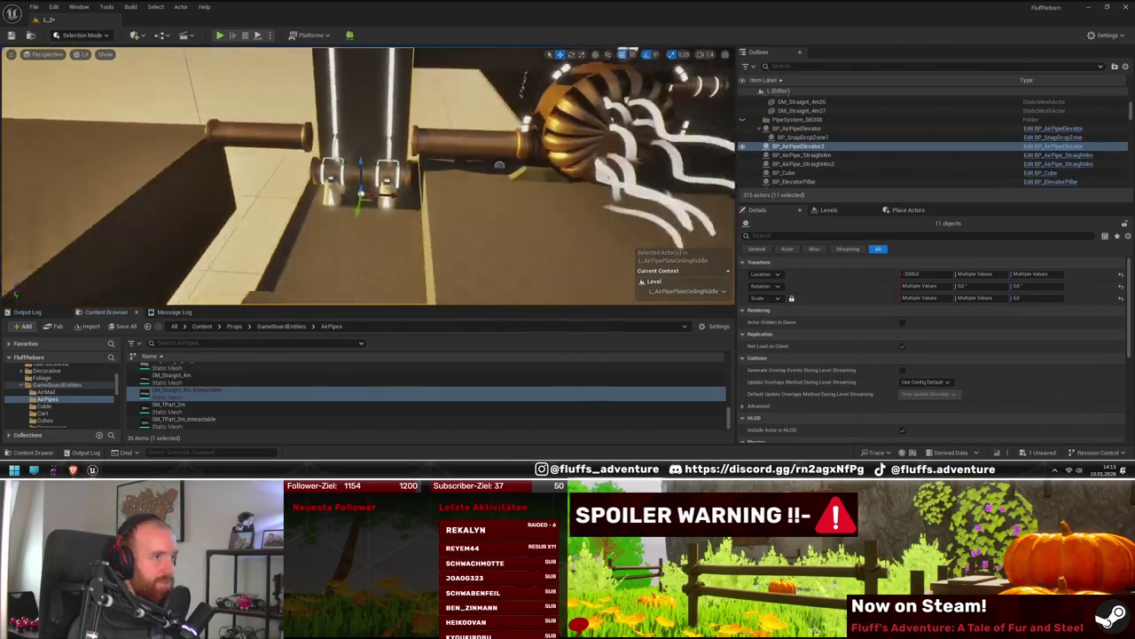
key(ctrl+d)
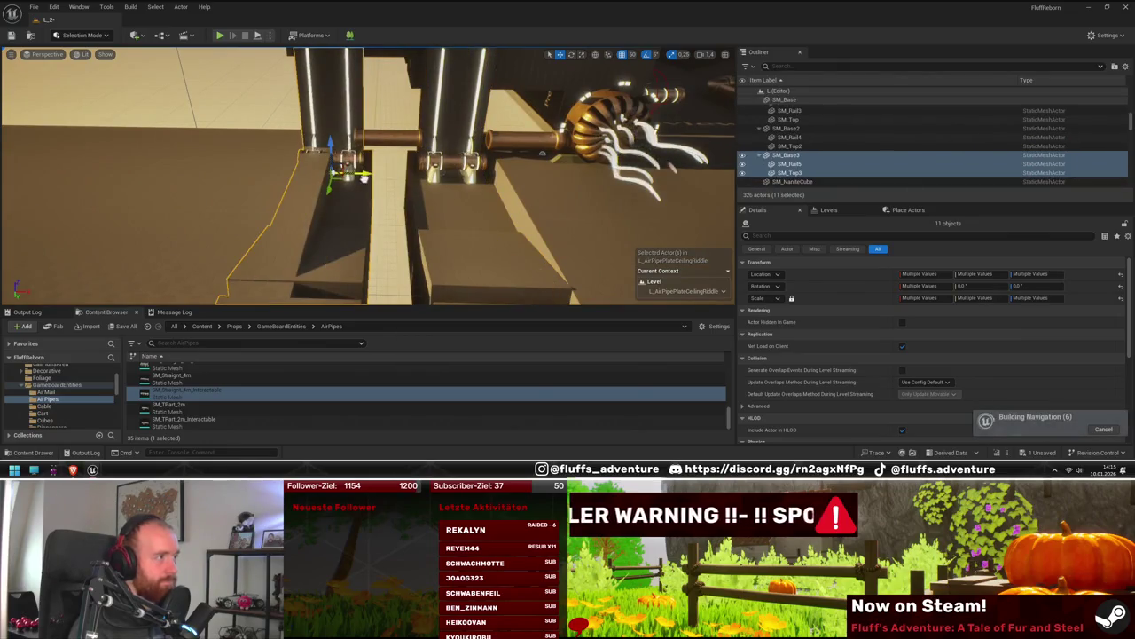
drag(363, 178, 357, 176)
- Add SM_Straight_4m27 and make further assembly copies leftward, reaching 350 actors
scroll(373, 208, down, 3)
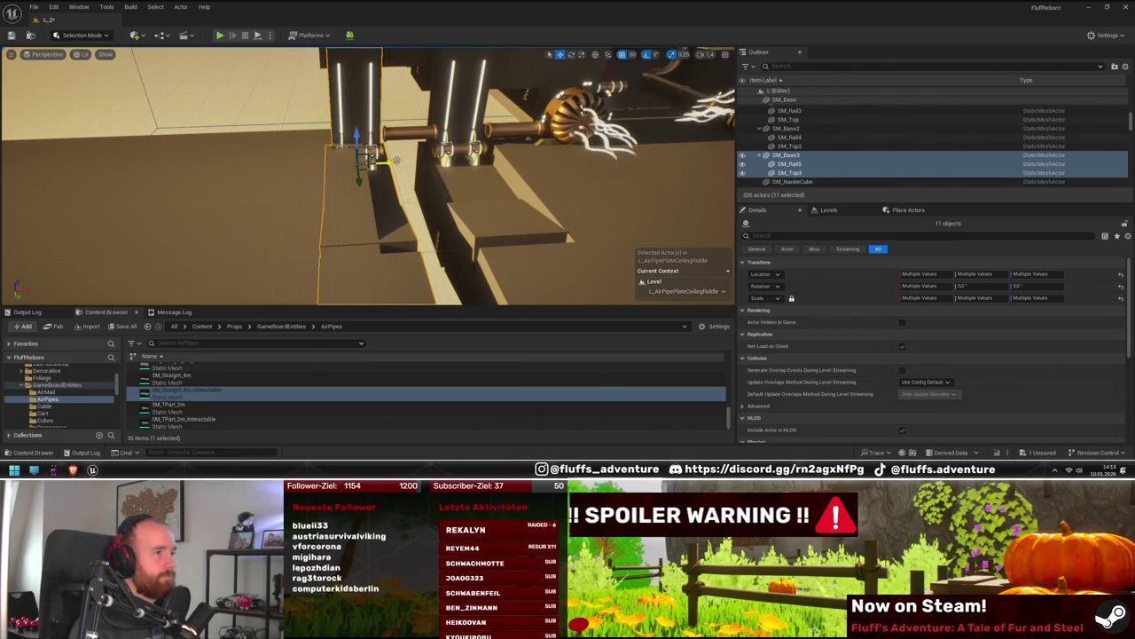
ctrl+click(405, 131)
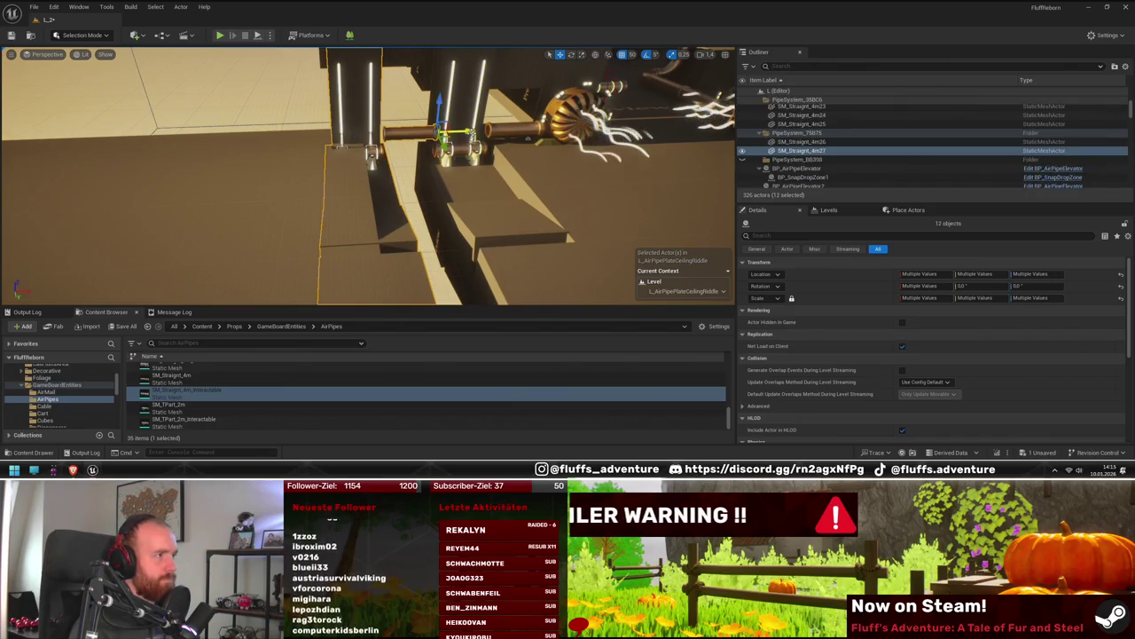
drag(470, 133, 286, 153)
key(f)
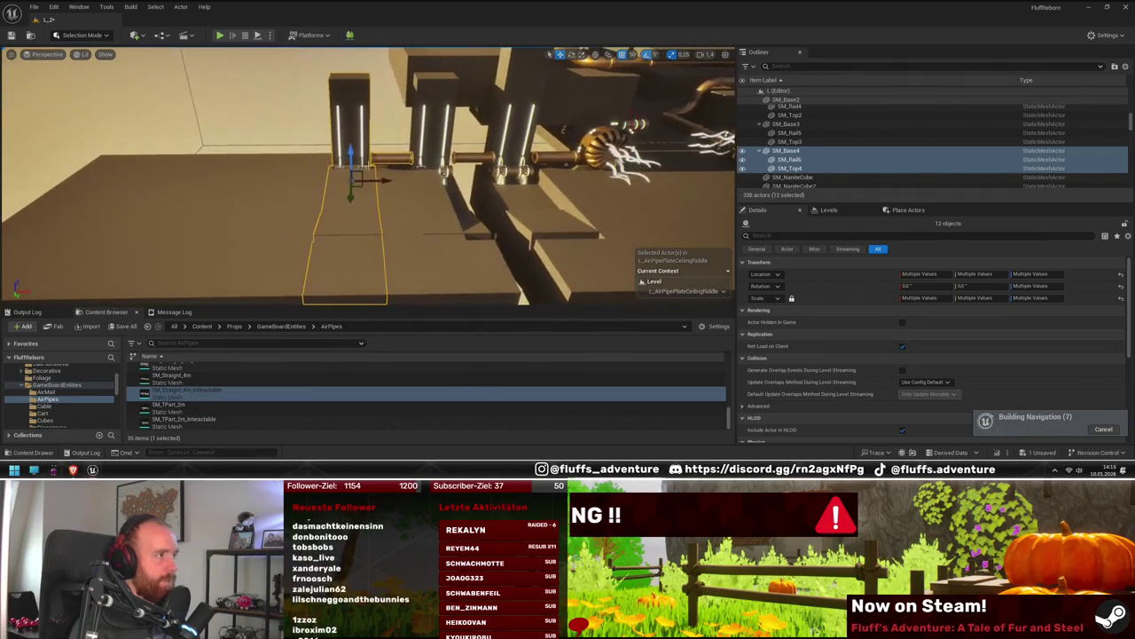
mouse_move(388, 180)
mouse_down()
mouse_move(278, 183)
mouse_move(486, 140)
mouse_up()
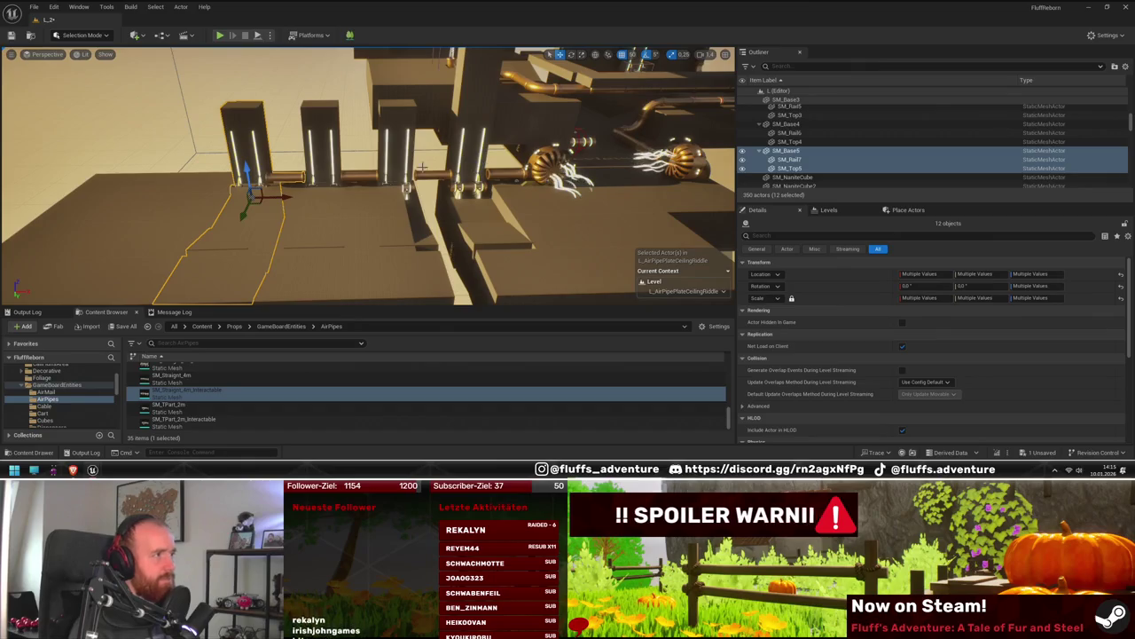
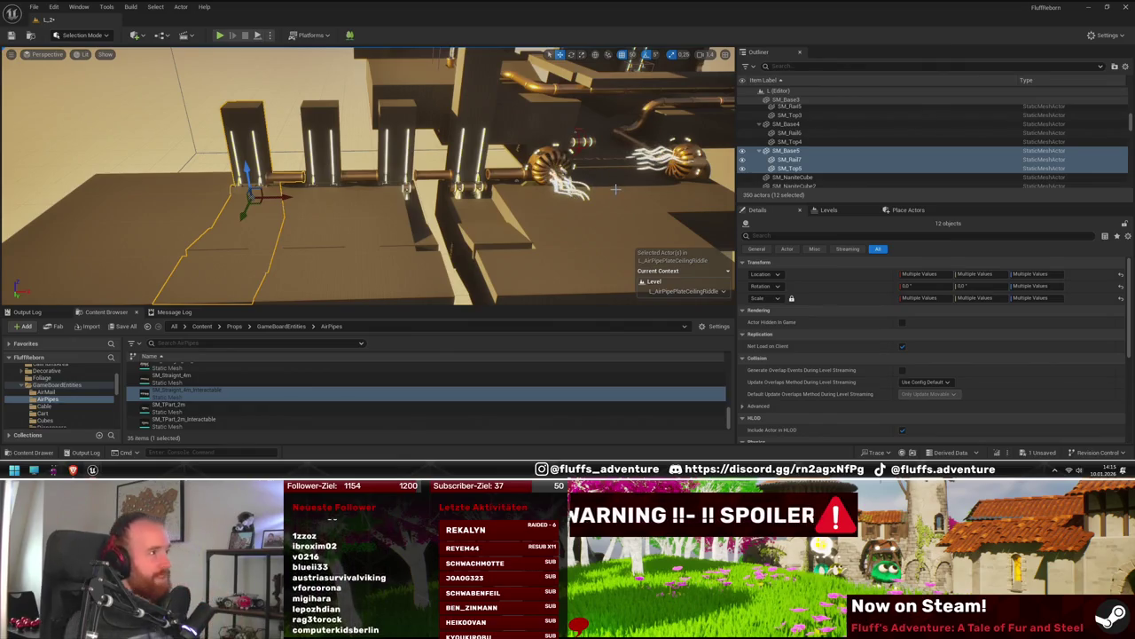
- Shift floor cubes SM_NaniteCube183–185 along X and Alt-drag a duplicate of SM_NaniteCube185
click(416, 281)
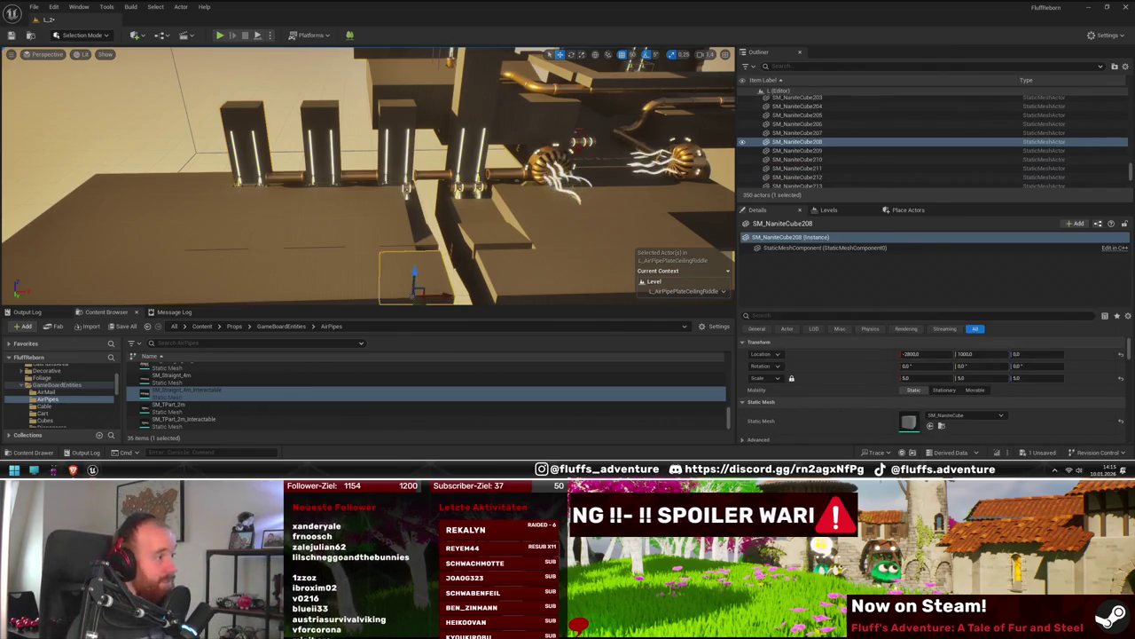
mouse_move(417, 280)
mouse_down()
mouse_move(390, 239)
mouse_move(399, 207)
mouse_up()
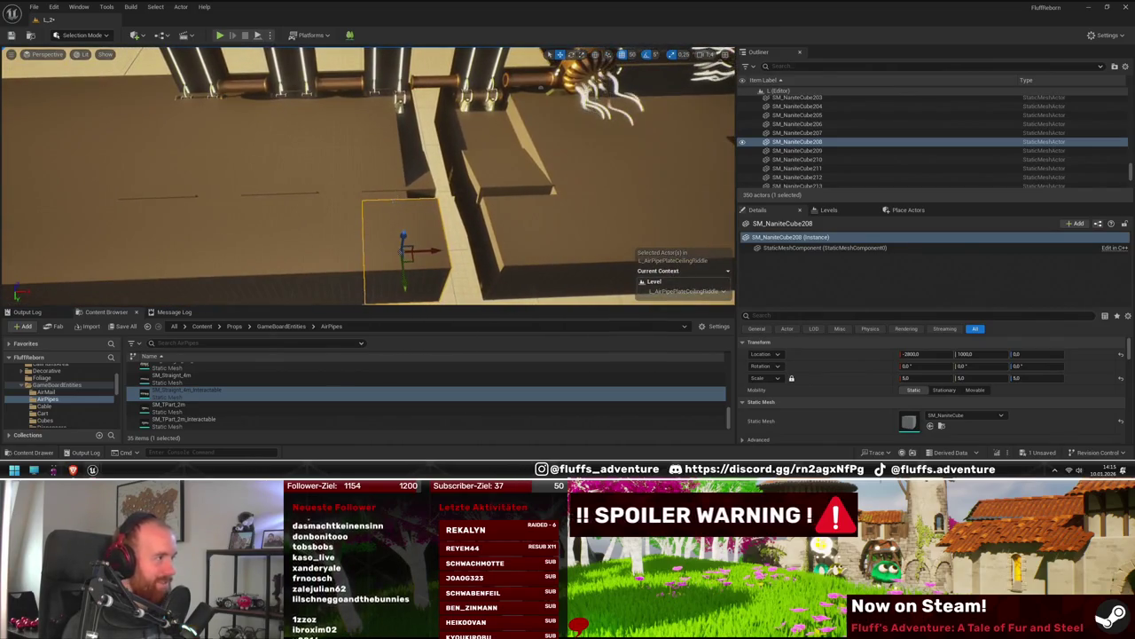
click(371, 185)
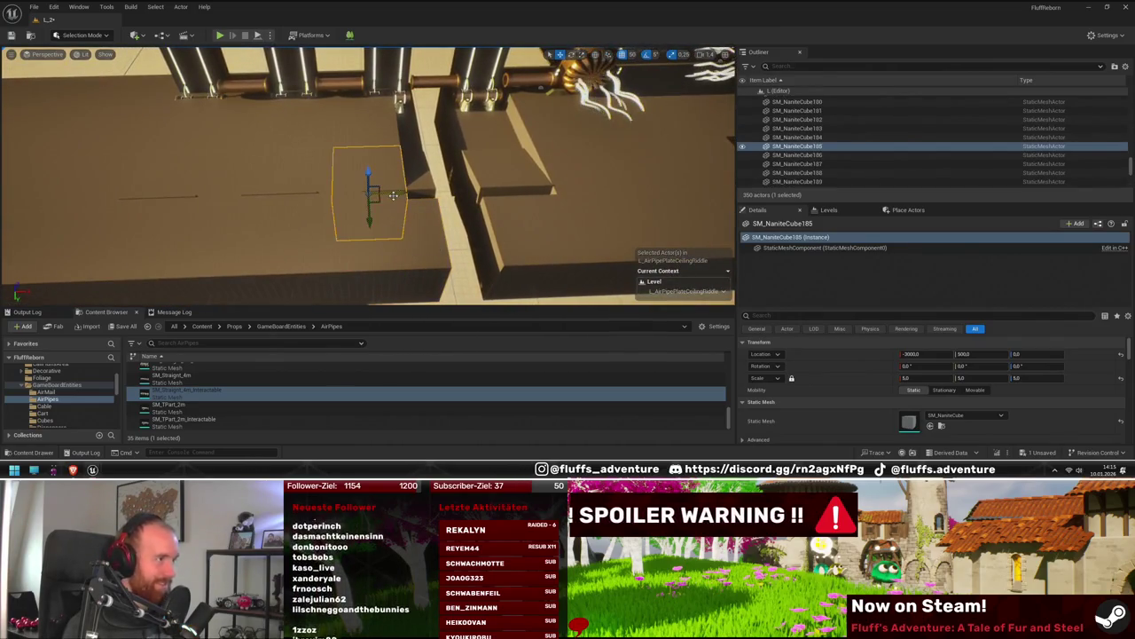
ctrl+click(382, 111)
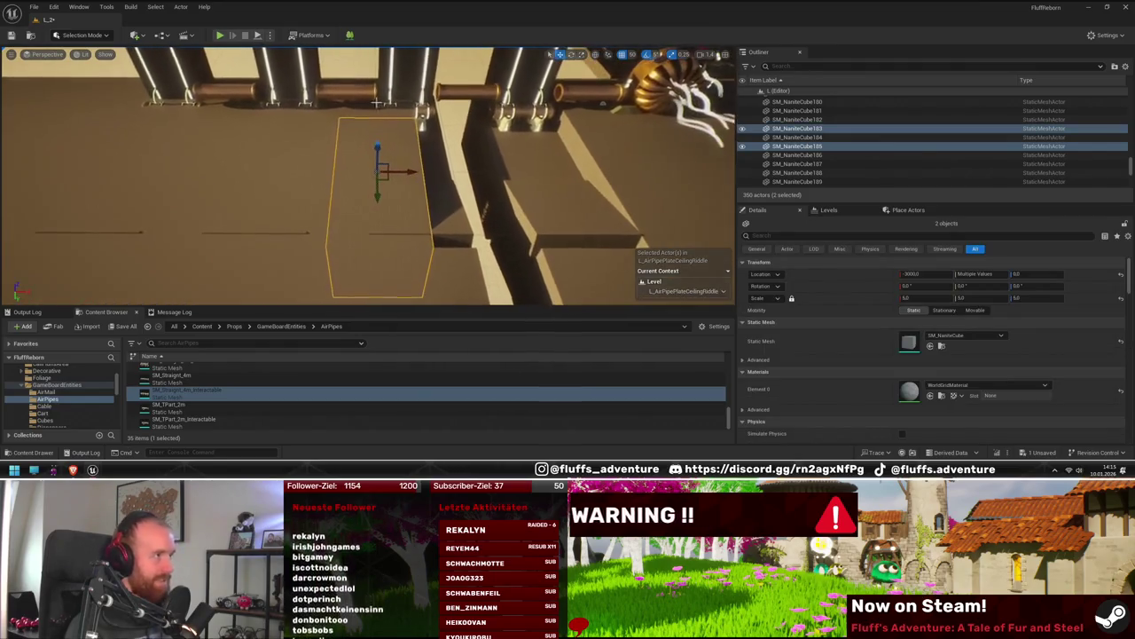
ctrl+click(433, 160)
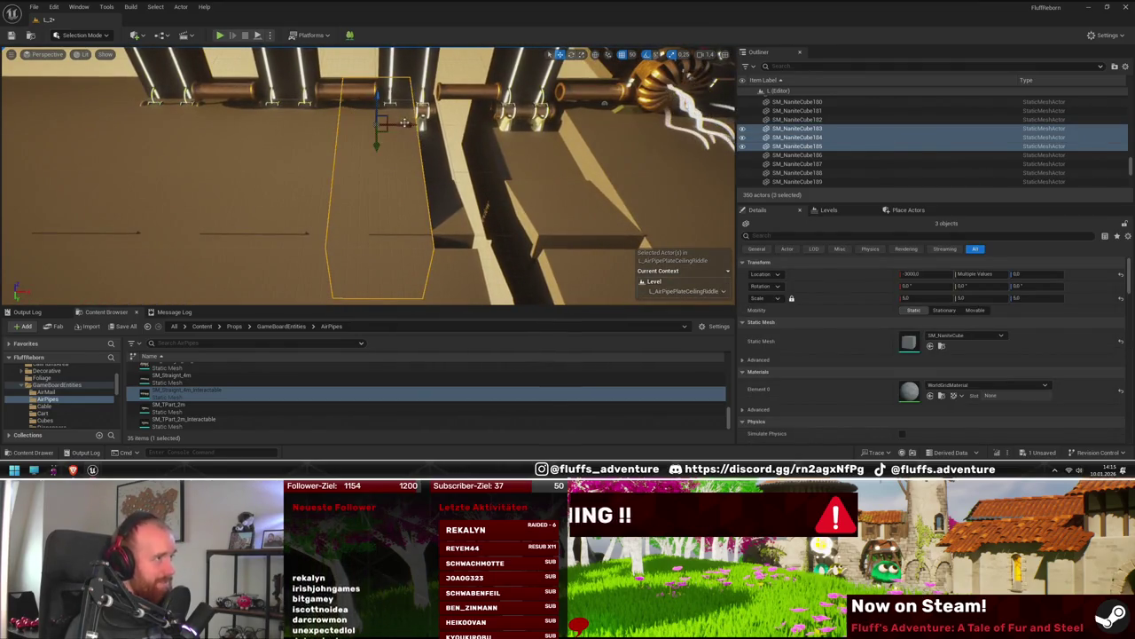
mouse_move(404, 122)
mouse_down()
mouse_move(527, 119)
mouse_move(491, 128)
mouse_up()
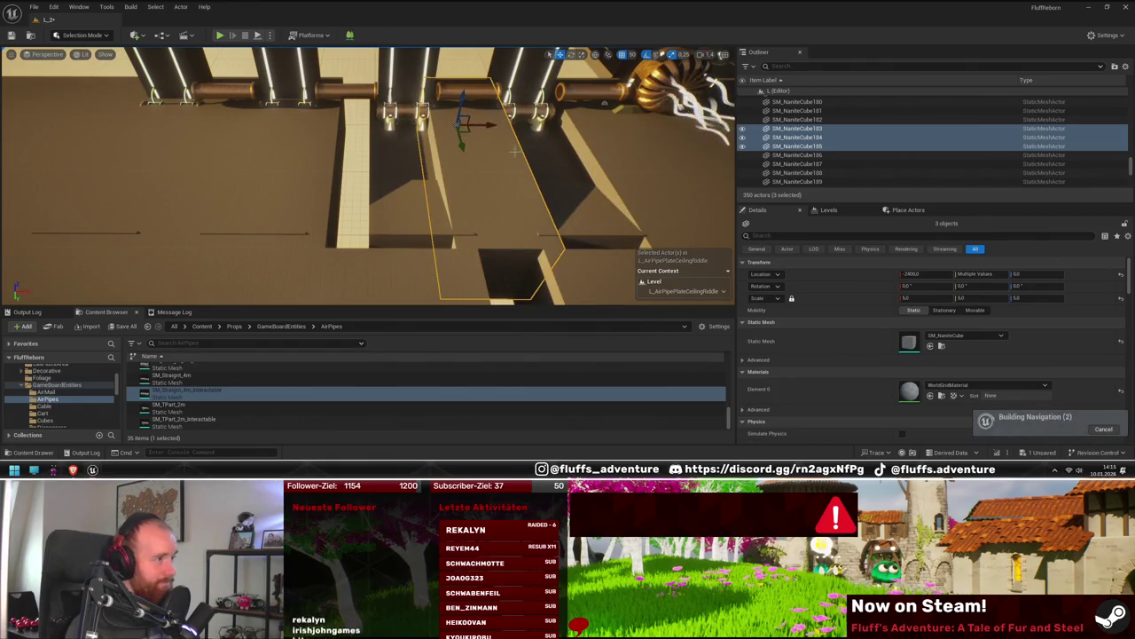
key(f)
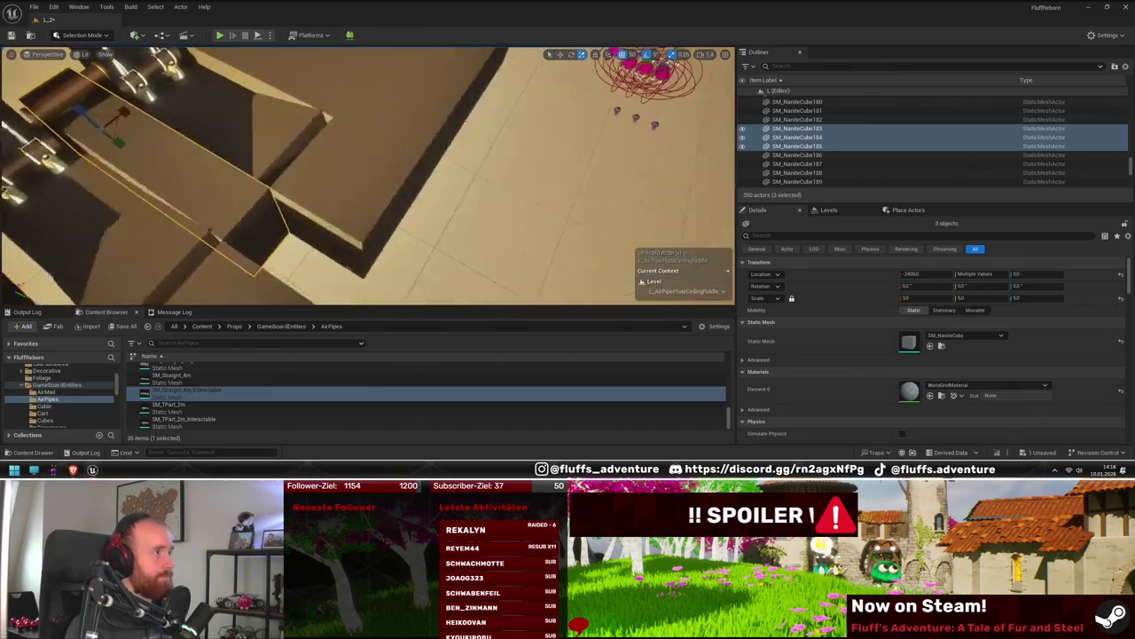
click(257, 182)
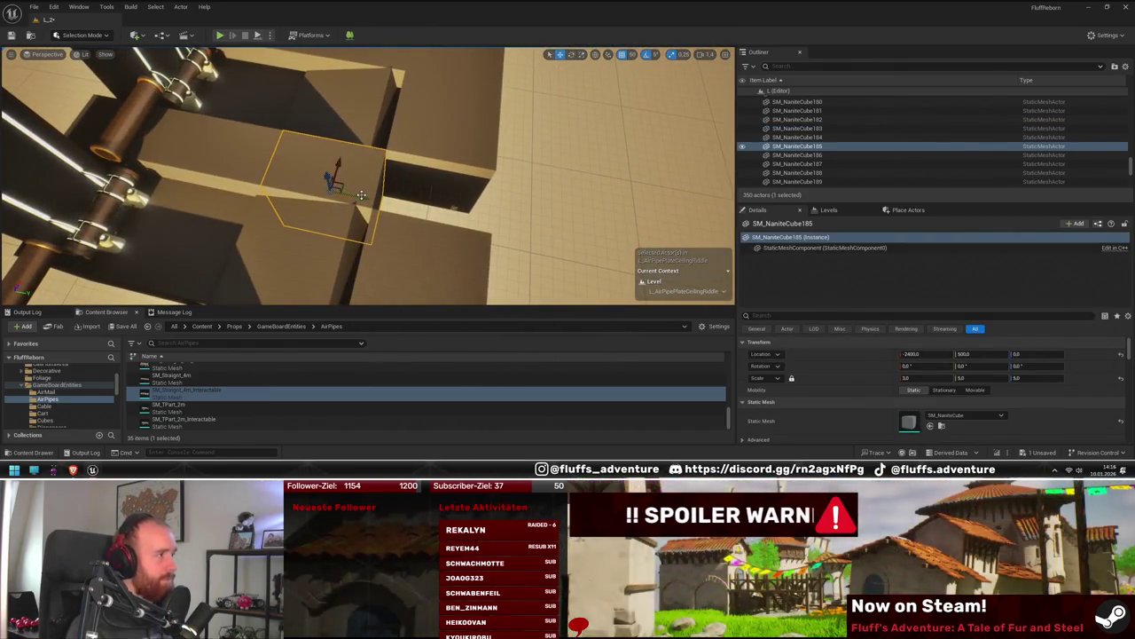
alt+drag(361, 194, 458, 217)
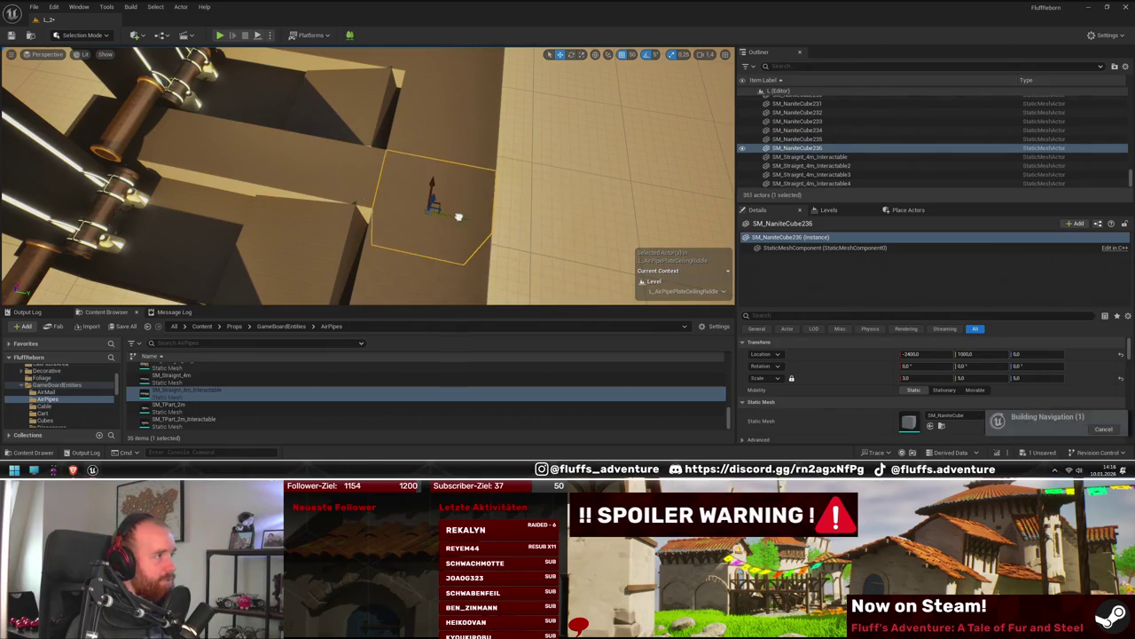
- Delete floor cubes under the pipes, including SM_NaniteCube209, 210 and 186
ctrl+click(342, 189)
ctrl+click(267, 169)
ctrl+click(246, 155)
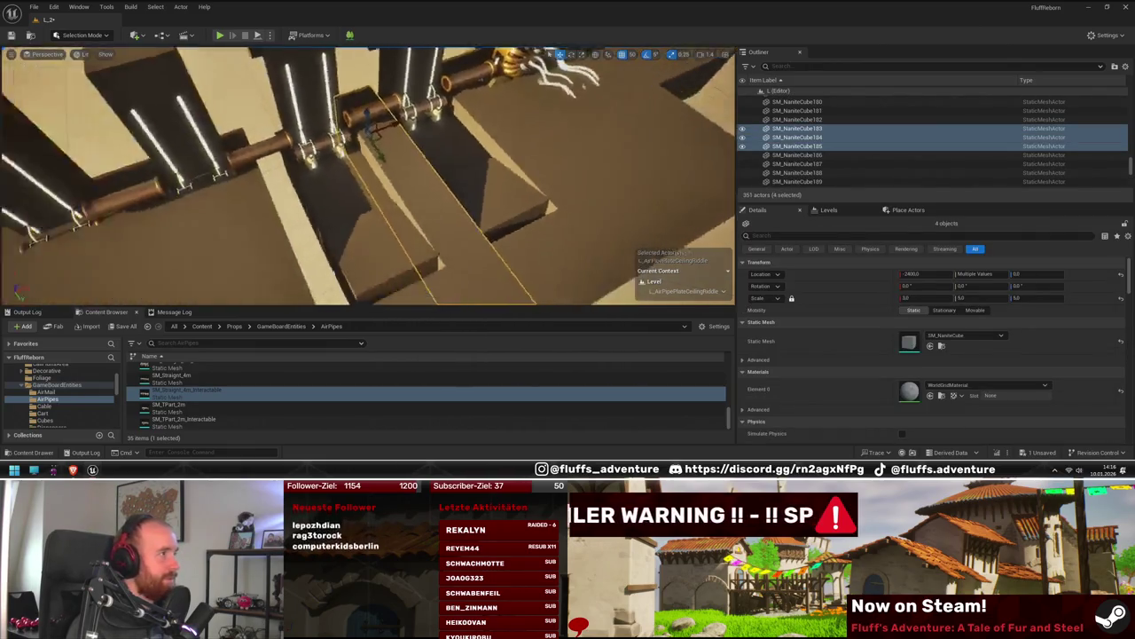
click(401, 228)
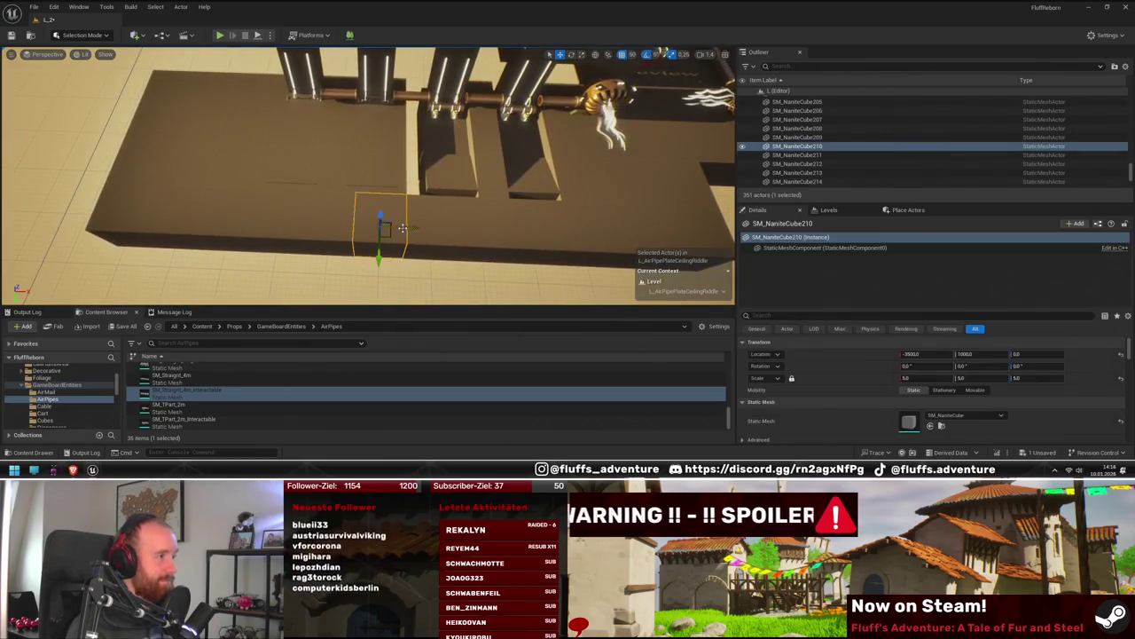
click(417, 238)
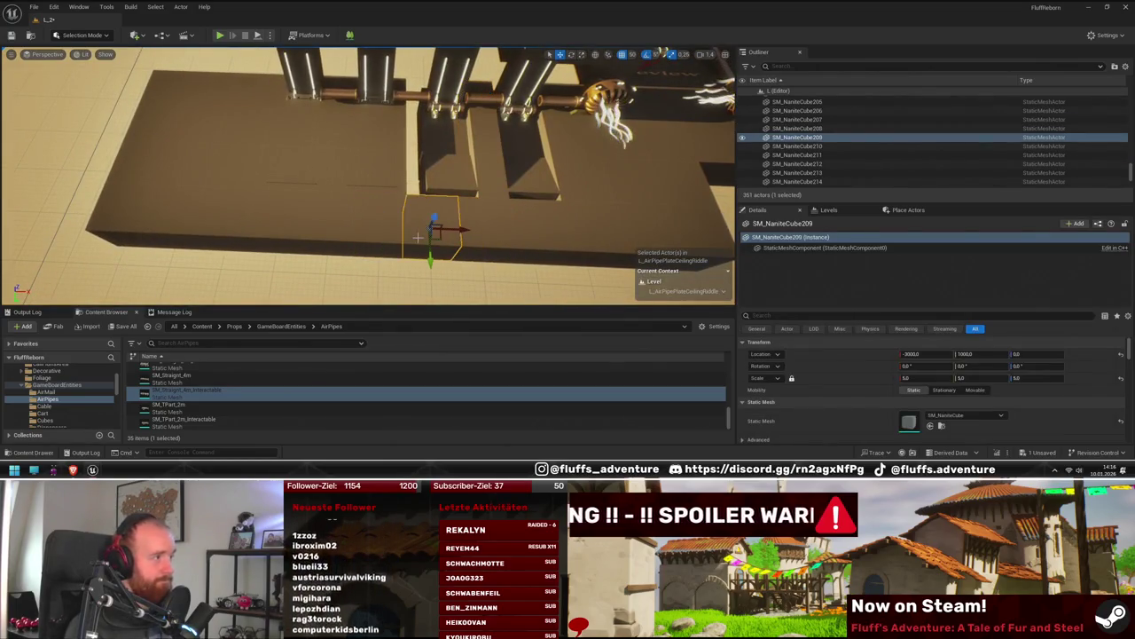
key(Delete)
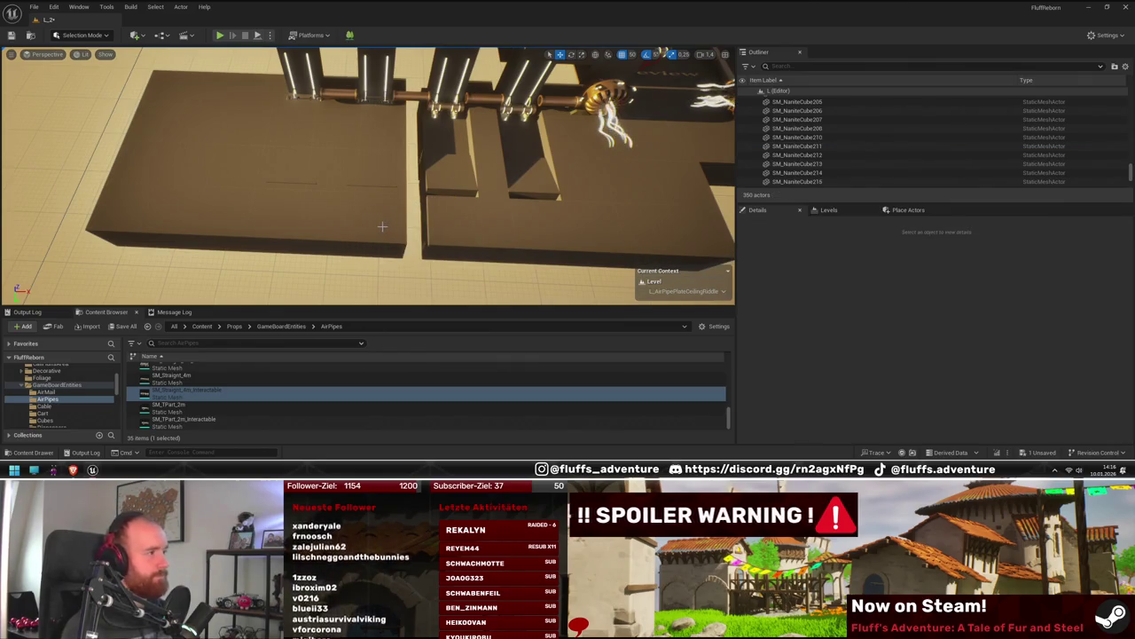
click(383, 226)
key(Delete)
click(382, 189)
click(383, 133)
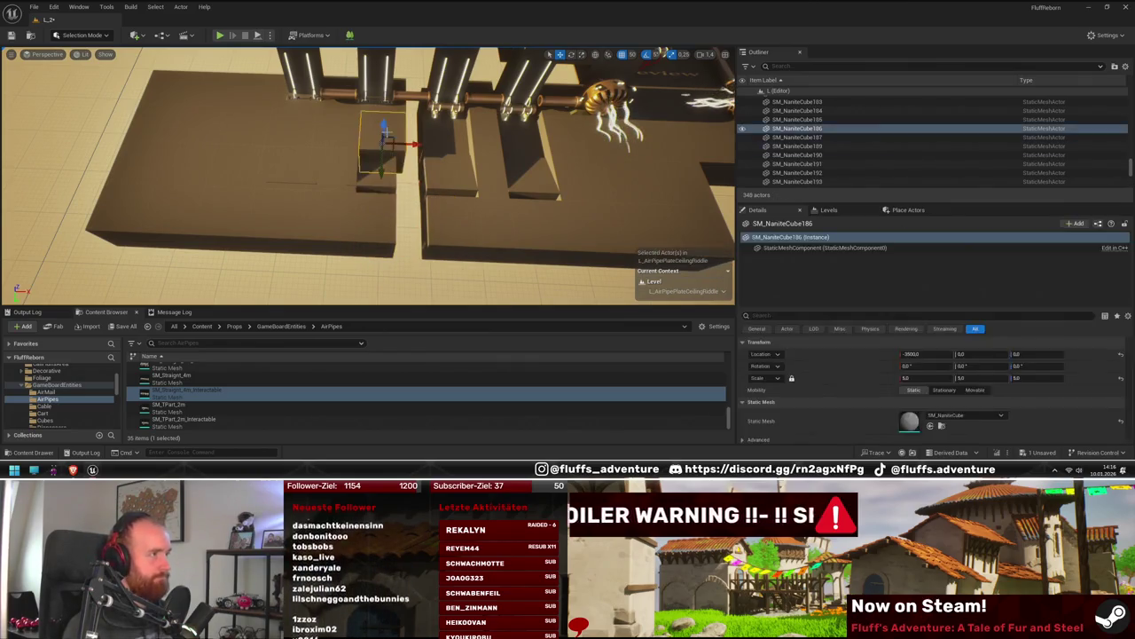
key(Delete)
- Delete more floor cubes beneath the pipes, including SM_NaniteCube187 and 227
click(399, 116)
key(Delete)
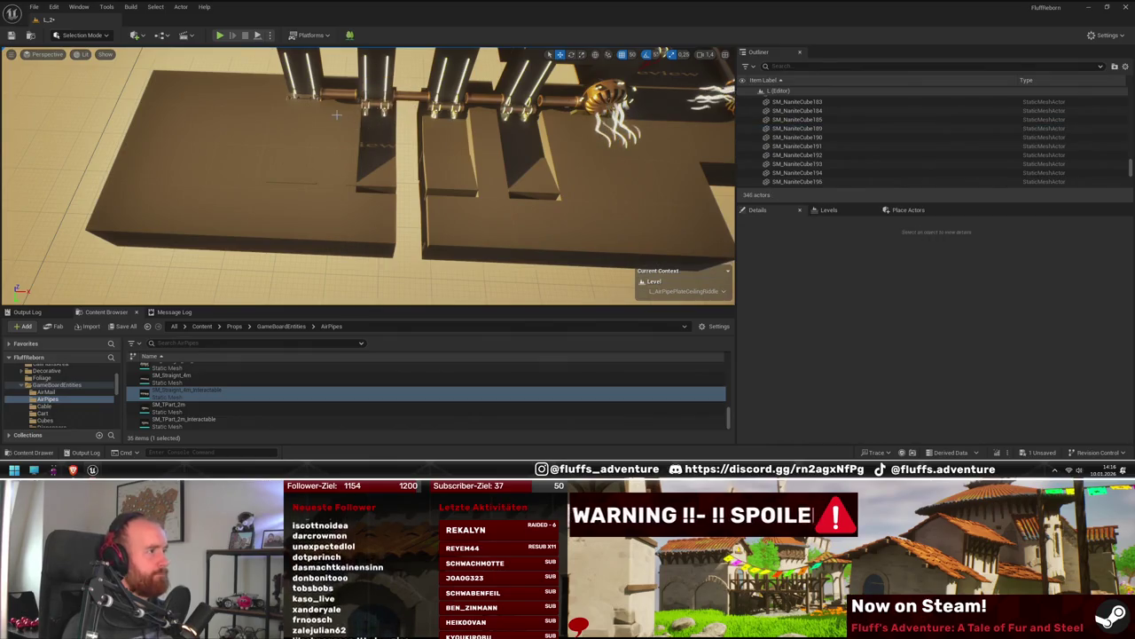
click(337, 115)
click(379, 231)
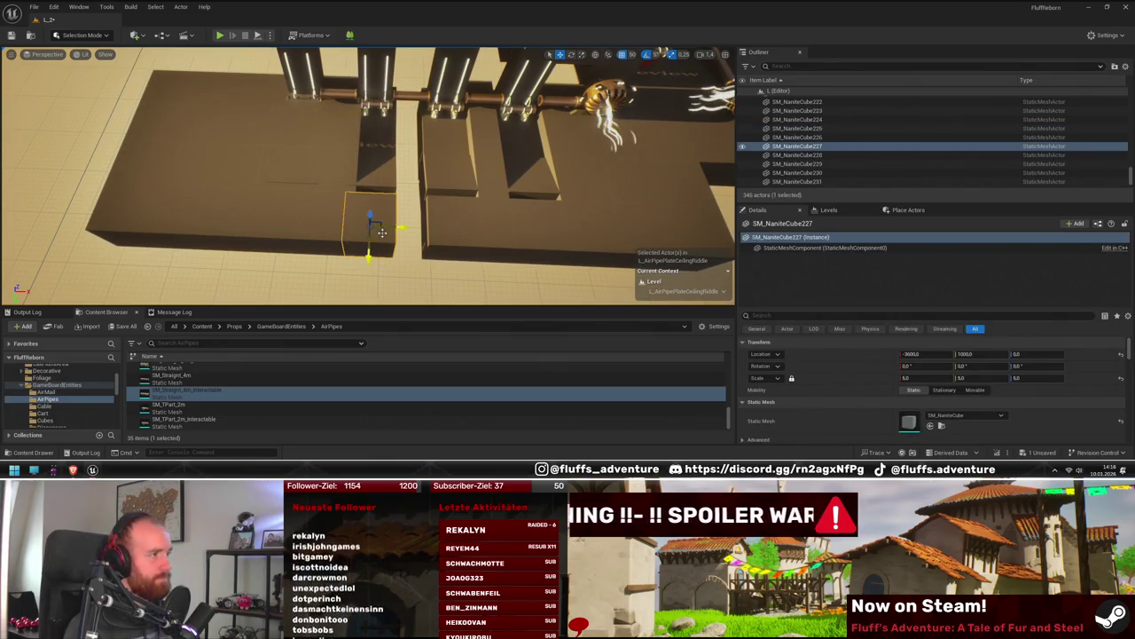
key(Delete)
click(337, 157)
key(Delete)
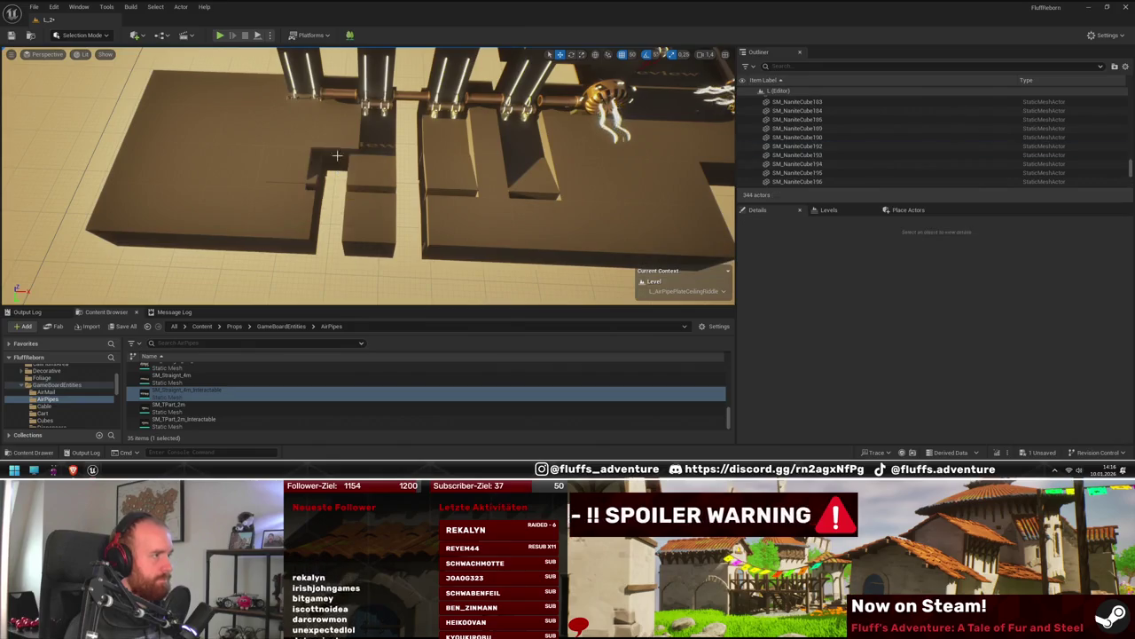
click(338, 152)
key(Delete)
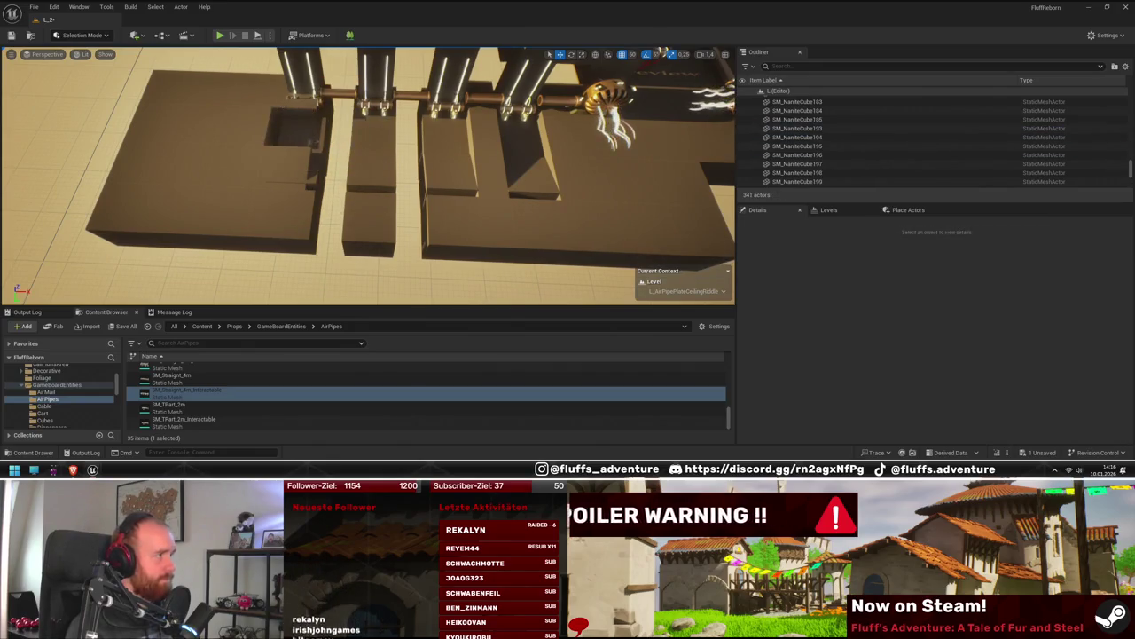
click(266, 240)
key(Delete)
click(266, 240)
key(Delete)
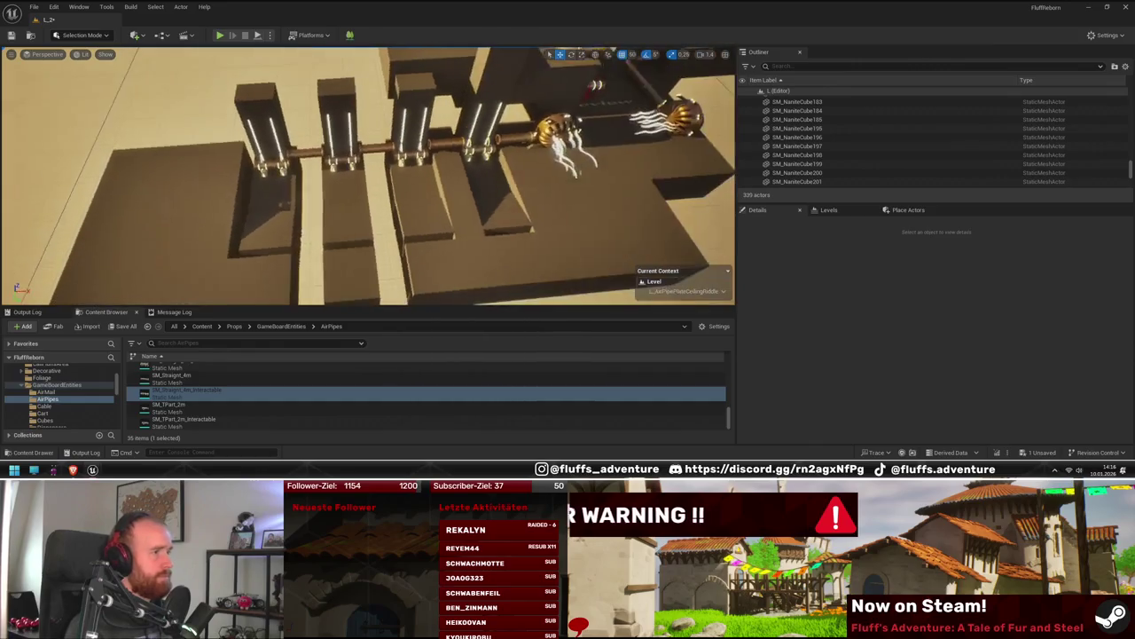
- Alt-drag copies of the pipe-block cubes left into the gap beside the pipe row
drag(368, 177, 337, 178)
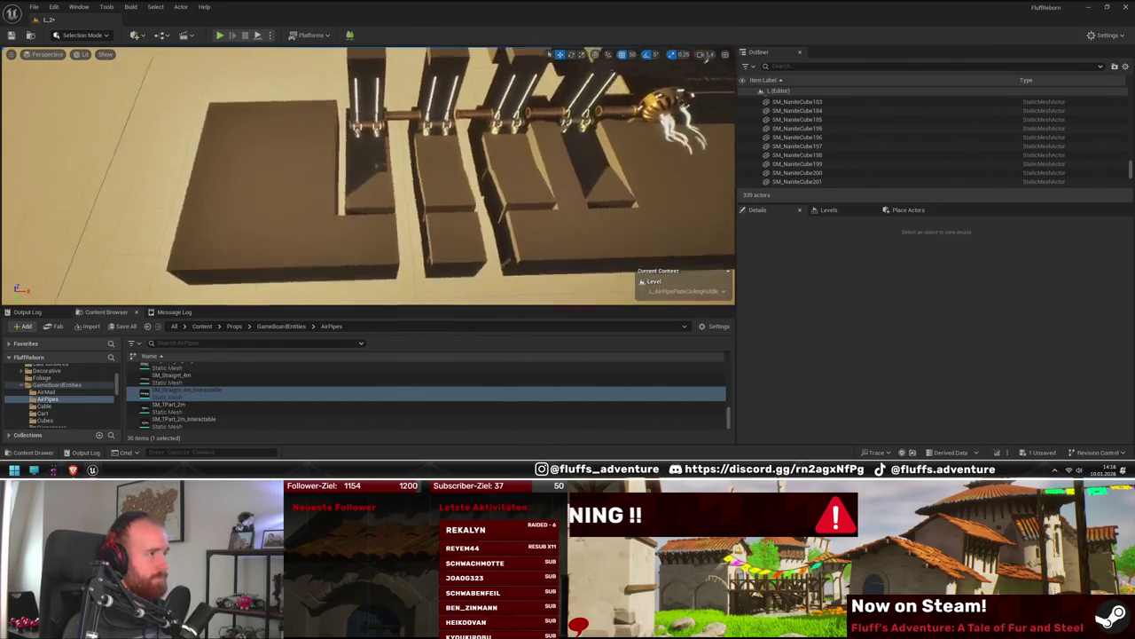
click(429, 160)
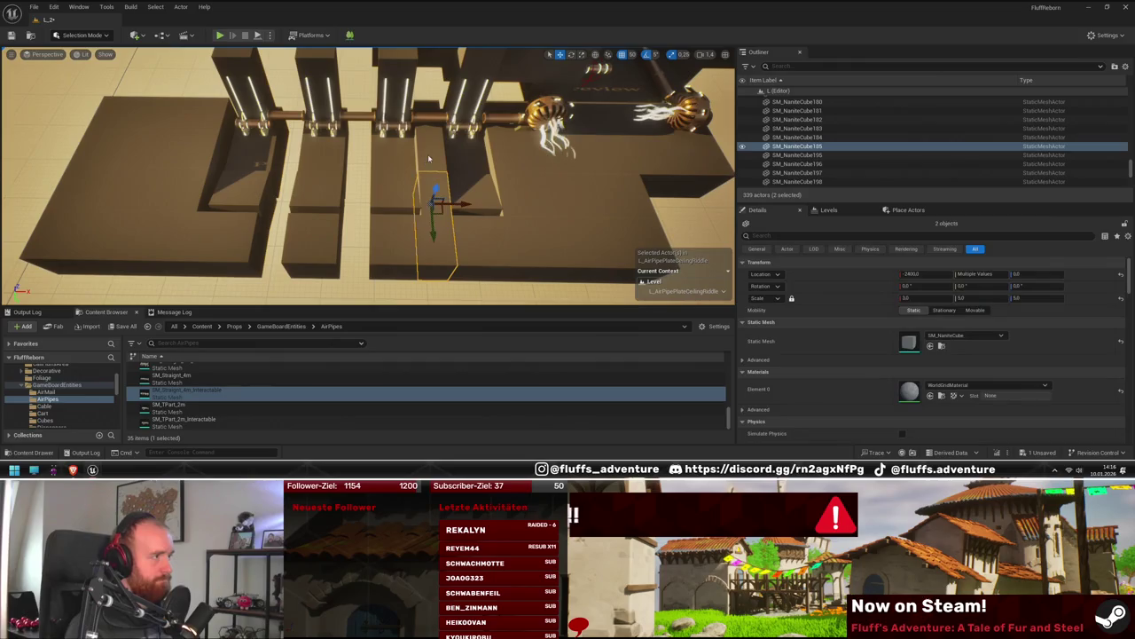
mouse_move(458, 132)
mouse_down()
mouse_move(337, 237)
mouse_move(350, 248)
mouse_move(297, 244)
mouse_move(511, 288)
mouse_up()
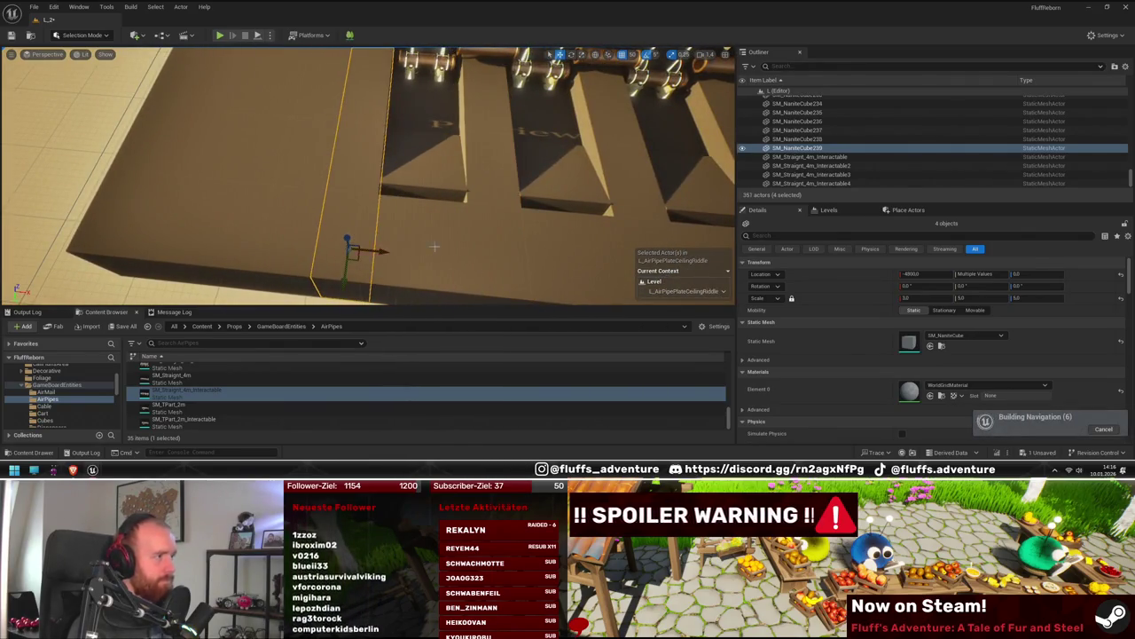
drag(433, 246, 293, 223)
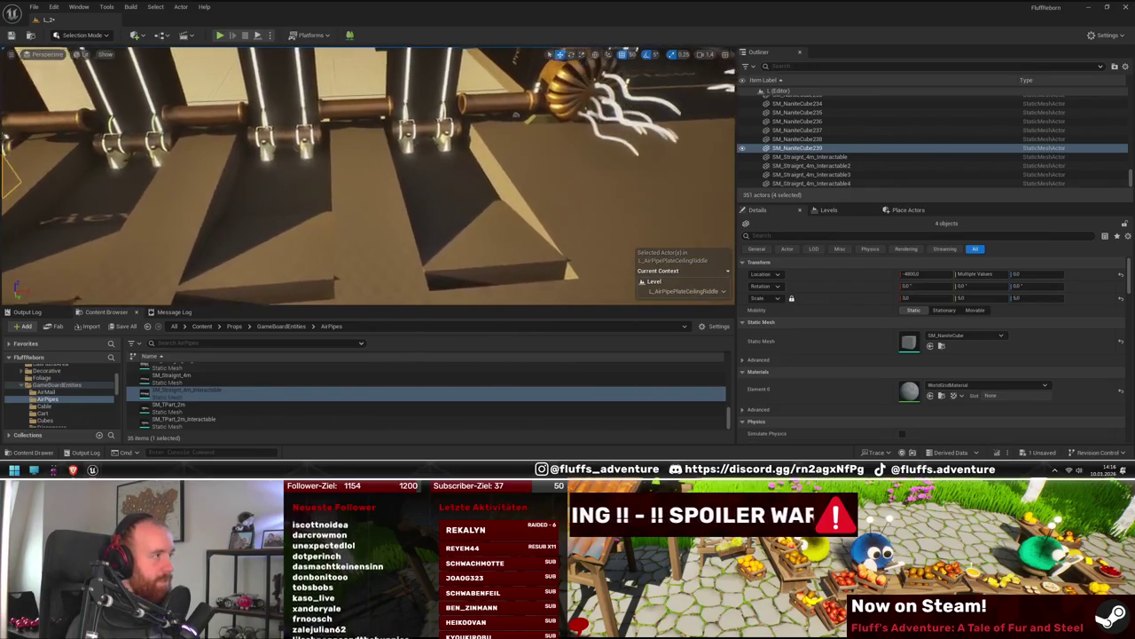
drag(541, 243, 474, 220)
click(484, 123)
- Duplicate SM_Straight_4m29 leftward to create pipe section SM_Straight_4m30
key(f)
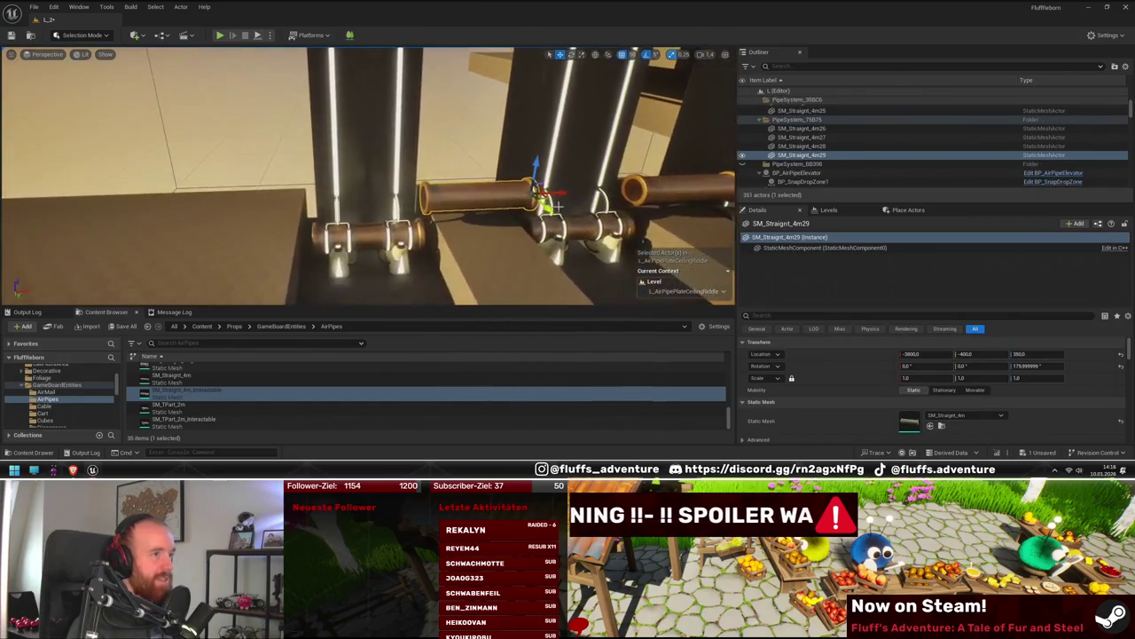
alt+drag(557, 193, 292, 204)
mouse_move(310, 159)
mouse_down()
mouse_move(276, 187)
mouse_move(313, 186)
mouse_up()
drag(295, 147, 295, 146)
drag(588, 138, 588, 138)
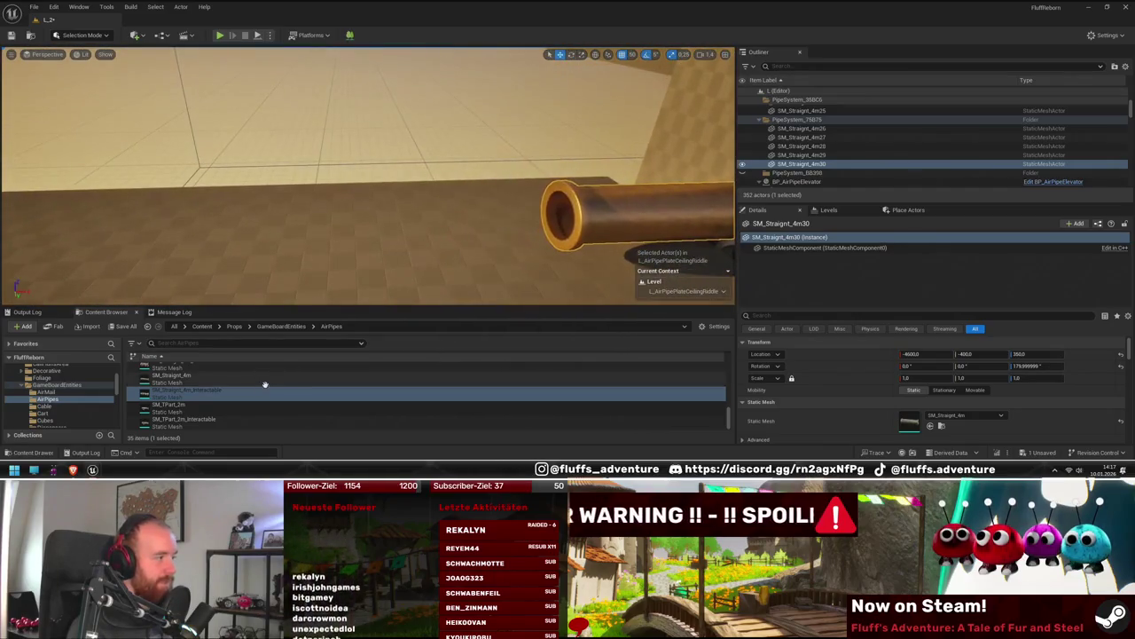
scroll(258, 389, up, 3)
- Place an SM_Curve2m elbow at X -5000 and rotate it -90° on X
scroll(253, 385, down, 5)
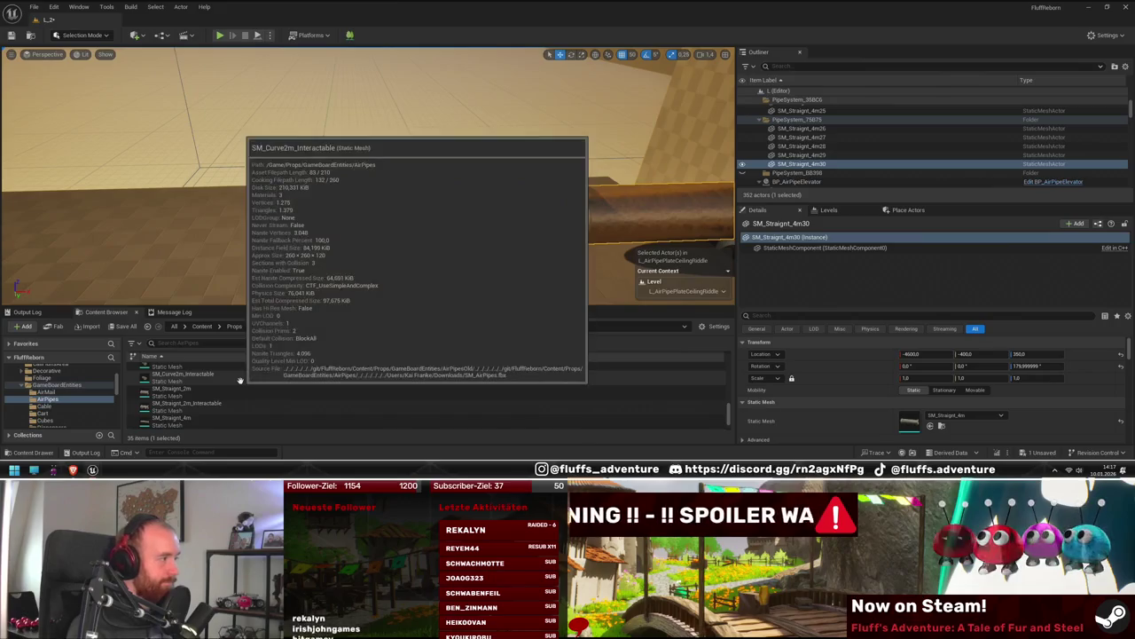
drag(241, 377, 564, 215)
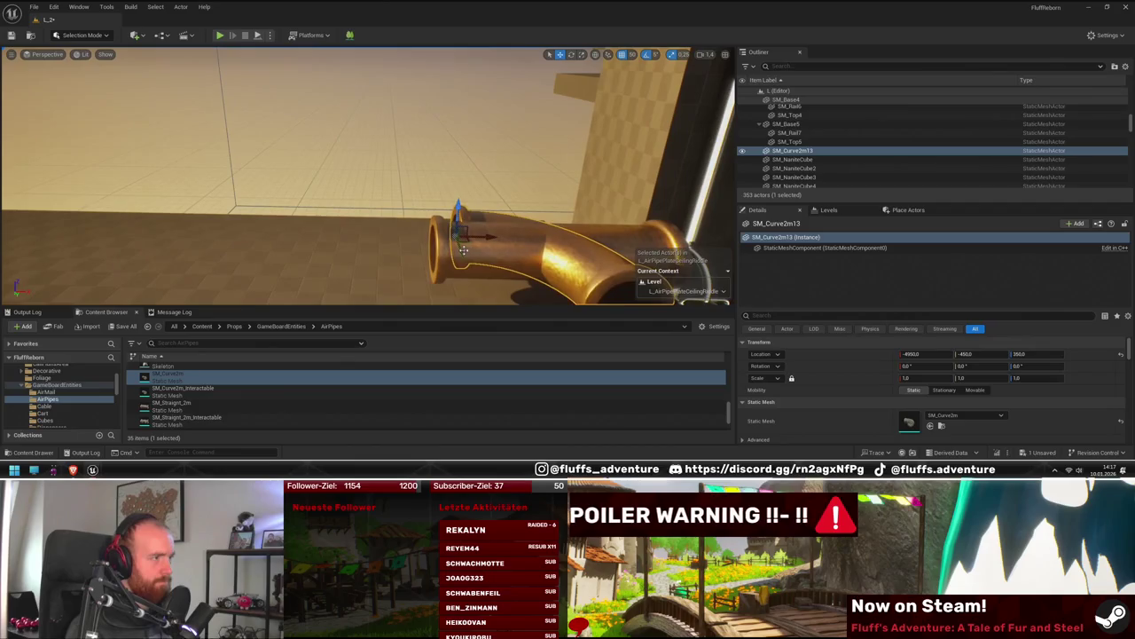
drag(493, 251, 362, 250)
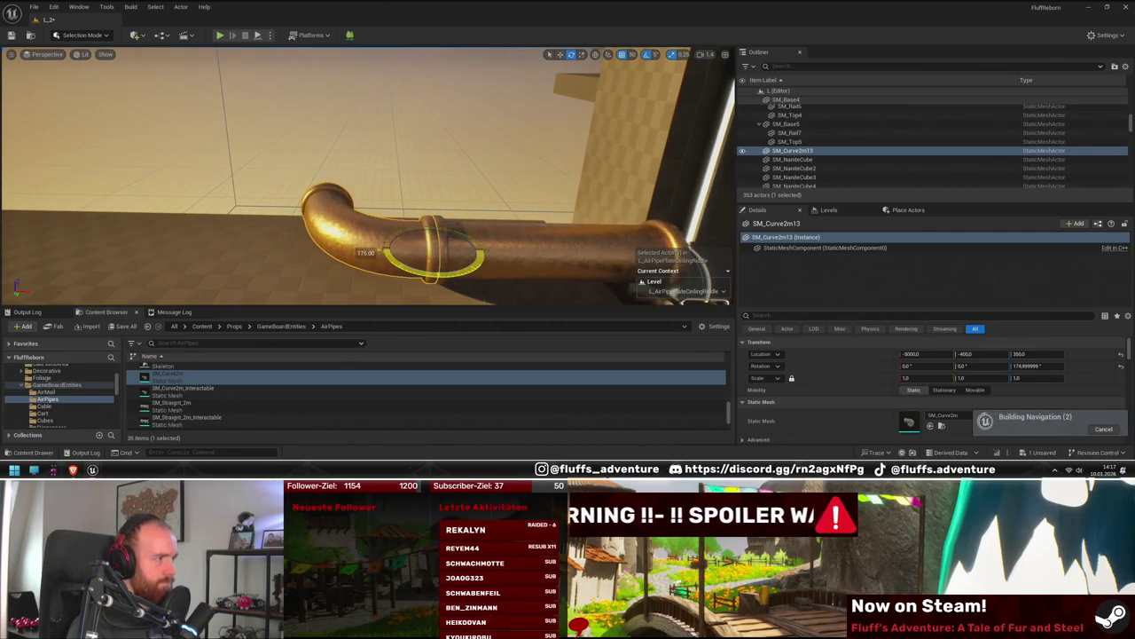
drag(434, 200, 434, 286)
mouse_move(372, 177)
mouse_down()
mouse_move(337, 222)
mouse_move(381, 159)
mouse_move(354, 204)
mouse_move(372, 186)
mouse_move(363, 204)
mouse_move(391, 195)
mouse_move(382, 204)
mouse_move(419, 210)
mouse_up()
click(355, 231)
- Alt-drag a copy of the floor plate up to Z 500 and nudge it left
key(w)
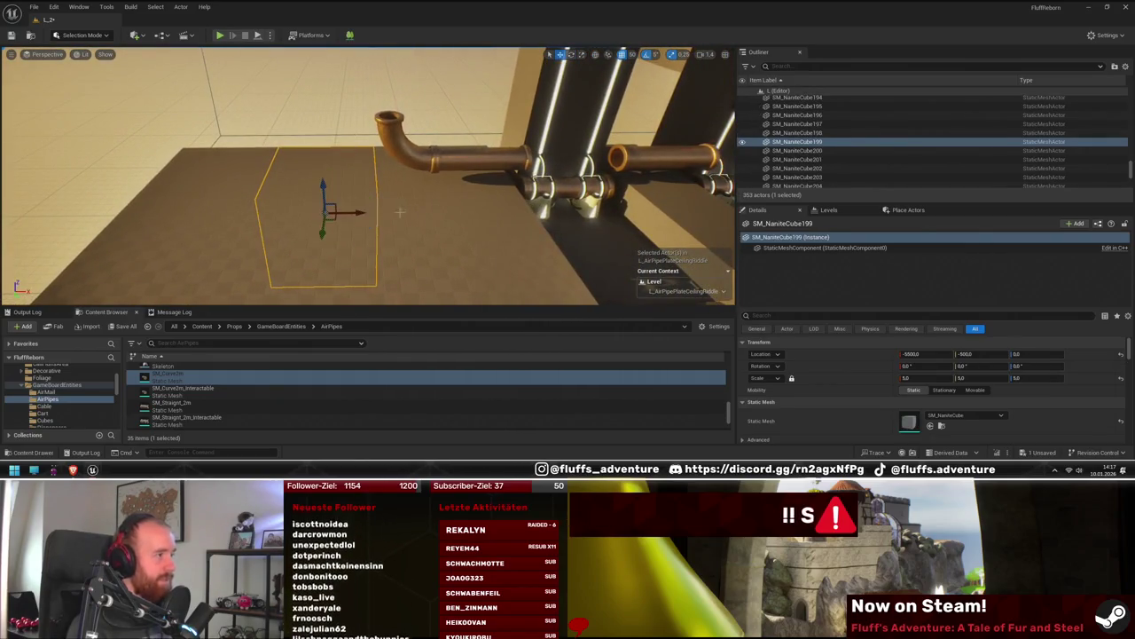
mouse_move(319, 187)
mouse_down()
mouse_move(323, 71)
mouse_move(327, 89)
mouse_up()
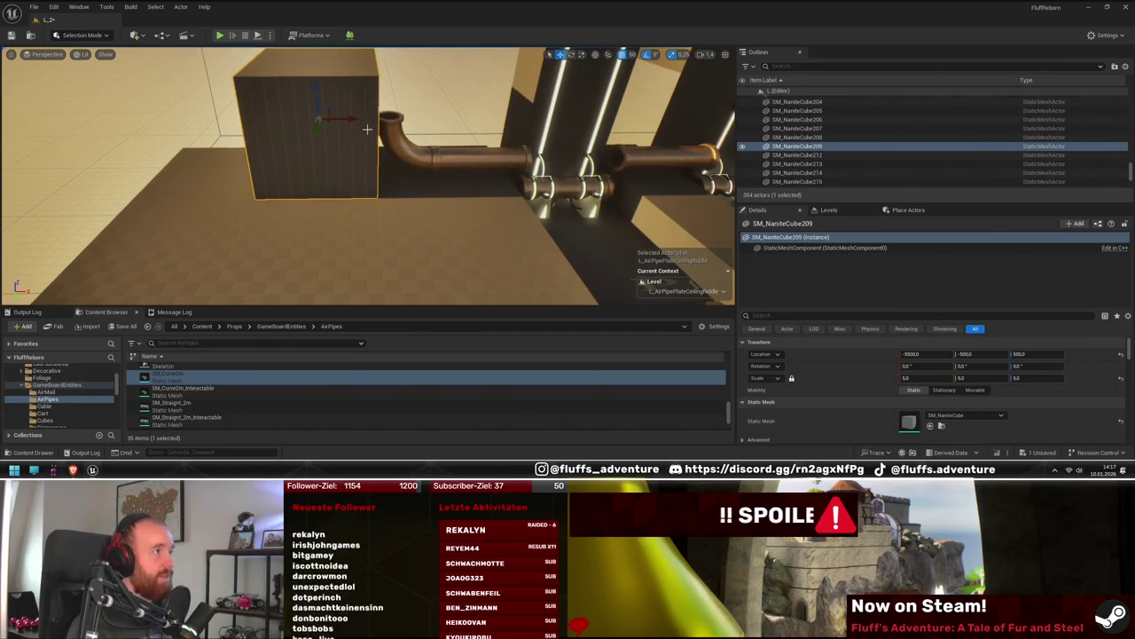
drag(368, 130, 328, 118)
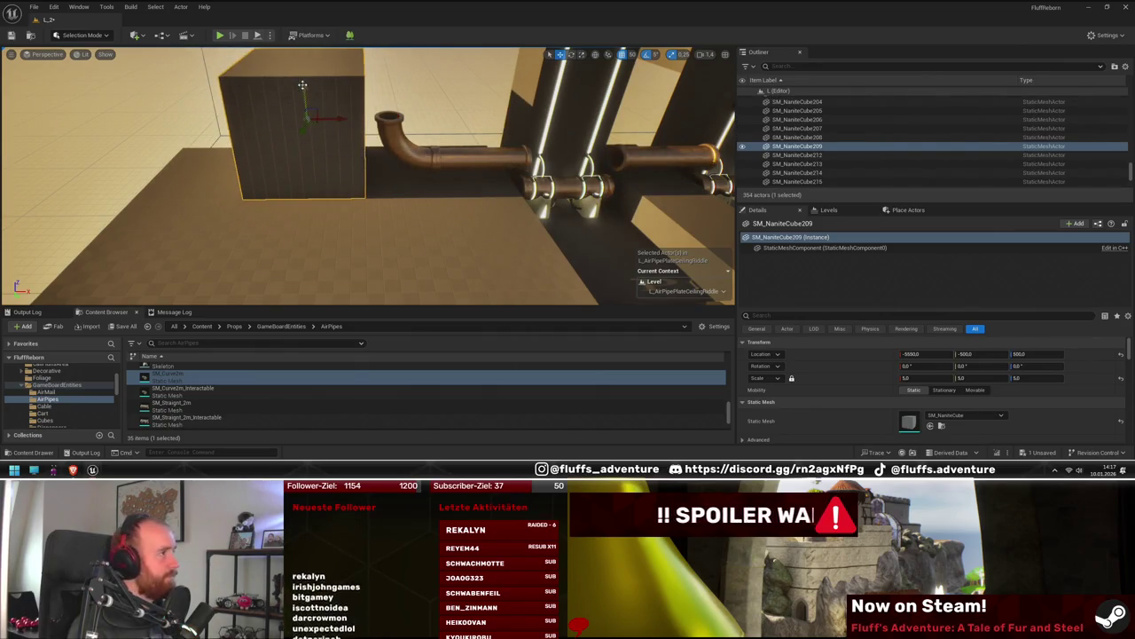
scroll(325, 140, up, 5)
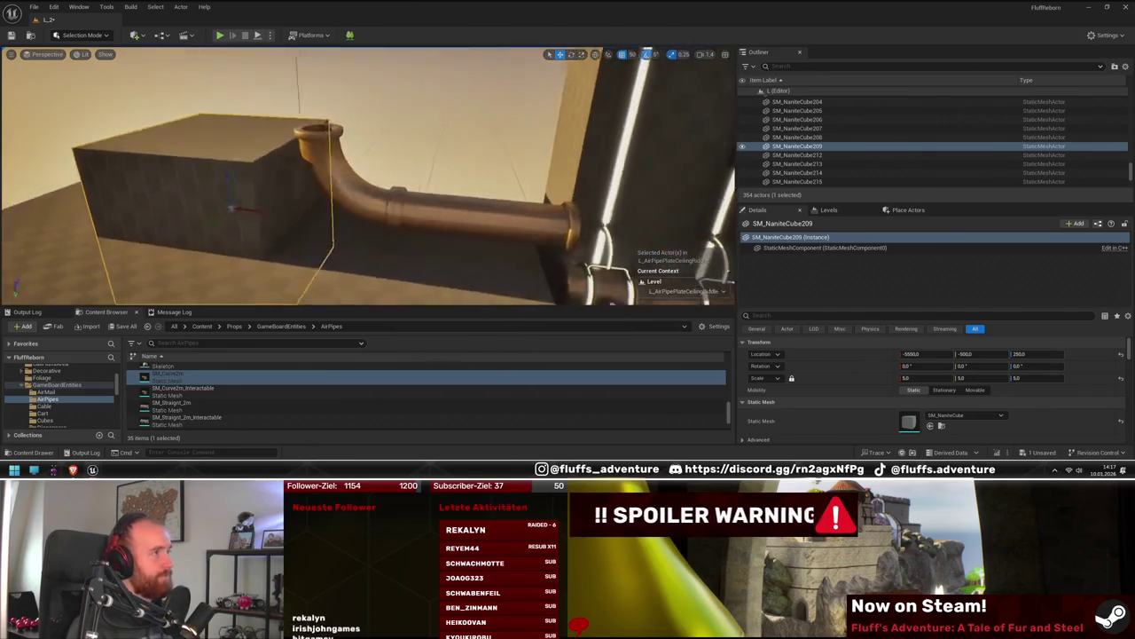
scroll(269, 184, down, 10)
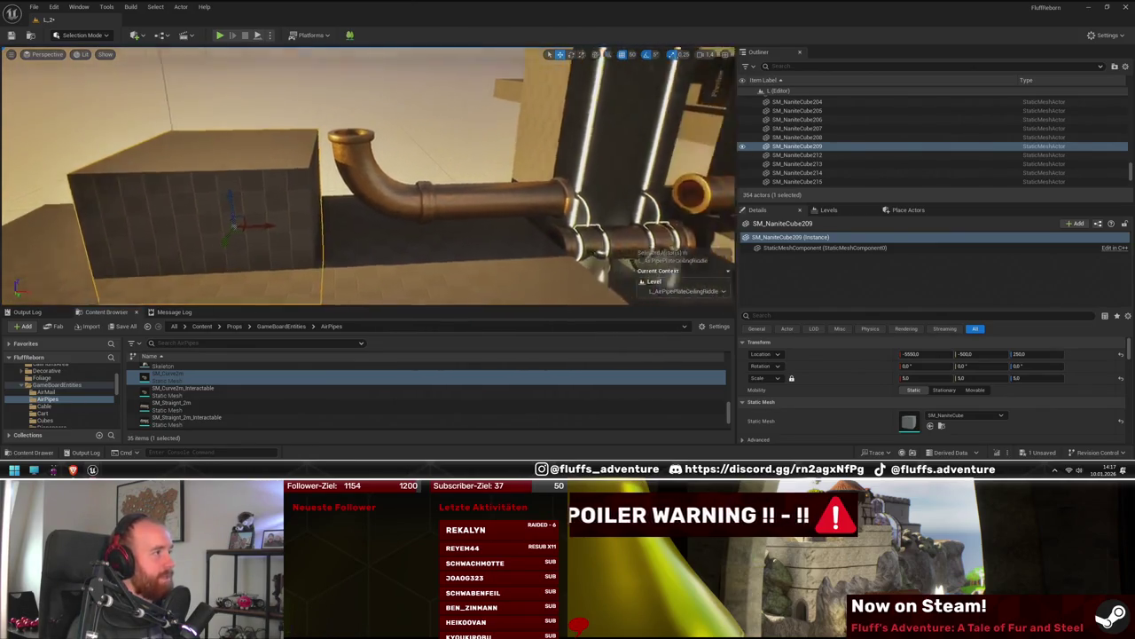
mouse_move(269, 184)
mouse_down()
mouse_move(337, 159)
mouse_move(357, 182)
mouse_move(476, 153)
mouse_up()
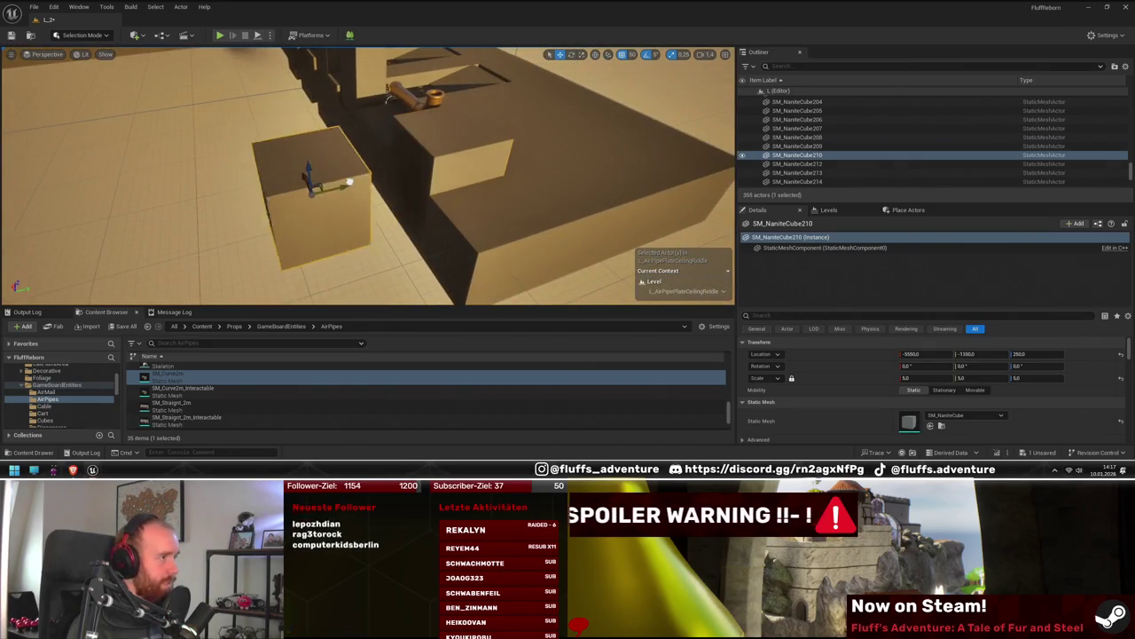
drag(402, 174, 425, 183)
mouse_move(360, 209)
mouse_down()
mouse_move(475, 210)
mouse_move(355, 215)
mouse_up()
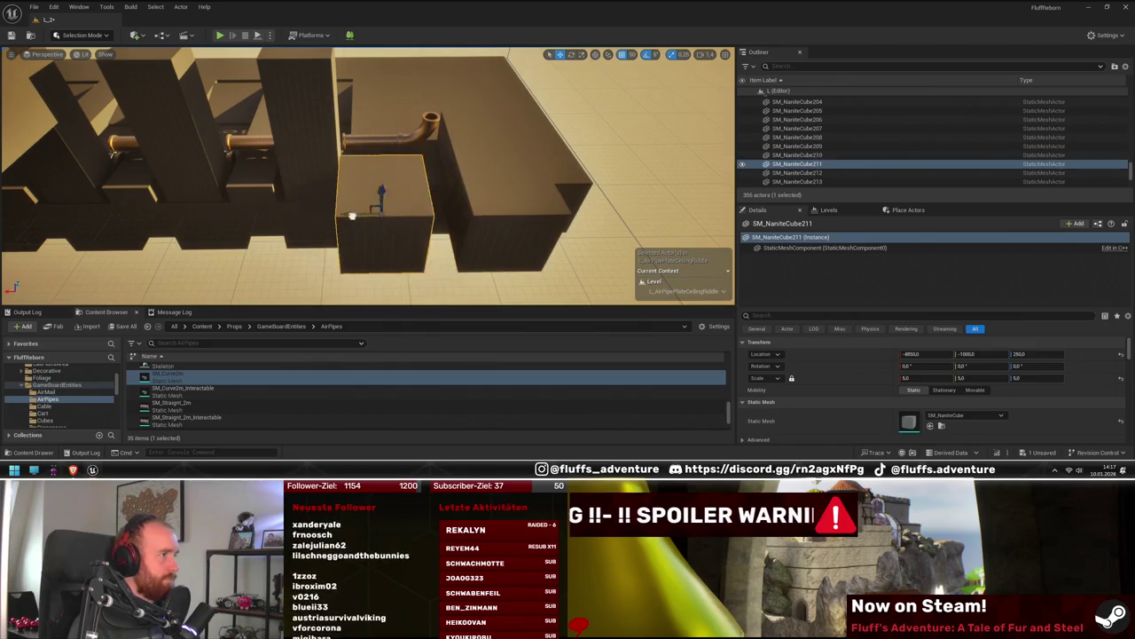
scroll(381, 219, down, 5)
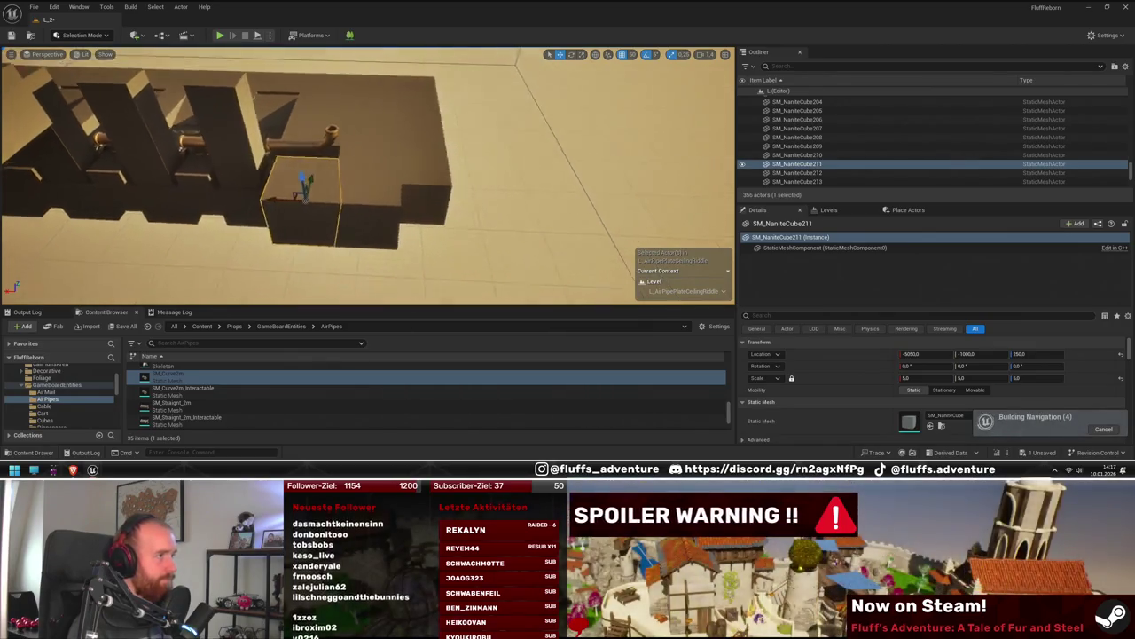
- Duplicate a wall cube beside the original, copy three cubes higher, then start a play test
click(358, 208)
mouse_move(322, 202)
mouse_down()
mouse_move(413, 213)
mouse_move(337, 208)
mouse_move(354, 199)
mouse_move(372, 204)
mouse_move(276, 213)
mouse_up()
ctrl+click(362, 218)
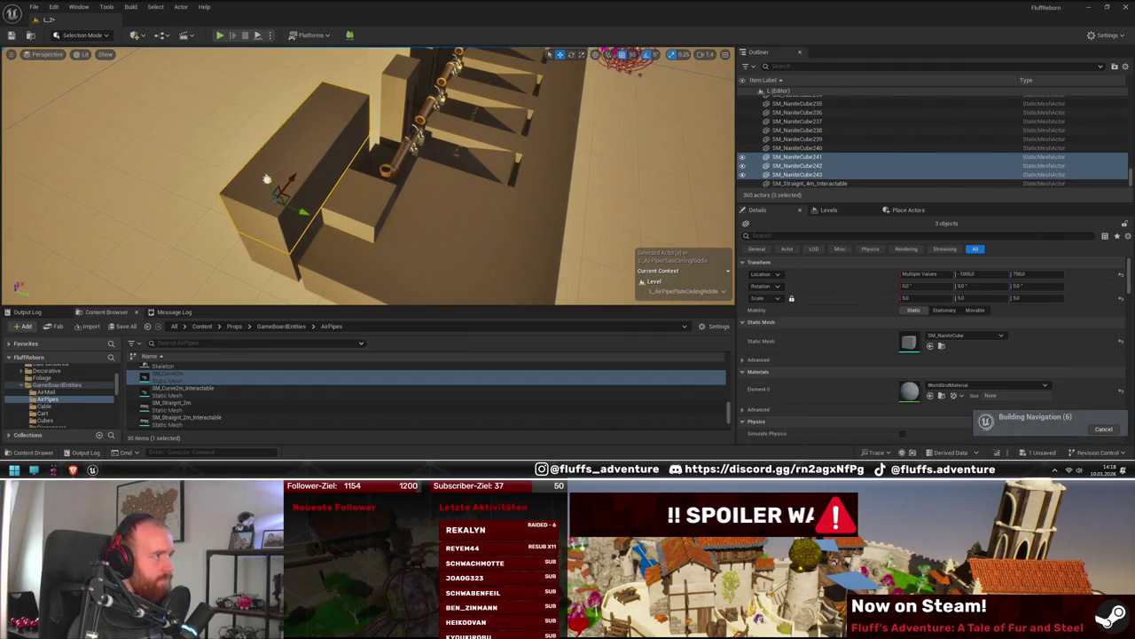
alt+drag(266, 180, 246, 88)
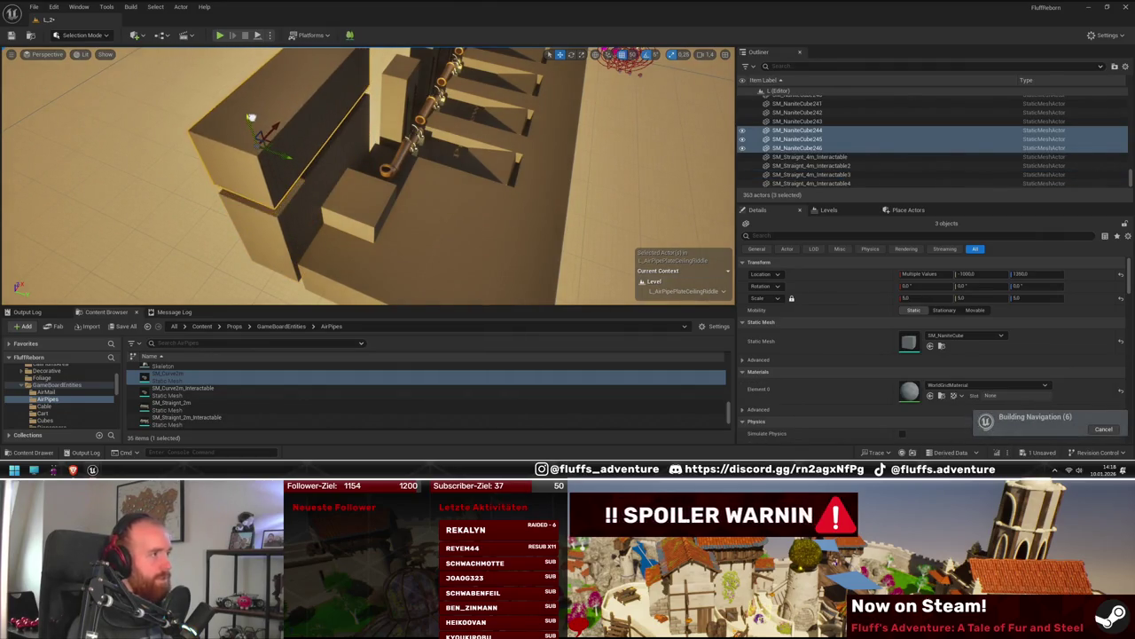
mouse_move(292, 136)
mouse_down()
mouse_move(262, 151)
mouse_move(362, 158)
mouse_move(355, 124)
mouse_move(251, 67)
mouse_up()
click(387, 143)
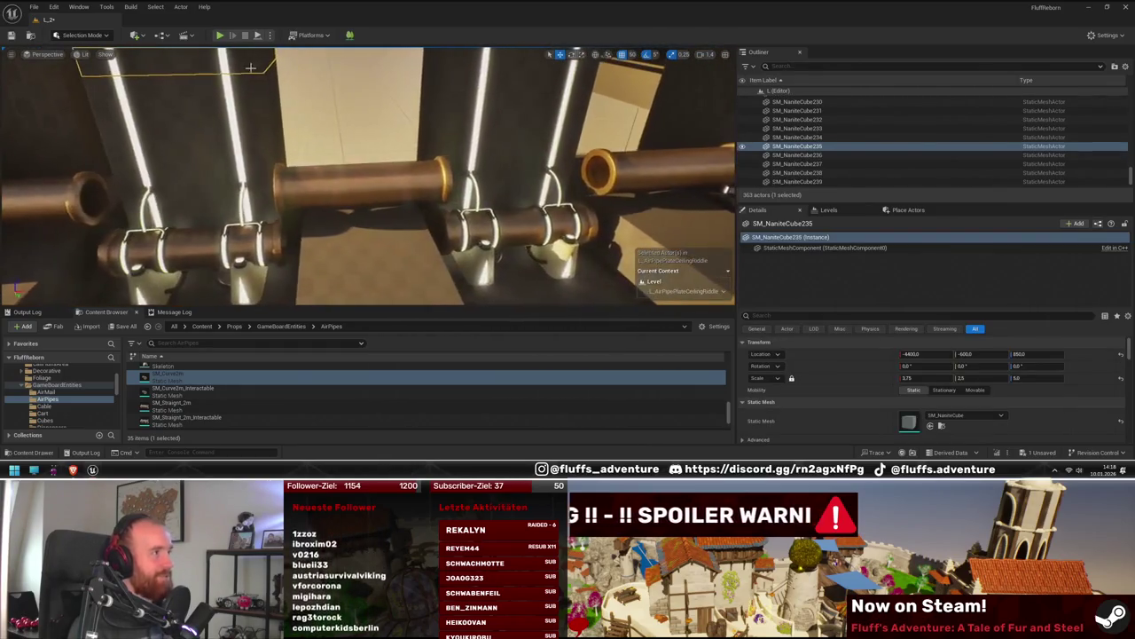
click(219, 36)
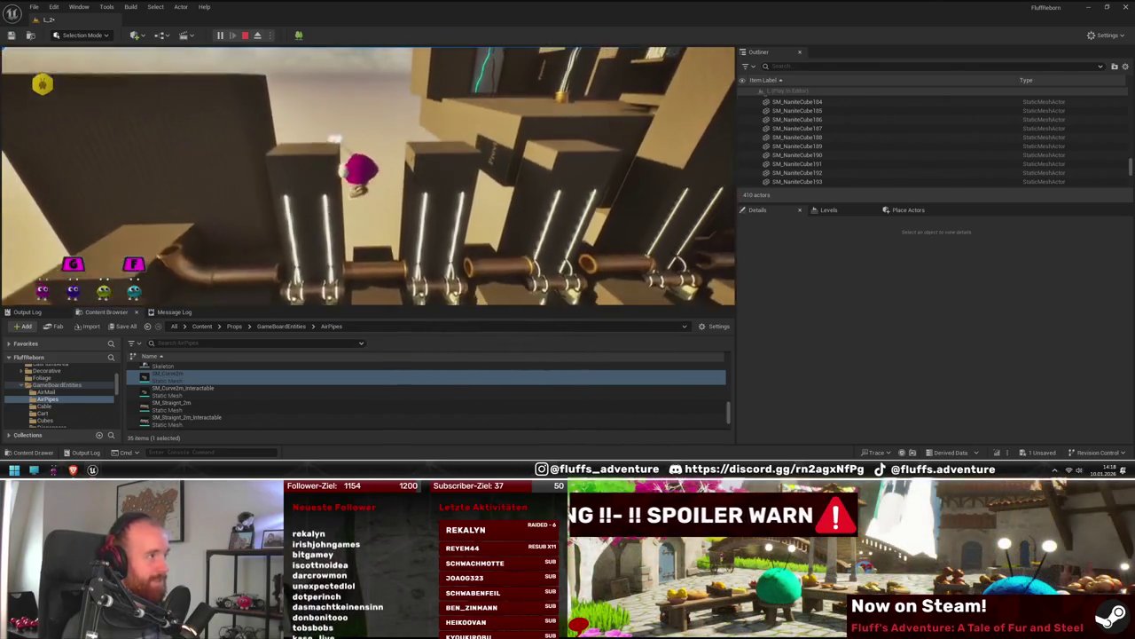
- Stop the play test and extend the selection to more wall cubes
key(Escape)
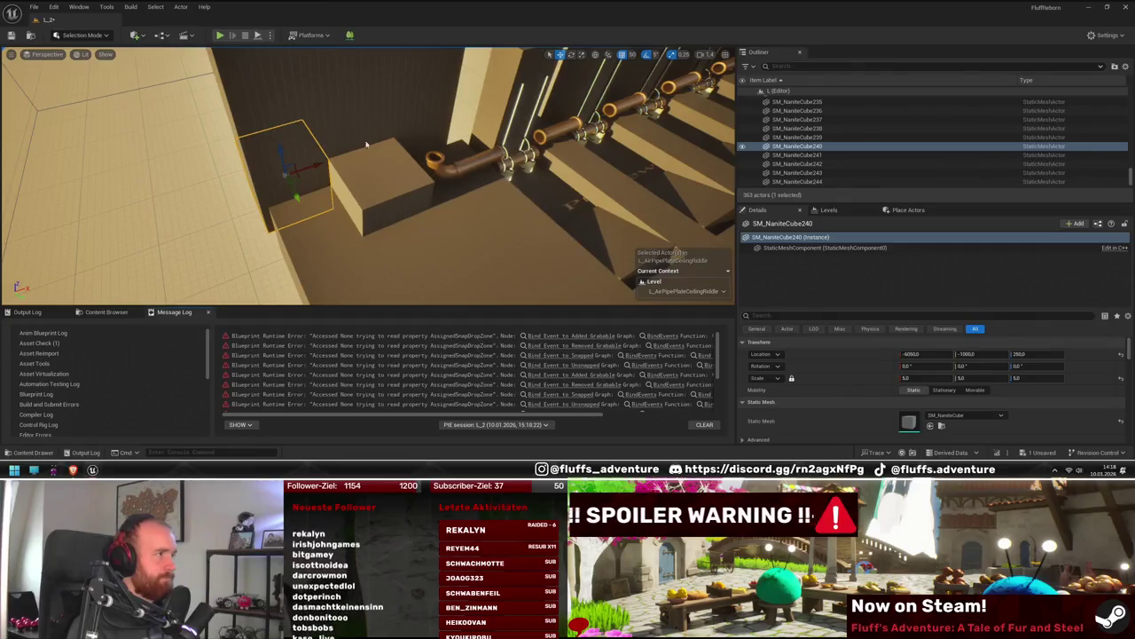
scroll(422, 144, up, 5)
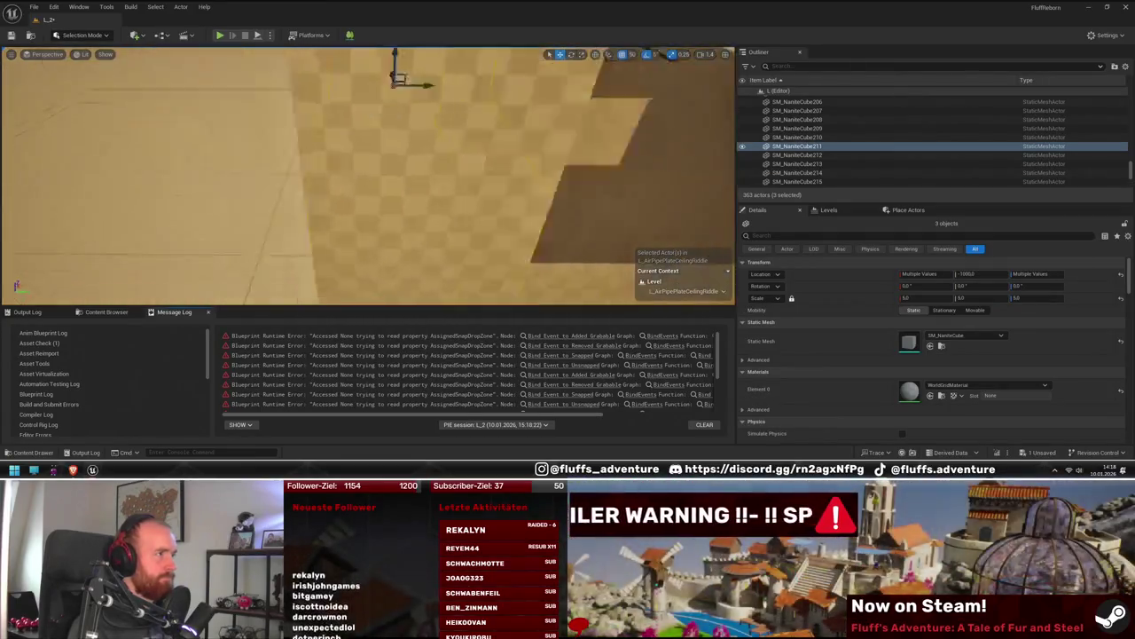
ctrl+click(297, 188)
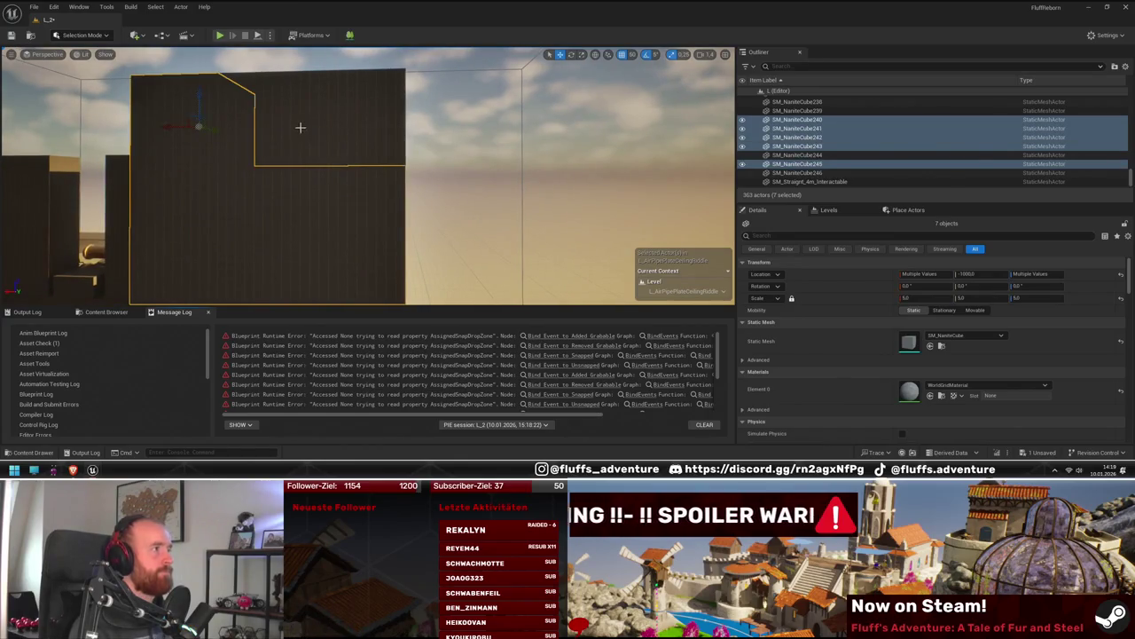
mouse_move(348, 133)
mouse_down()
mouse_move(328, 164)
mouse_move(355, 155)
mouse_up()
scroll(407, 149, down, 5)
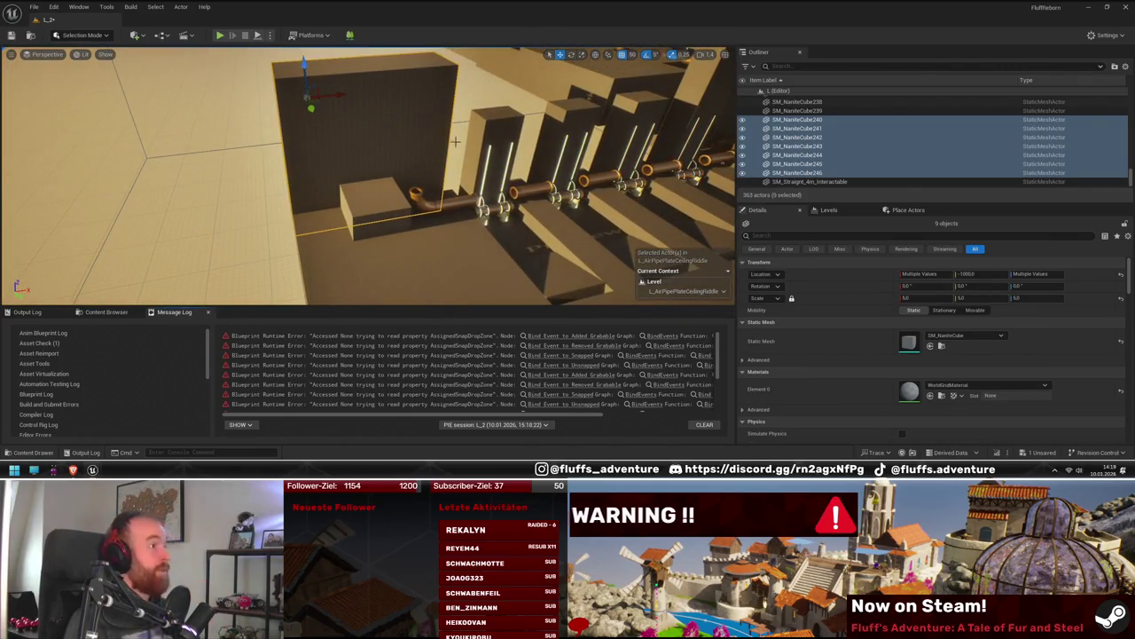
mouse_move(456, 142)
mouse_down()
mouse_move(433, 155)
mouse_move(454, 130)
mouse_up()
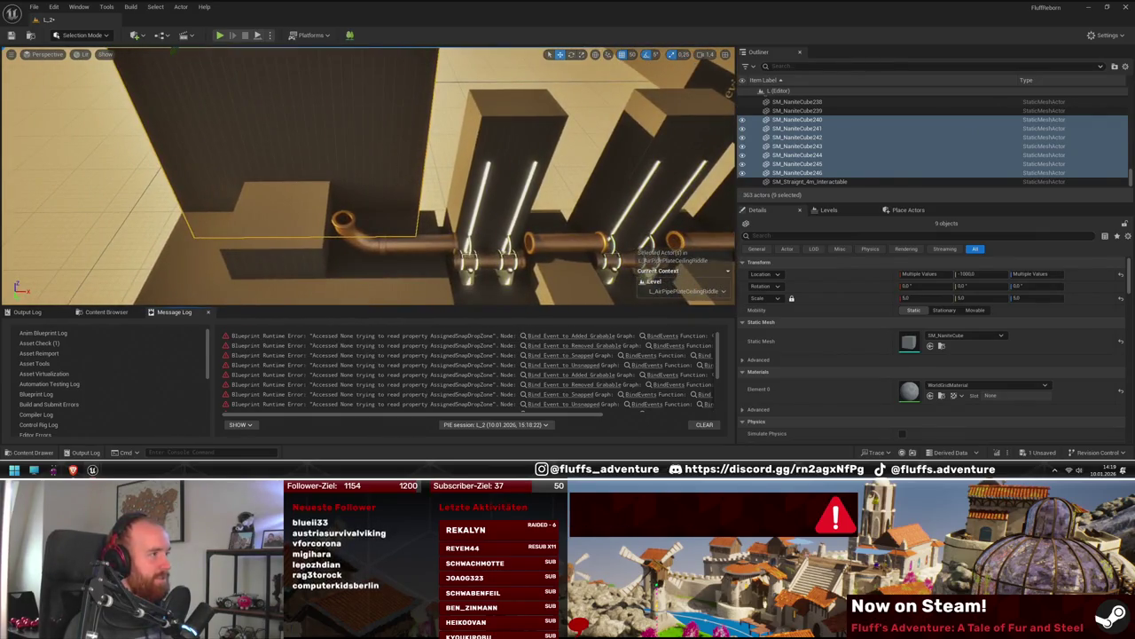
- Delete three selected wall cubes, then select two other cubes beside the pipe row
click(417, 104)
ctrl+click(416, 104)
ctrl+click(416, 104)
key(f)
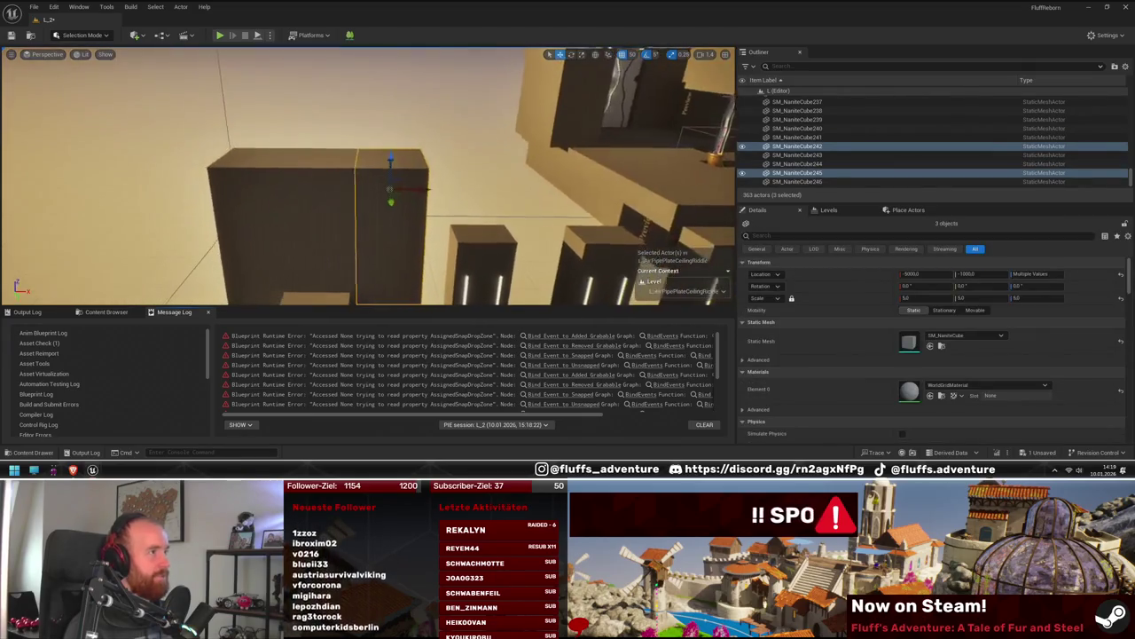
key(Delete)
click(499, 189)
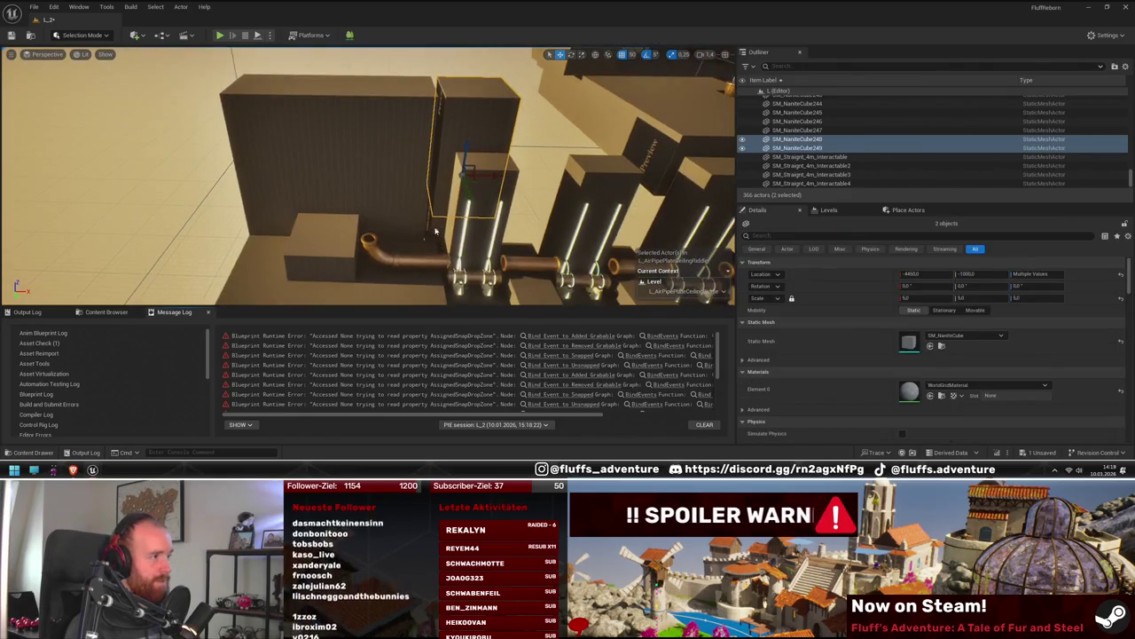
ctrl+click(434, 231)
key(f)
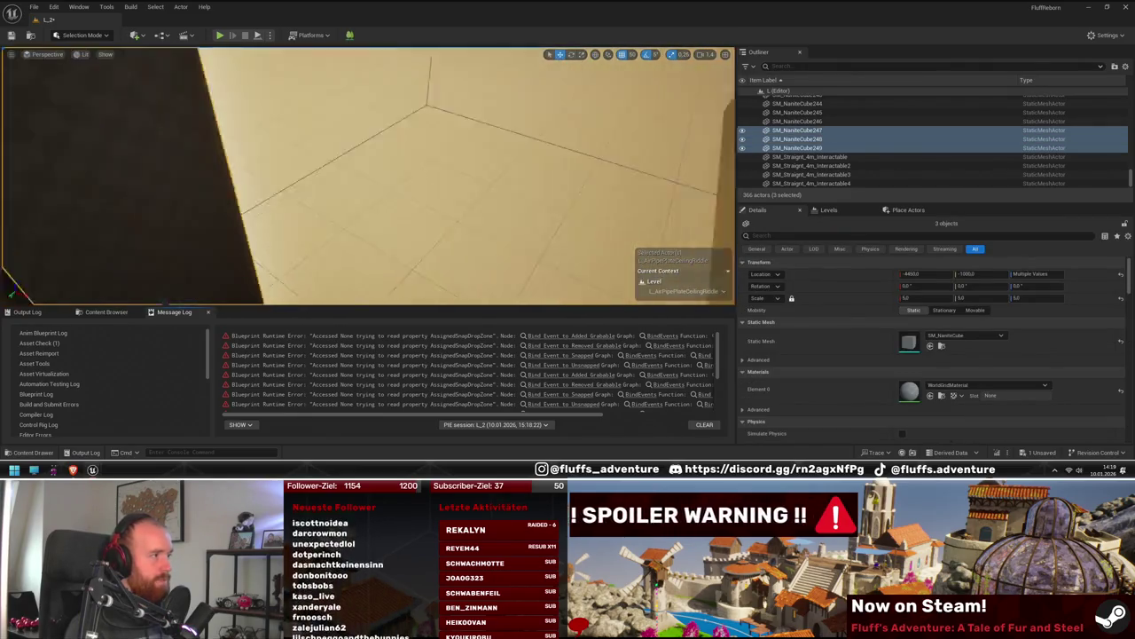
drag(384, 246, 354, 227)
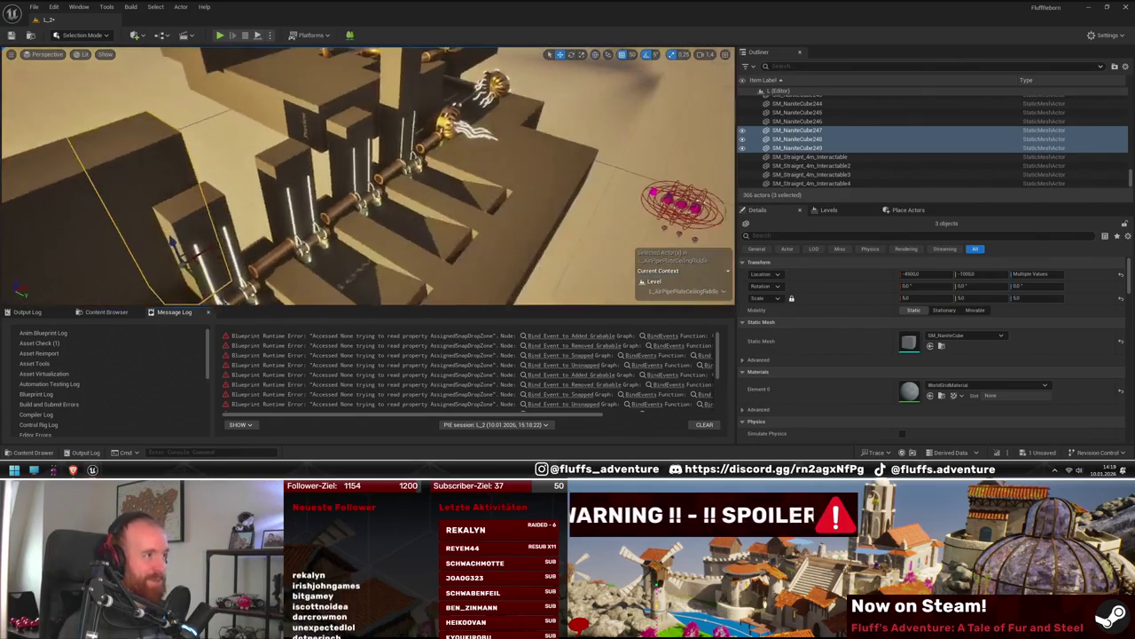
drag(523, 235, 458, 235)
- Lower the middle straight pipe from Z 350 to Z 200
click(581, 266)
drag(337, 224, 388, 202)
click(337, 225)
key(f)
click(388, 169)
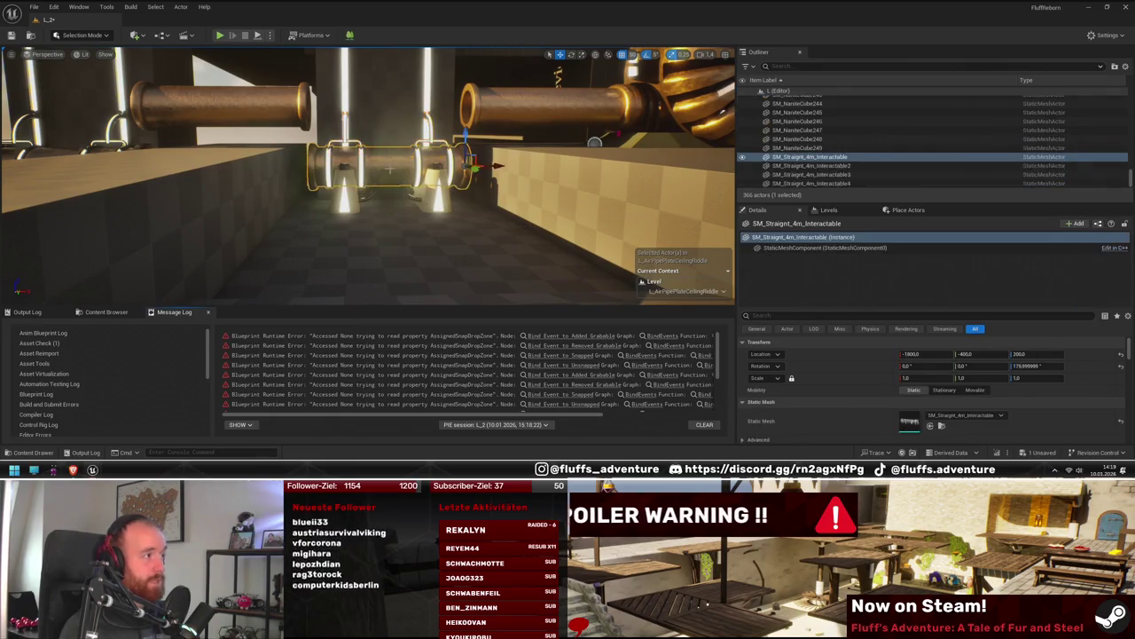
key(f)
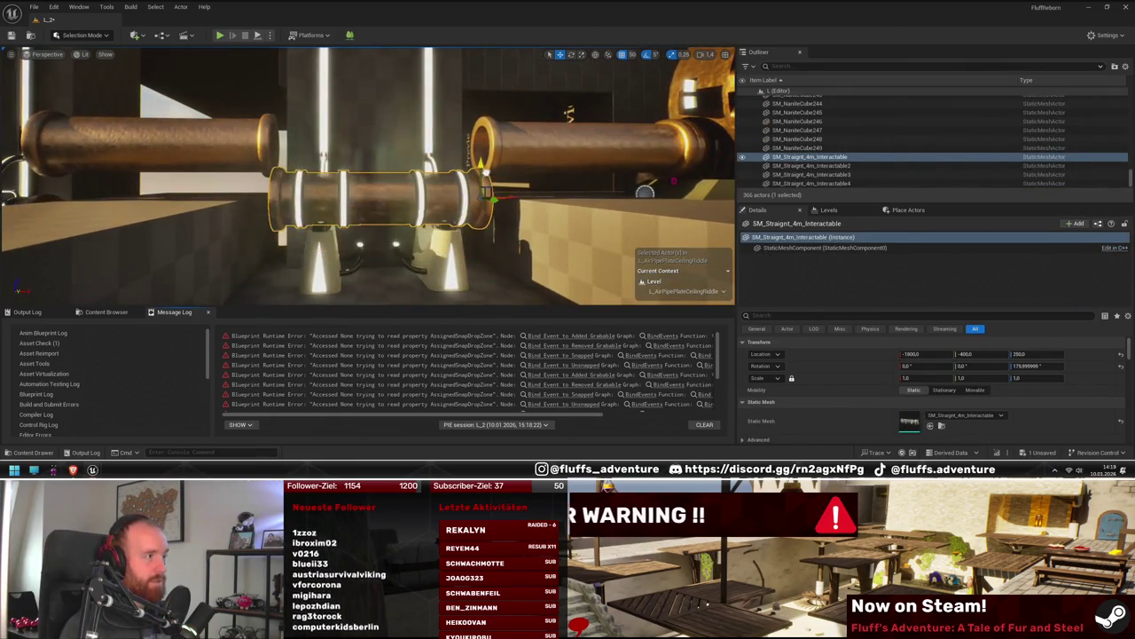
drag(479, 115, 480, 209)
- Raise the second pipe elevator's EndLocation point and select the third elevator's EndLocation
click(435, 177)
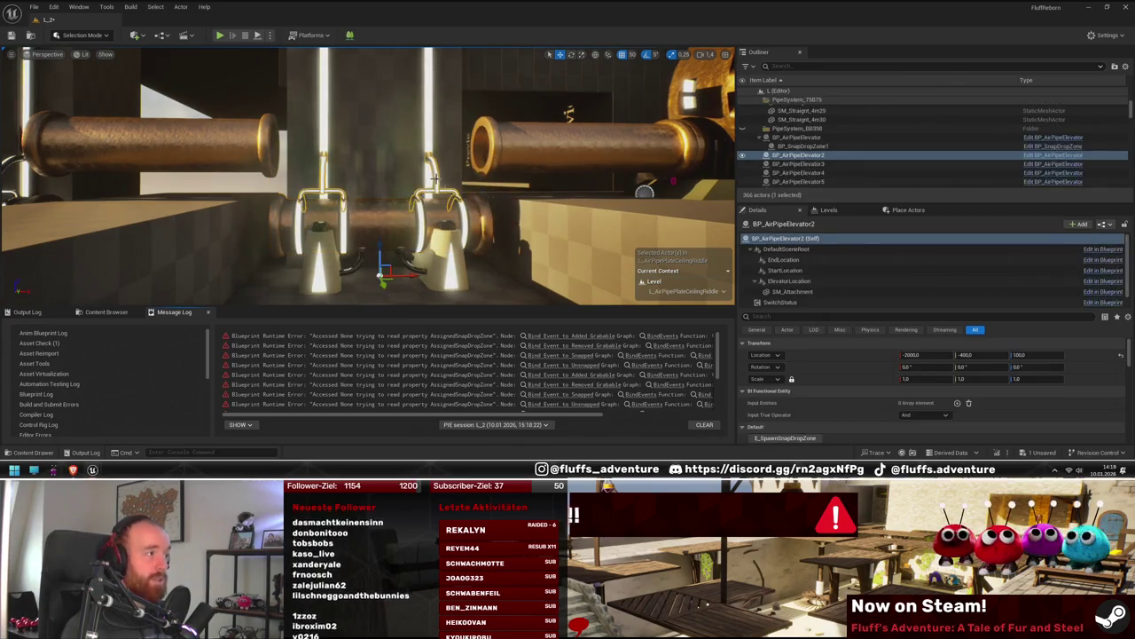
click(785, 259)
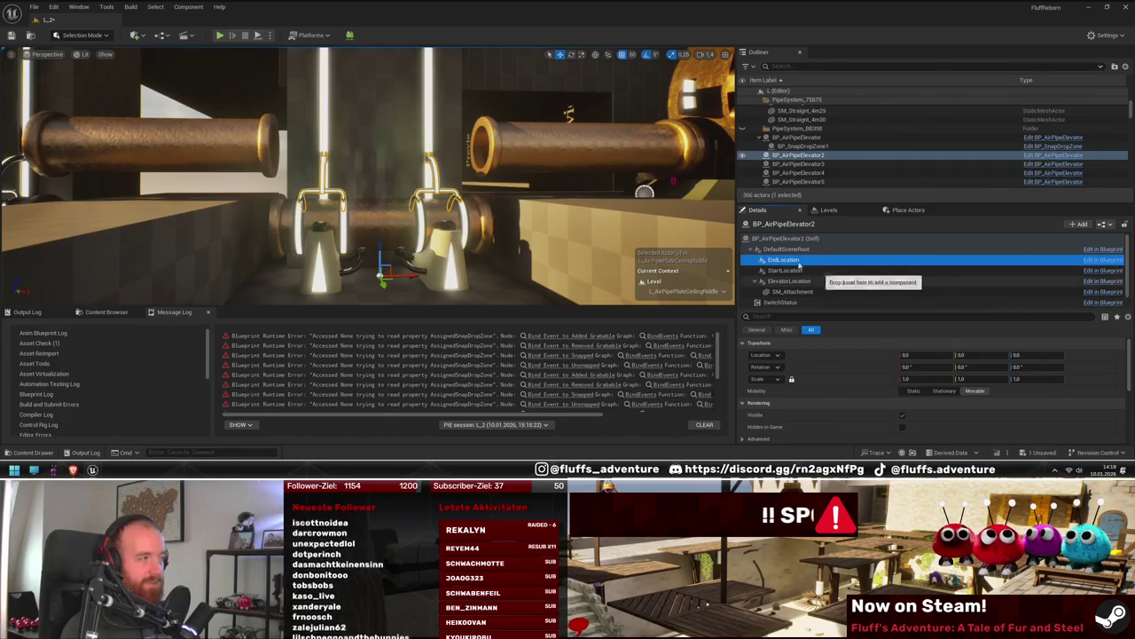
drag(381, 253, 379, 221)
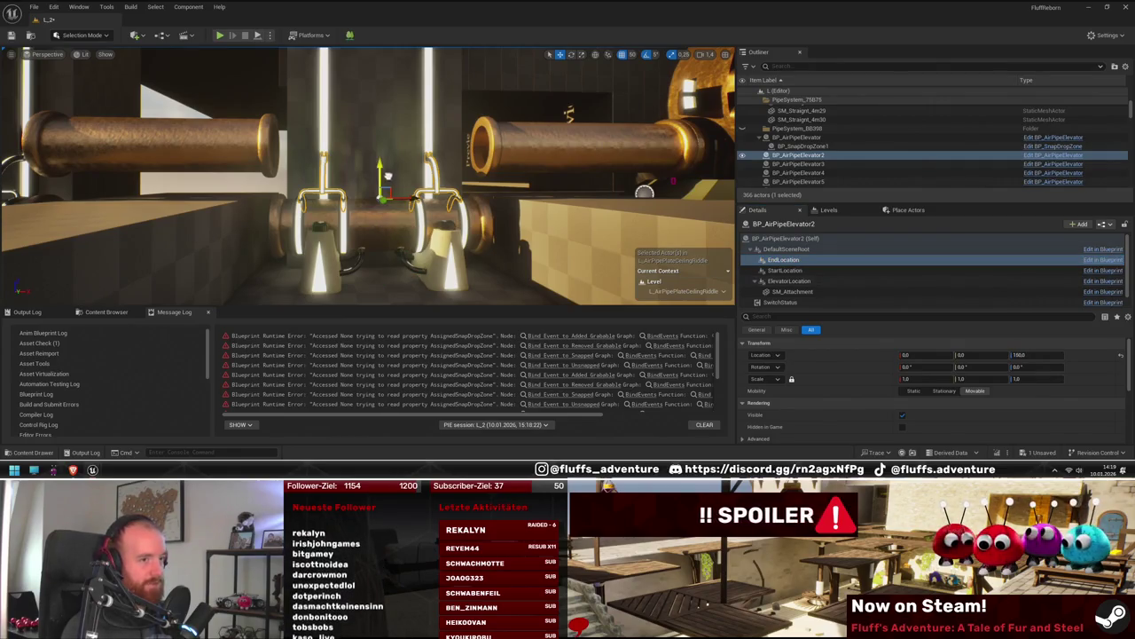
drag(372, 177, 279, 169)
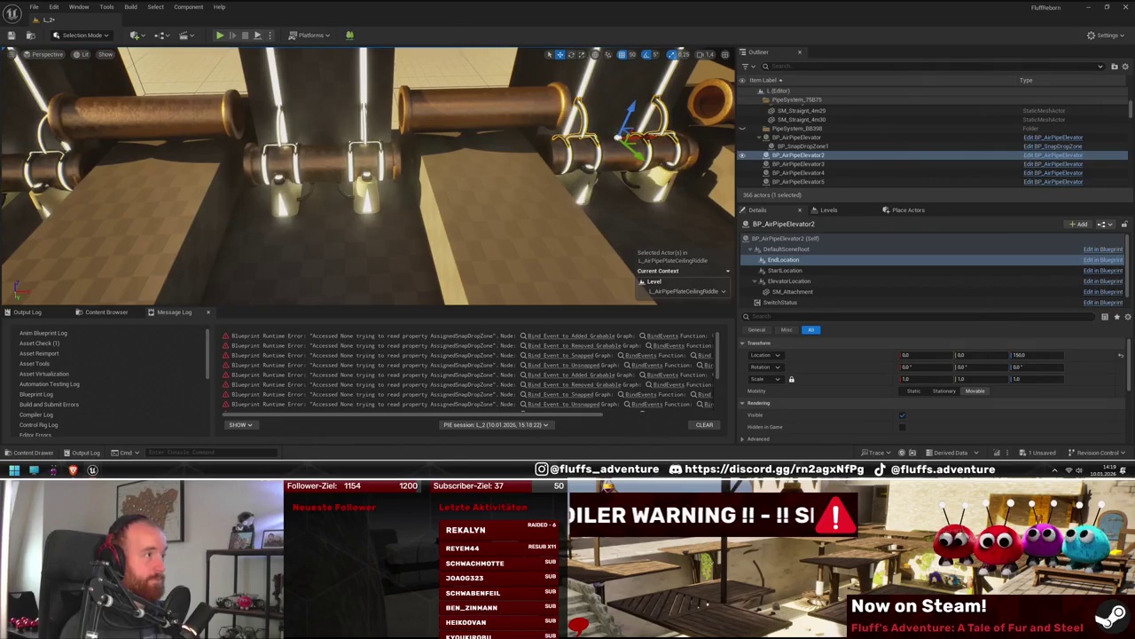
click(372, 169)
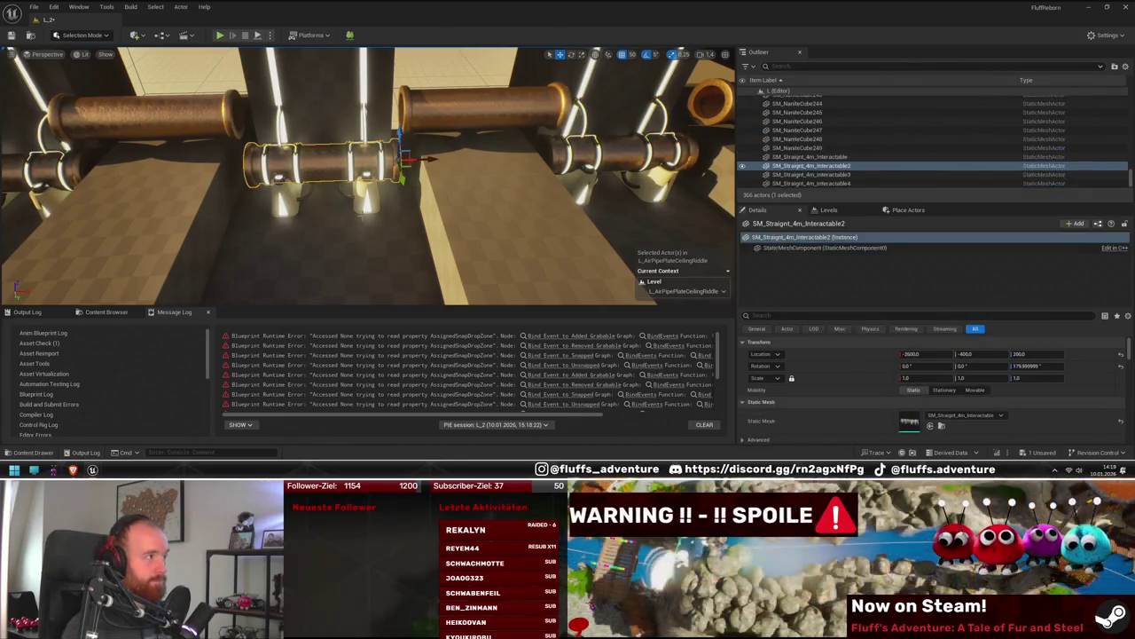
click(366, 129)
click(784, 259)
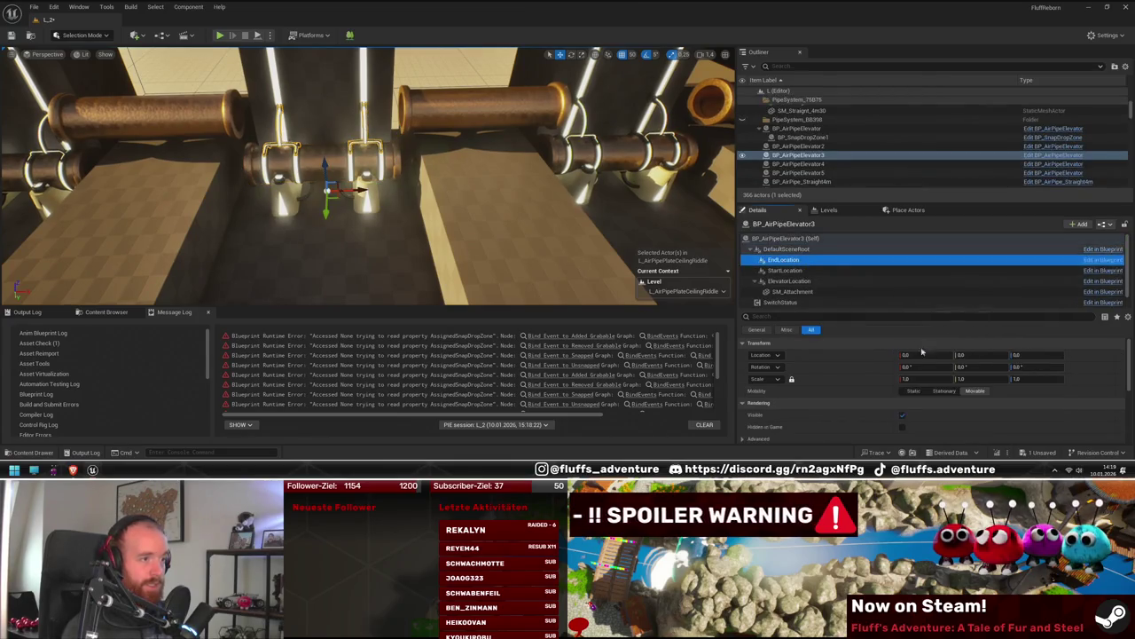
key(f)
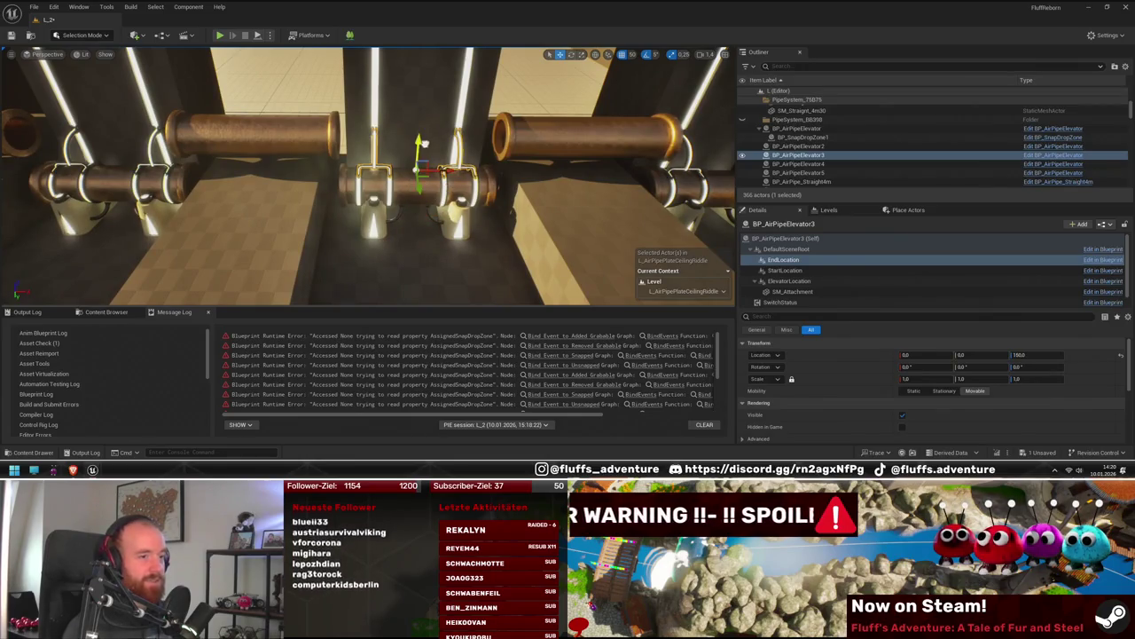
- Inspect the fourth elevator's end location and pick out the stray SM_NaniteCube222 block
drag(426, 142, 366, 213)
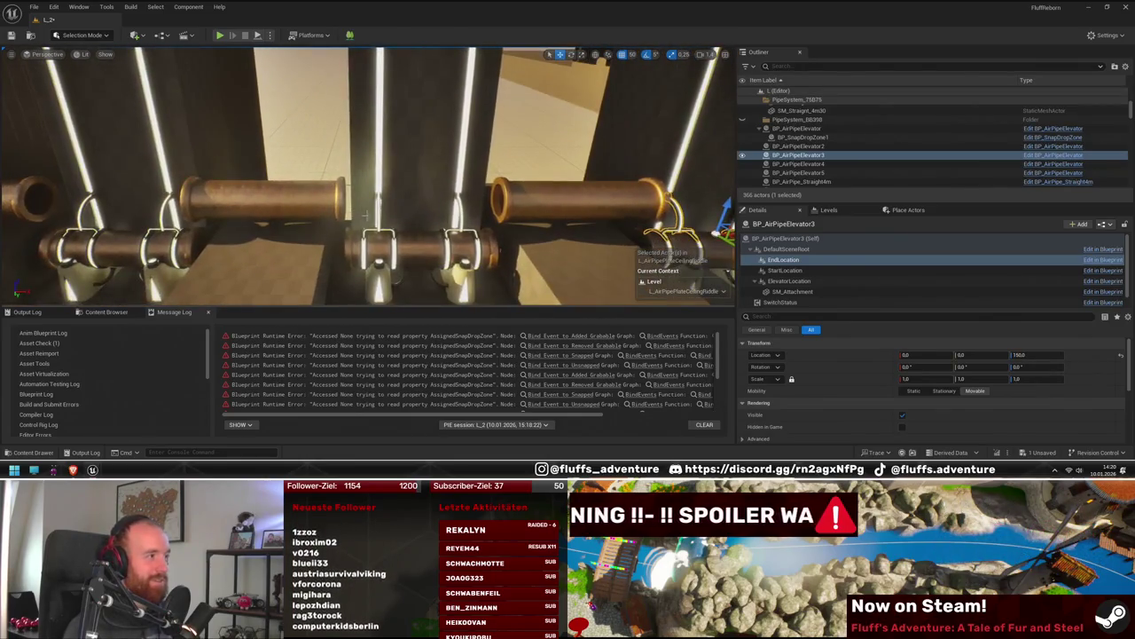
click(378, 216)
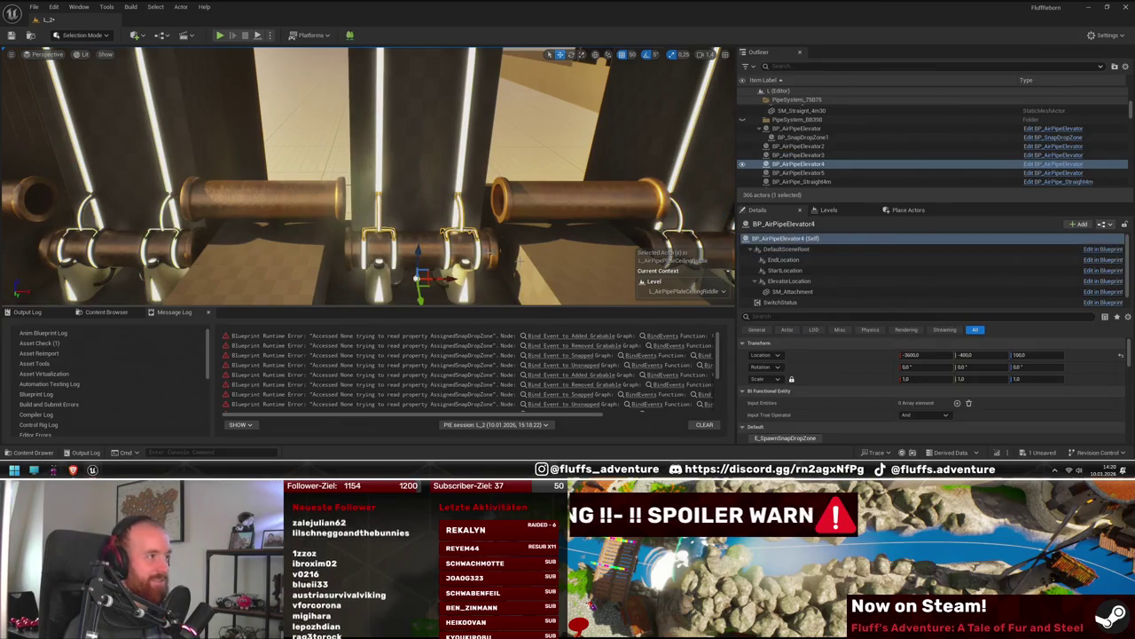
click(789, 260)
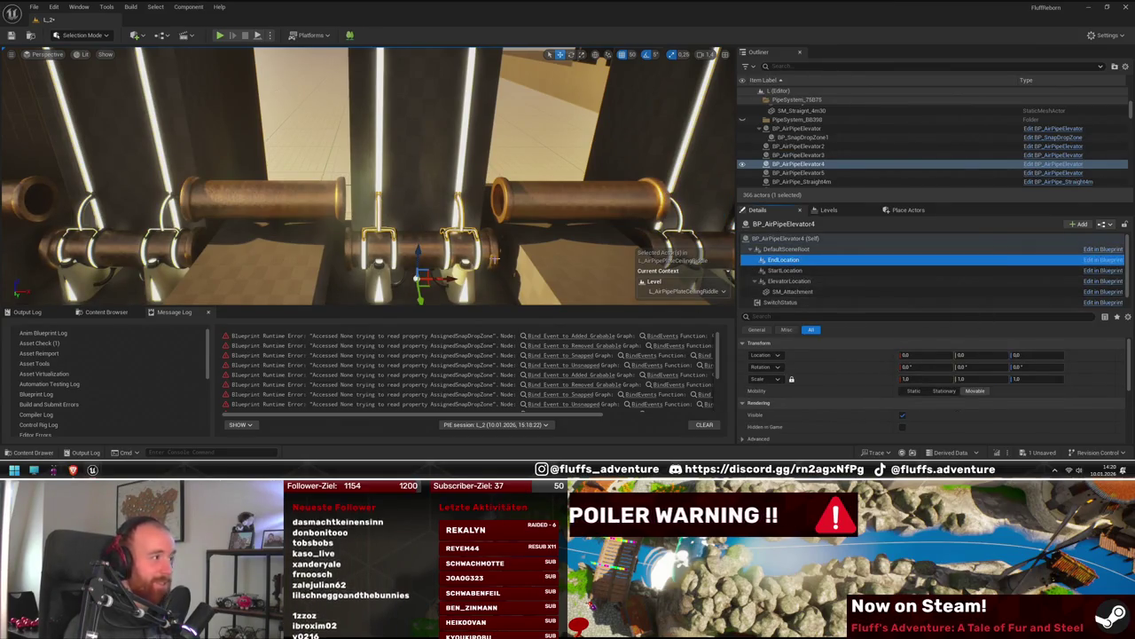
key(f)
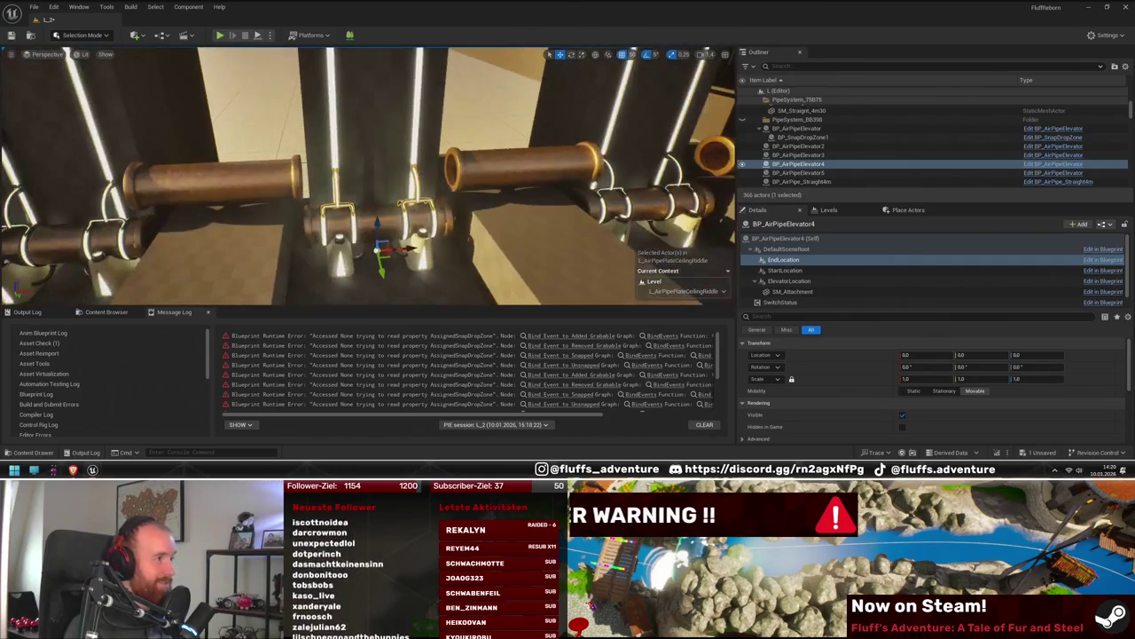
click(613, 186)
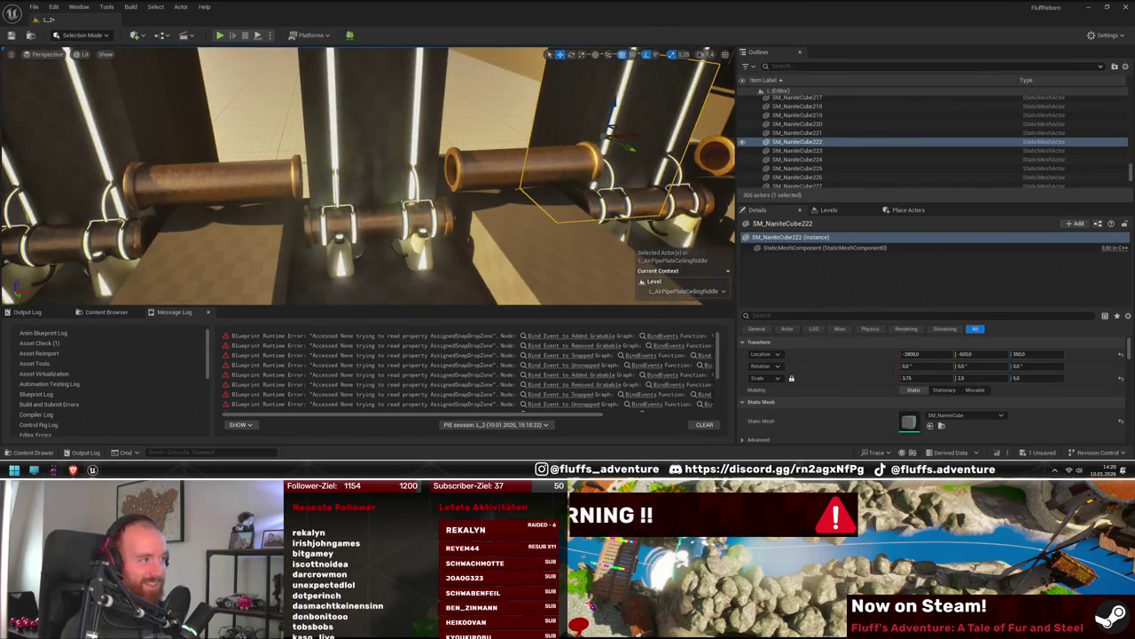
key(Escape)
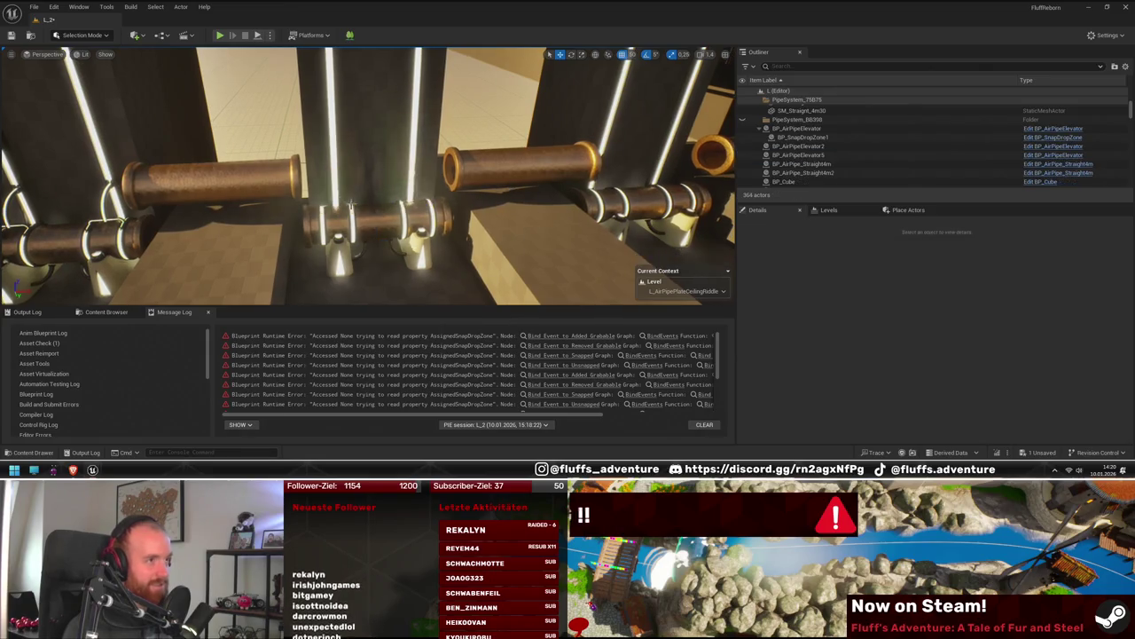
- Delete the leftover actor near the pipes
drag(328, 188, 325, 196)
click(178, 171)
key(Delete)
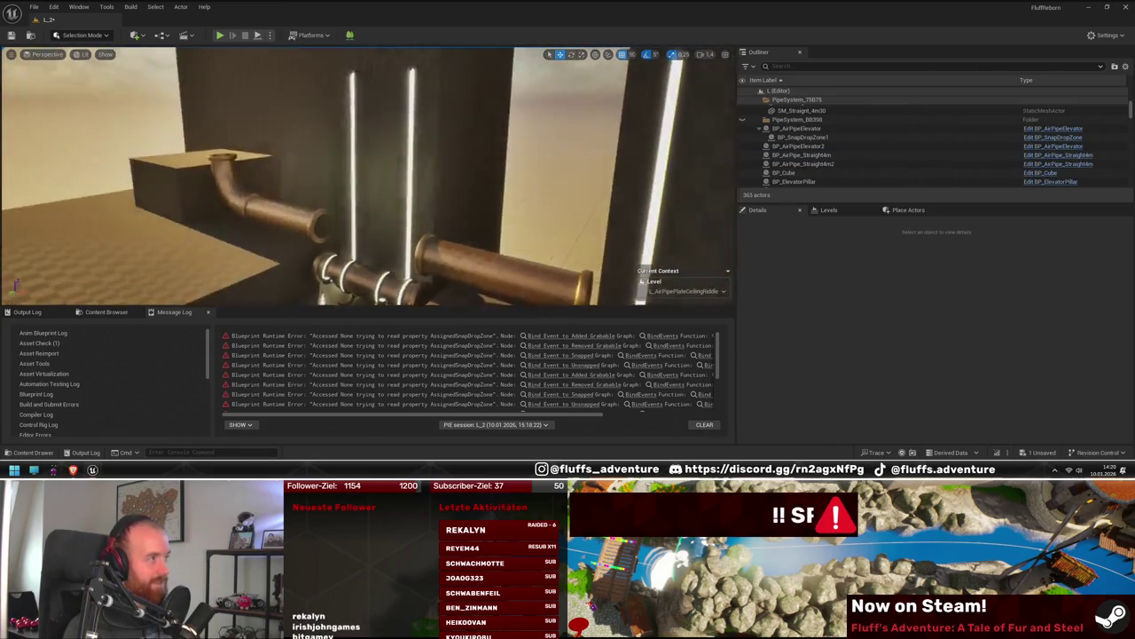
drag(177, 172, 213, 166)
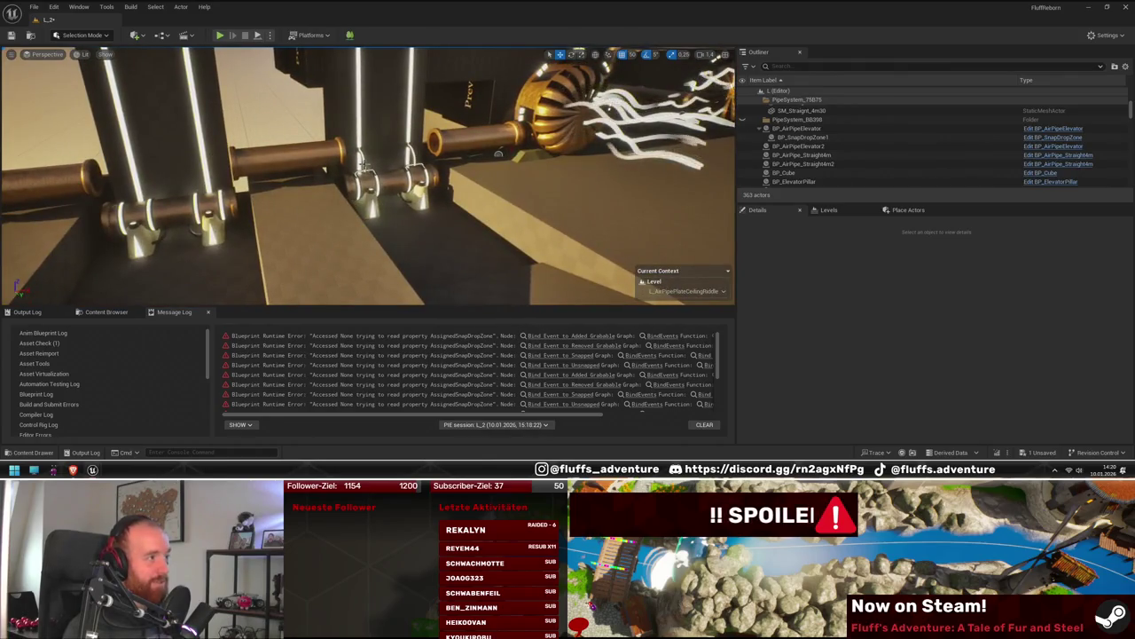
- Spawn BP_SnapDropZone2 for BP_AirPipeElevator2 via E_SpawnSnapDropZone and select it
click(391, 186)
drag(390, 186, 460, 225)
drag(703, 229, 723, 224)
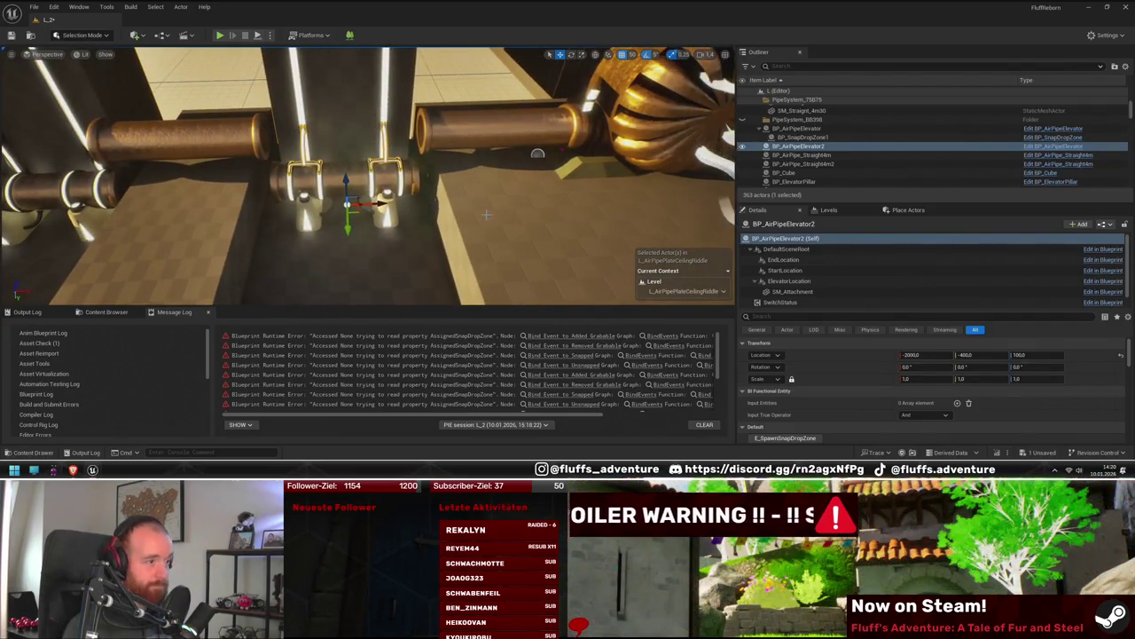
drag(486, 214, 485, 218)
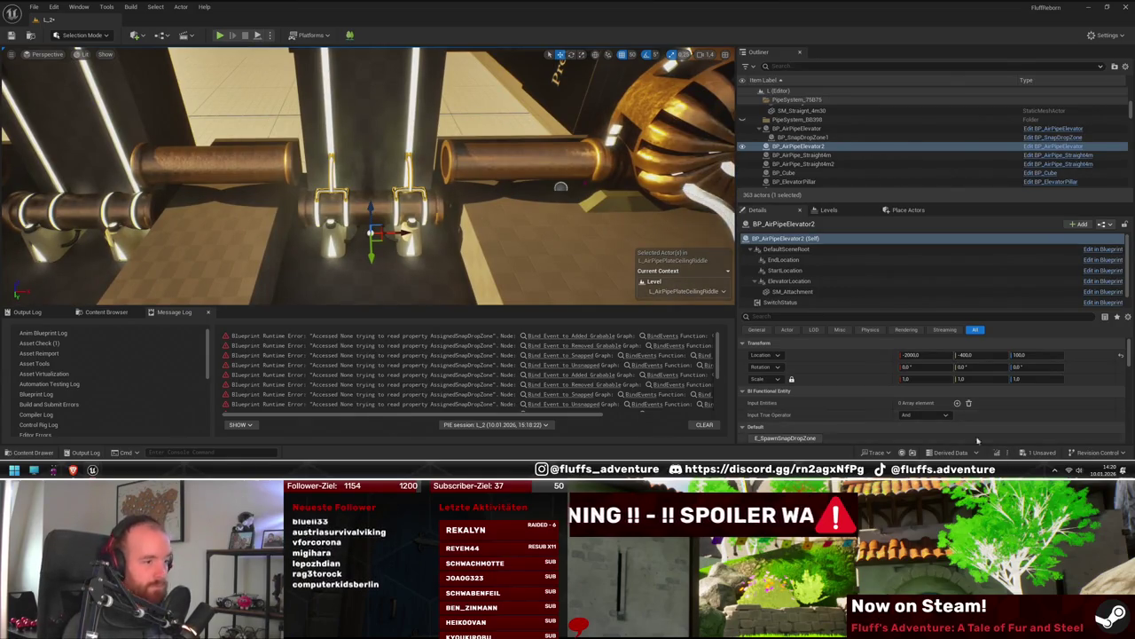
scroll(802, 434, down, 1)
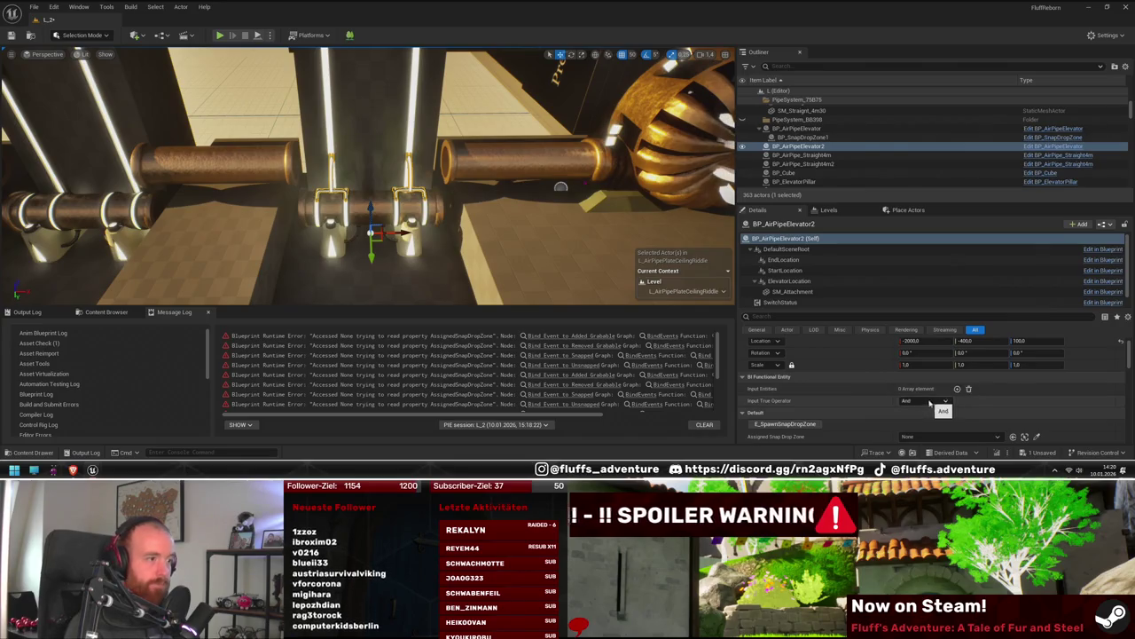
mouse_move(444, 177)
mouse_down()
mouse_move(461, 169)
mouse_move(417, 178)
mouse_up()
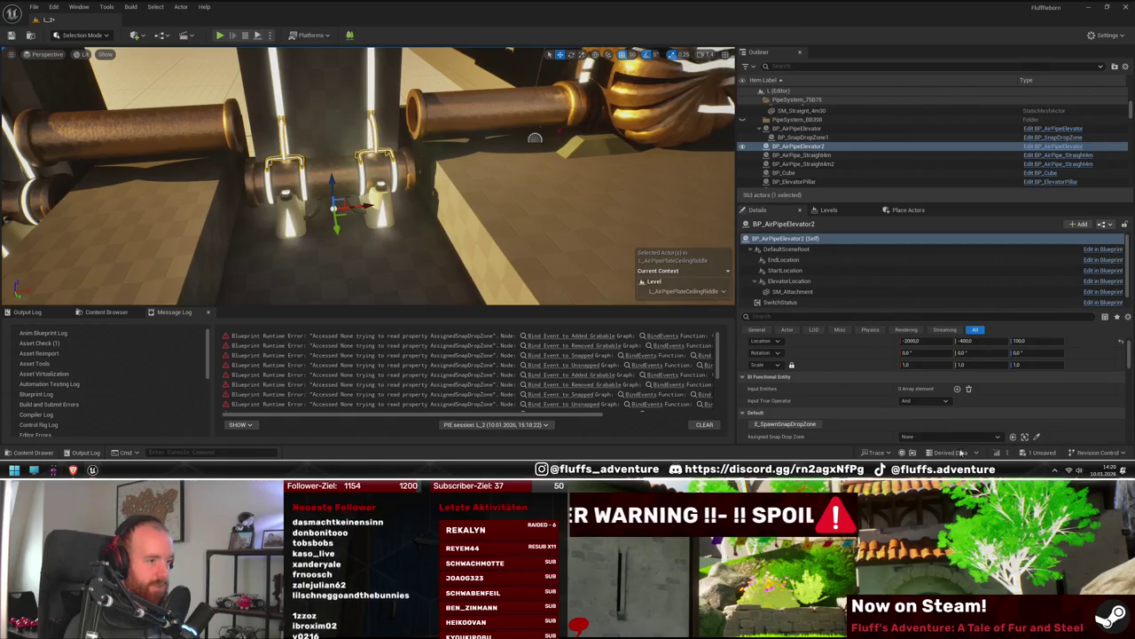
click(785, 423)
mouse_move(417, 178)
mouse_down()
mouse_move(439, 182)
mouse_move(390, 173)
mouse_move(205, 212)
mouse_up()
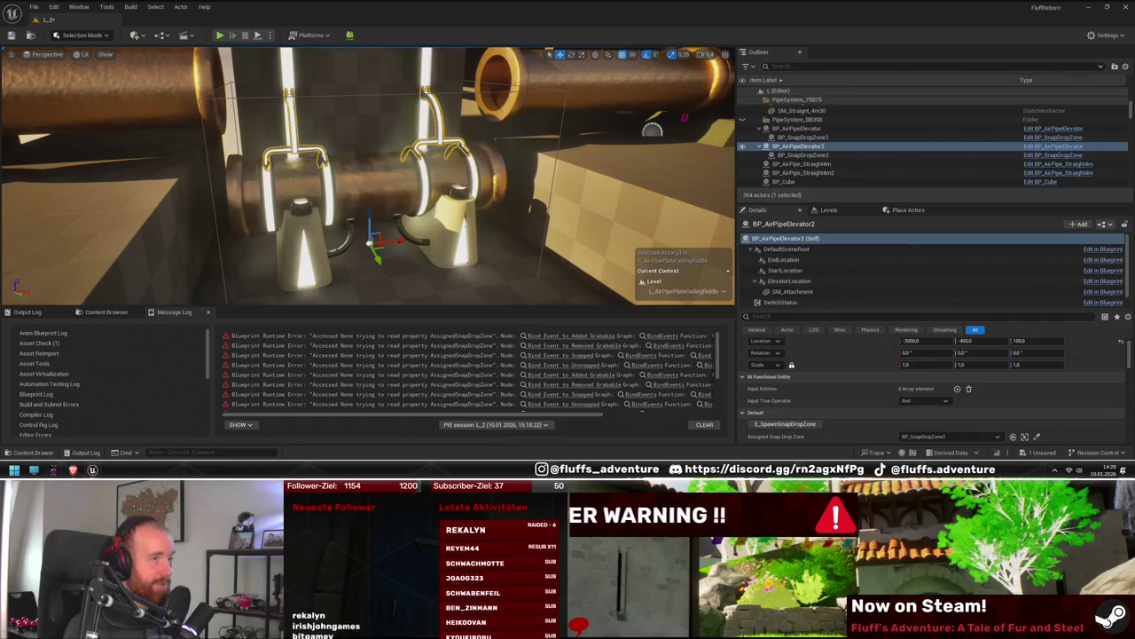
click(816, 155)
- Add BP_PressurePlate2 as BP_AirPipeElevator2's Input Entities [0] entry
click(821, 146)
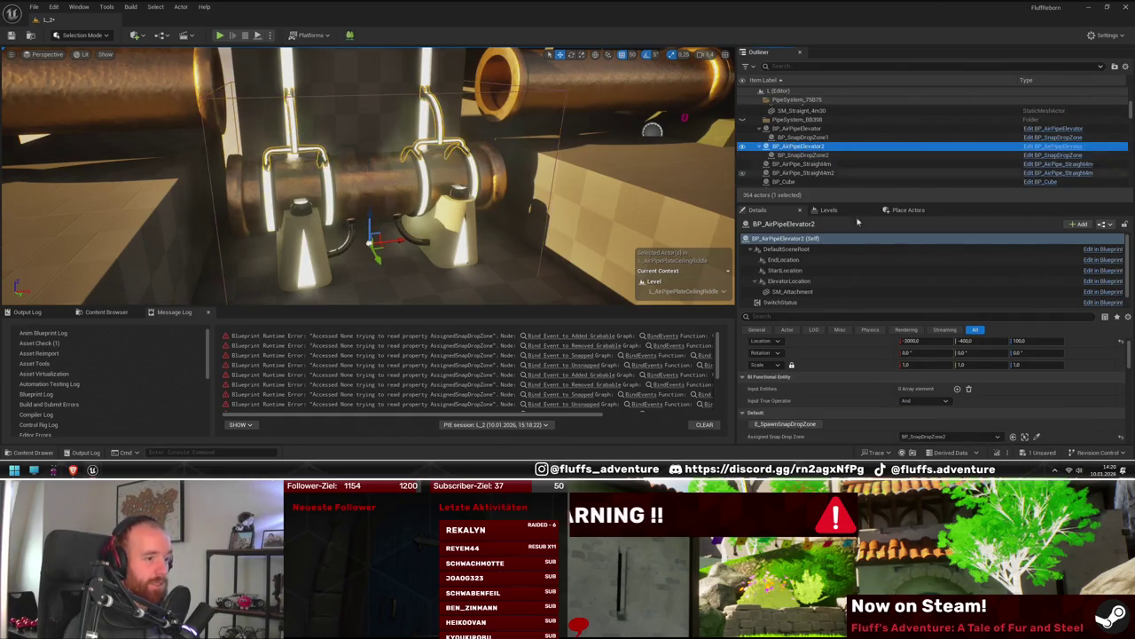
mouse_move(354, 177)
mouse_down()
mouse_move(240, 151)
mouse_move(186, 168)
mouse_up()
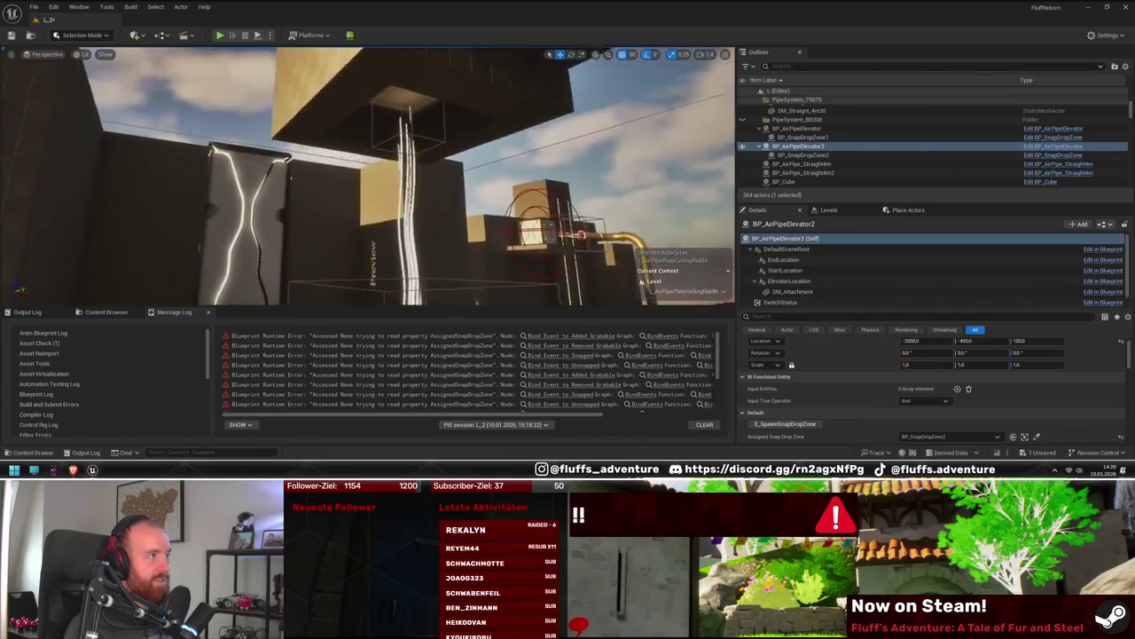
click(957, 389)
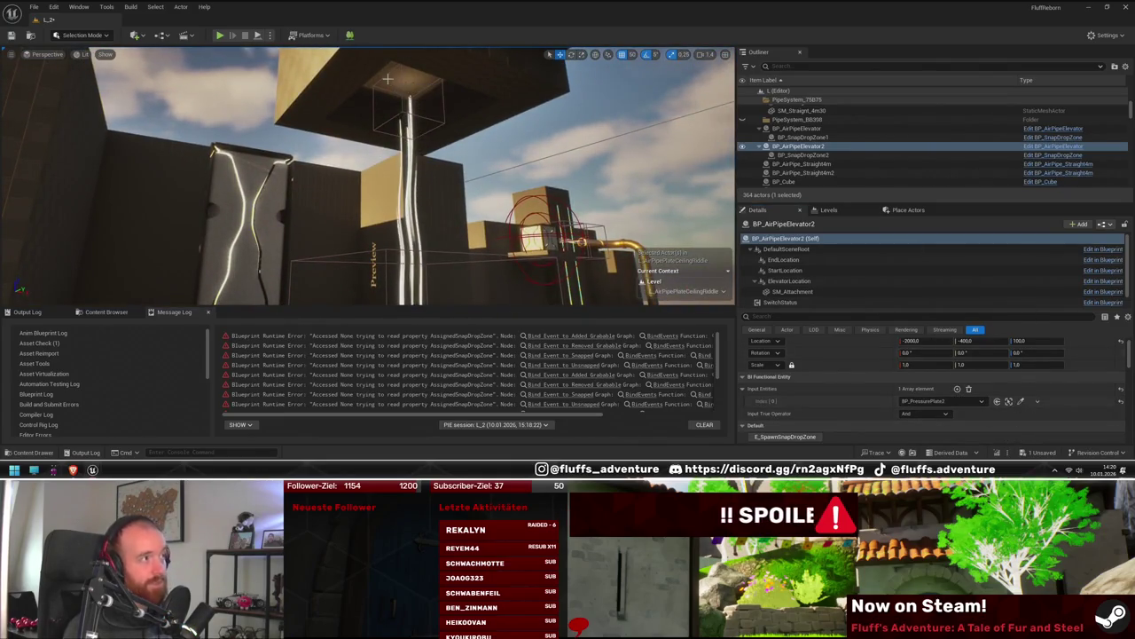
key(f)
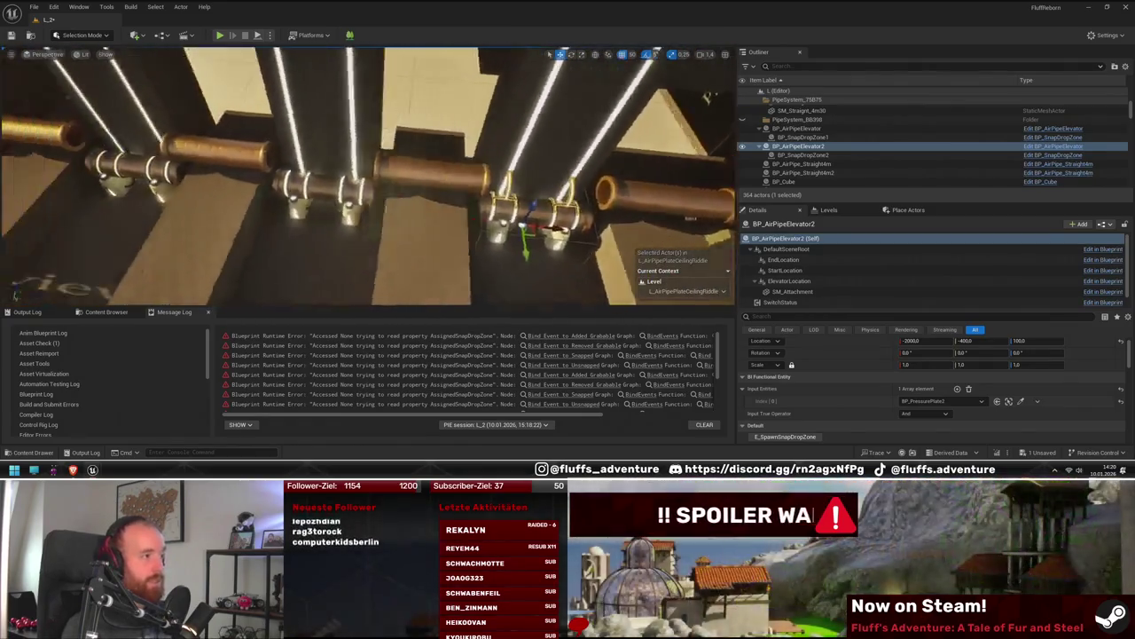
mouse_move(354, 178)
mouse_down()
mouse_move(302, 178)
mouse_move(444, 191)
mouse_up()
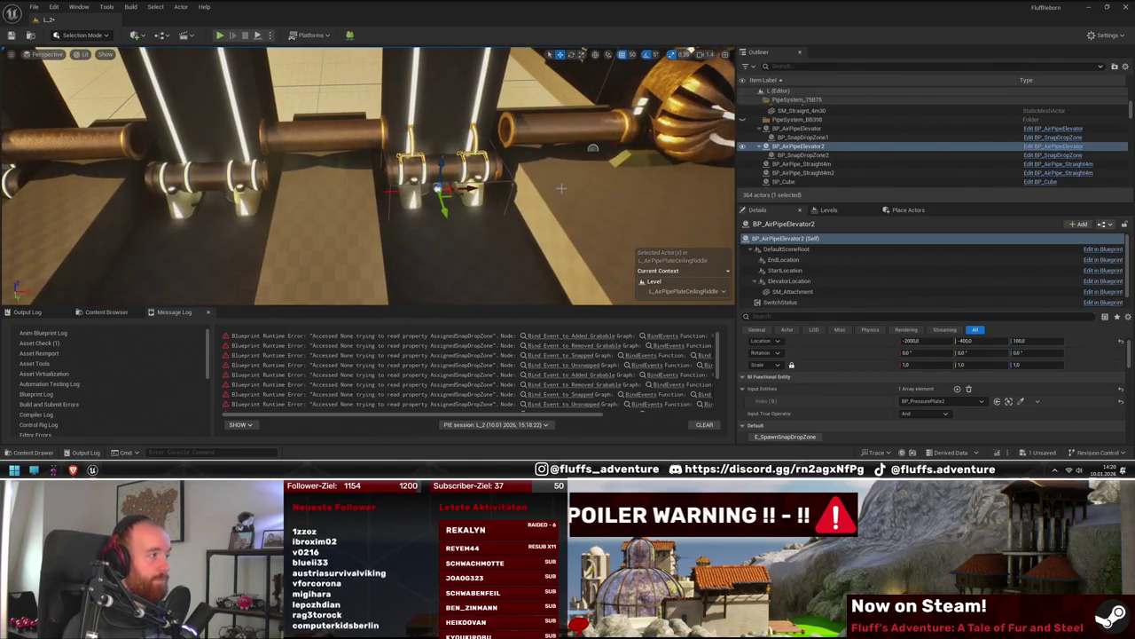
mouse_move(560, 188)
mouse_down()
mouse_move(532, 191)
mouse_move(577, 188)
mouse_move(505, 191)
mouse_move(533, 188)
mouse_up()
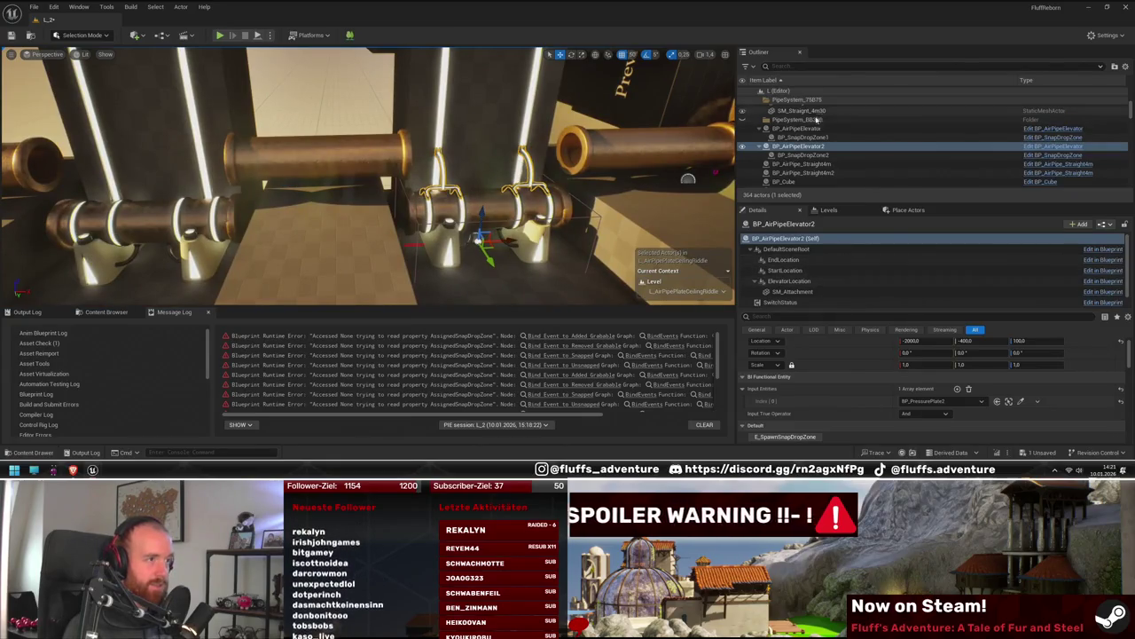
click(813, 147)
mouse_move(532, 186)
mouse_down()
mouse_move(514, 217)
mouse_move(497, 217)
mouse_up()
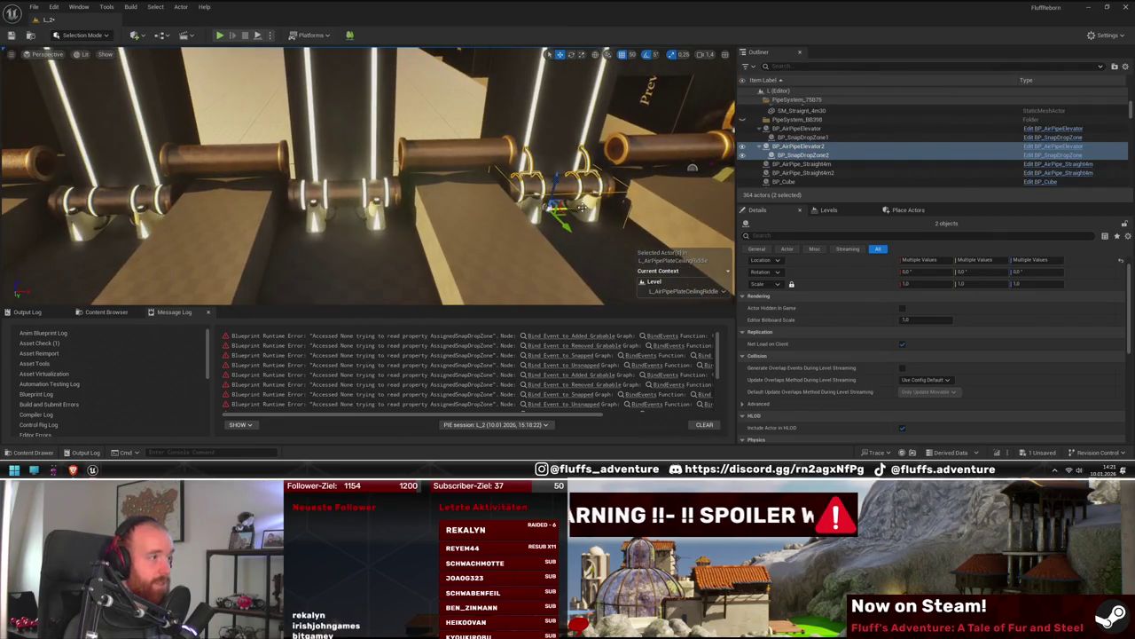
- Alt-drag the elevator and its snap drop zone into the next pipe gap, then delete the surplus copy
alt+drag(581, 208, 481, 220)
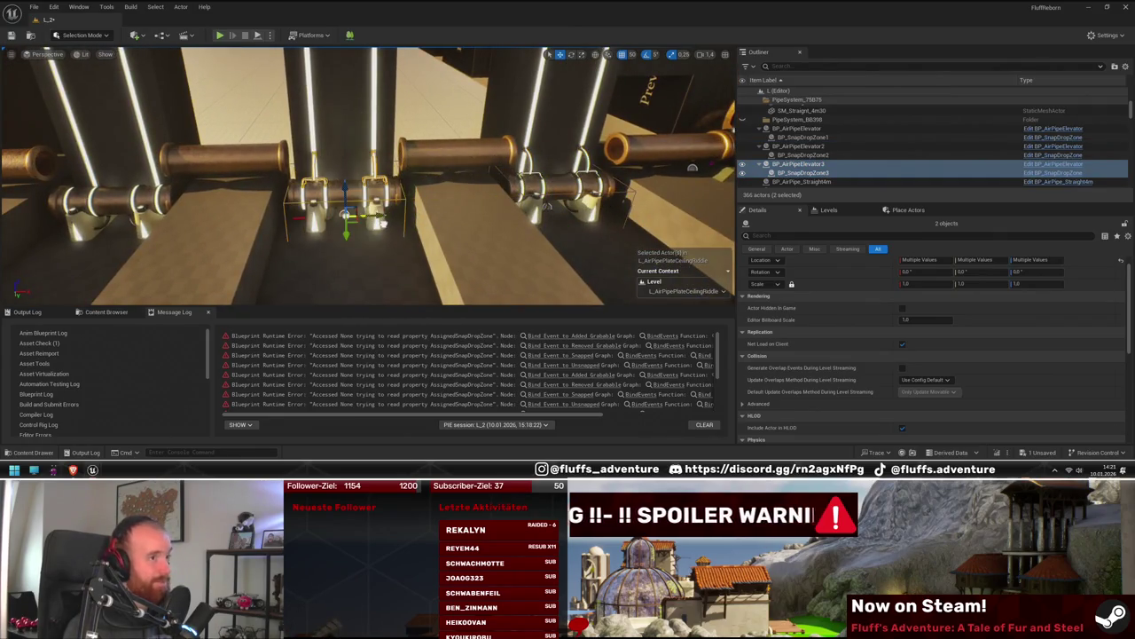
mouse_move(420, 233)
mouse_down()
mouse_move(492, 226)
mouse_move(252, 220)
mouse_move(531, 193)
mouse_up()
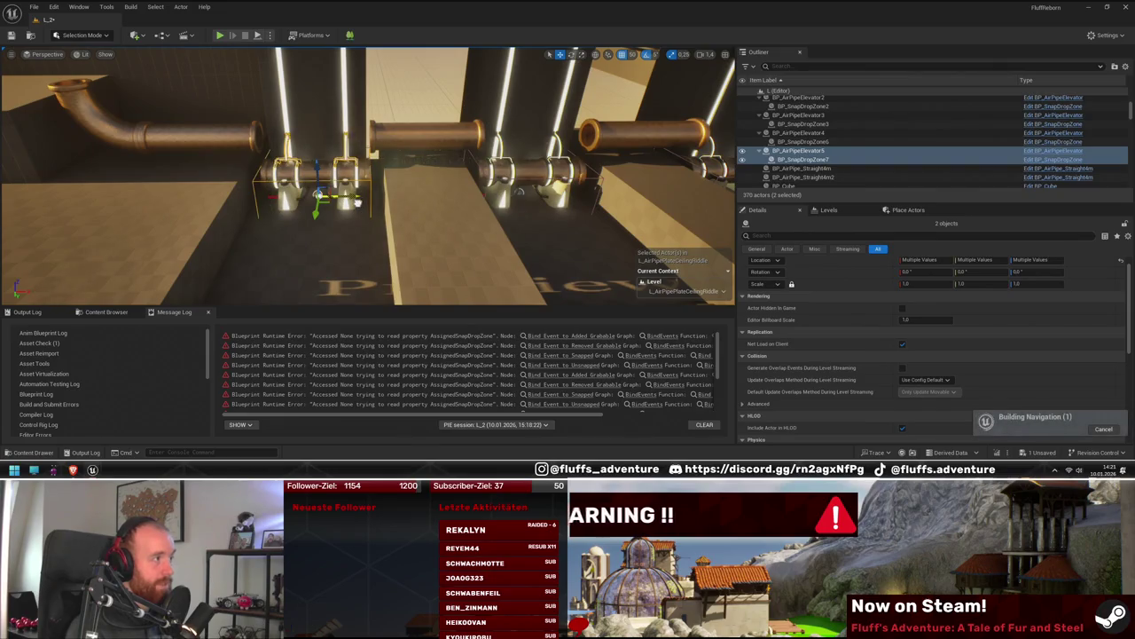
drag(357, 203, 470, 214)
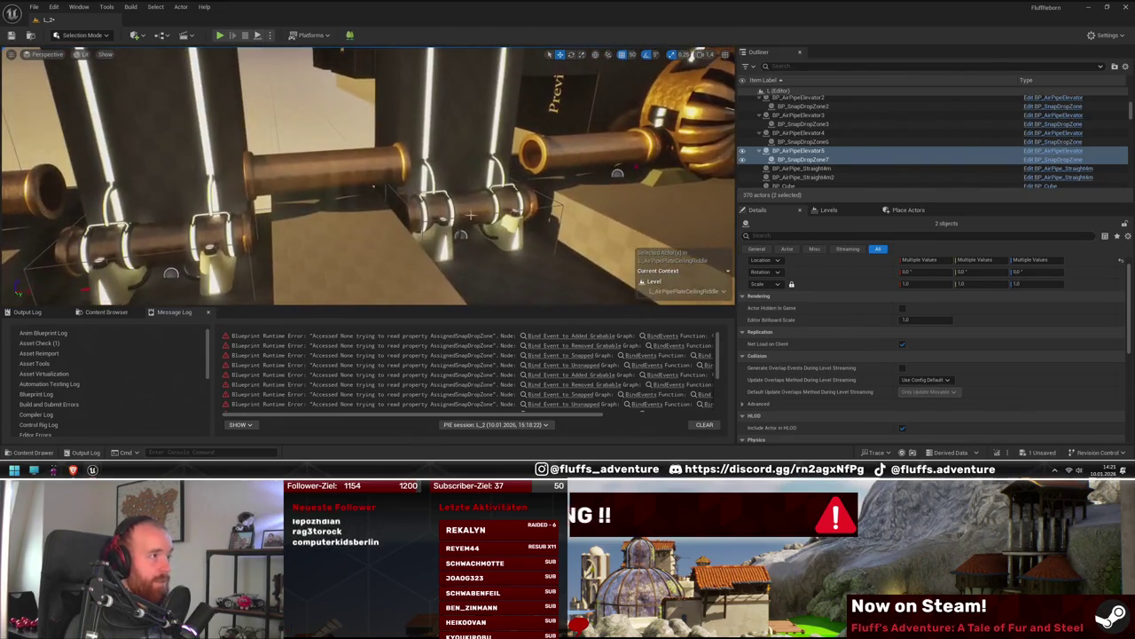
key(Delete)
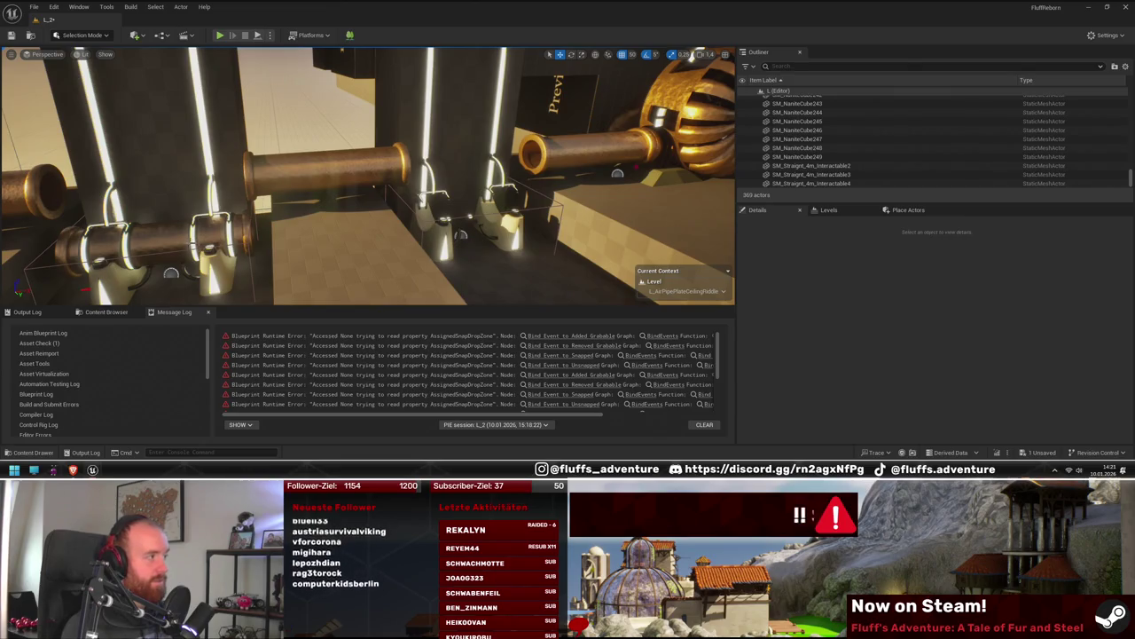
- Delete the three leftover pipe interactables along the pipe row
click(188, 245)
key(Delete)
drag(187, 245, 328, 245)
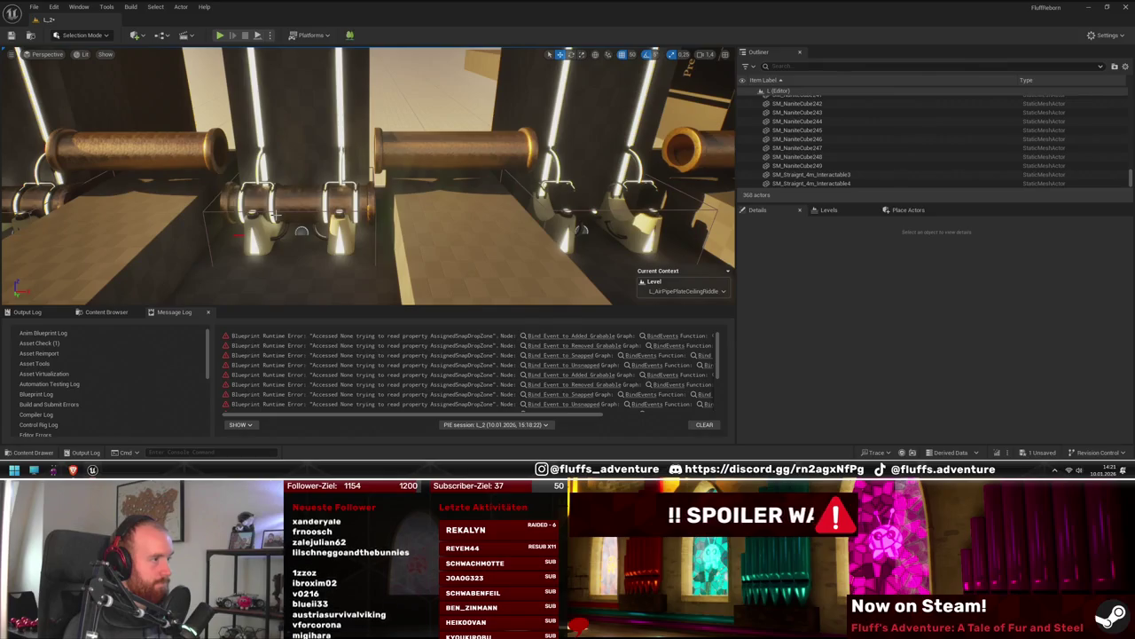
click(301, 231)
key(Delete)
drag(301, 230, 592, 296)
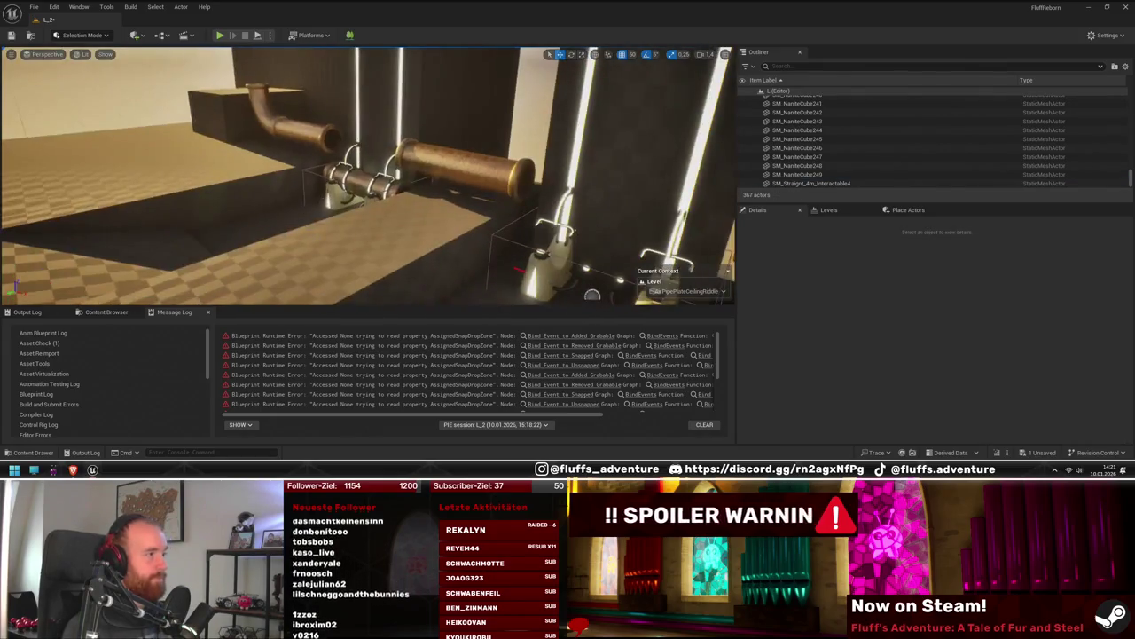
click(363, 182)
key(Delete)
mouse_move(363, 181)
mouse_down()
mouse_move(255, 230)
mouse_move(354, 235)
mouse_move(382, 205)
mouse_move(480, 204)
mouse_move(523, 241)
mouse_move(464, 241)
mouse_up()
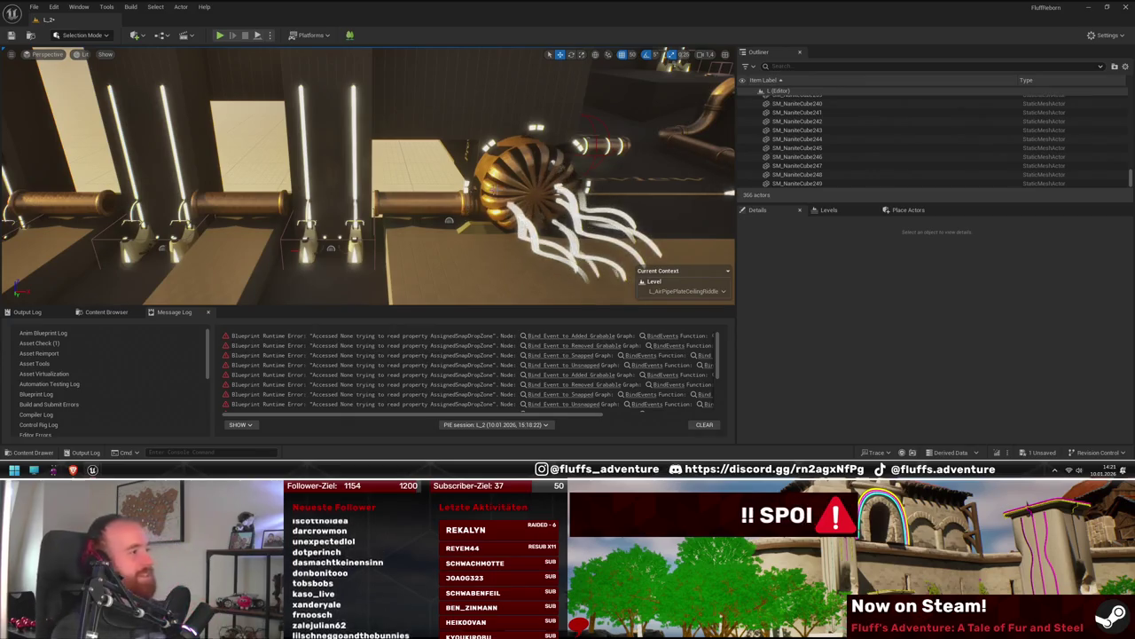
- Fly the view over the final gap to inspect the pillars, bronze fan and pipes
drag(368, 177, 332, 177)
mouse_move(499, 243)
mouse_down()
mouse_move(508, 195)
mouse_move(500, 244)
mouse_up()
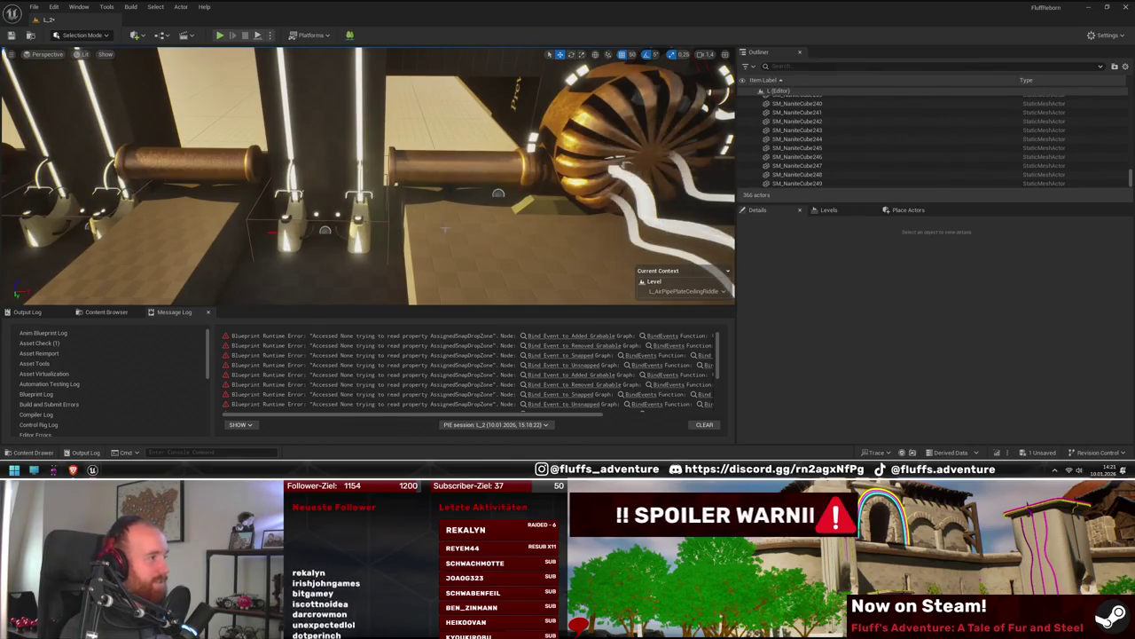
drag(499, 244, 524, 247)
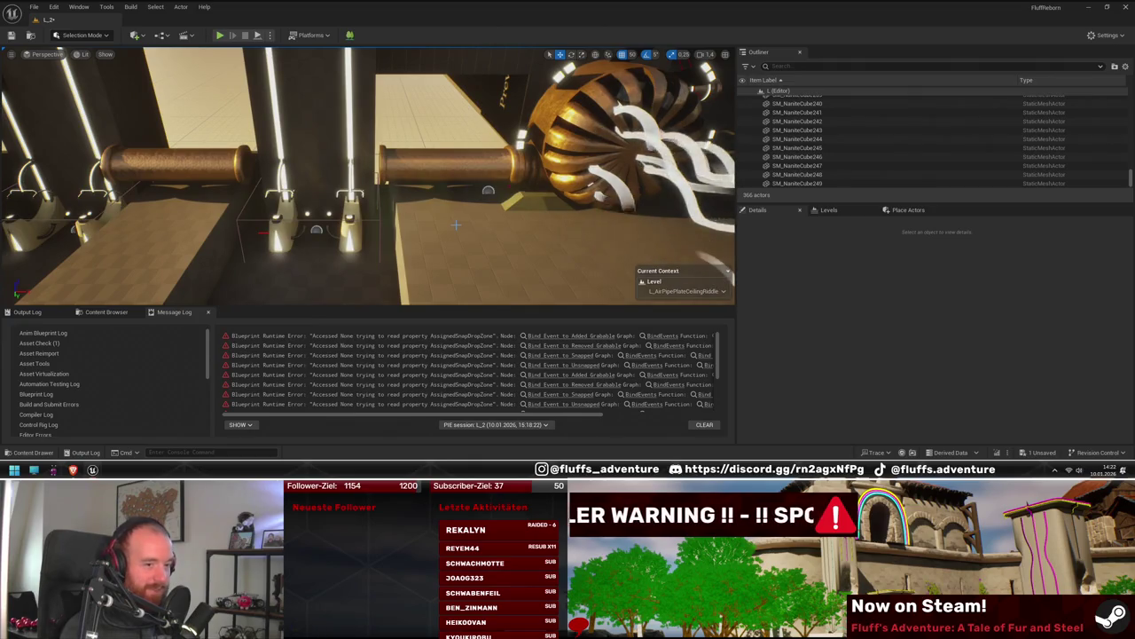
mouse_move(456, 225)
mouse_down()
mouse_move(505, 223)
mouse_move(469, 257)
mouse_move(442, 254)
mouse_move(461, 252)
mouse_move(461, 222)
mouse_up()
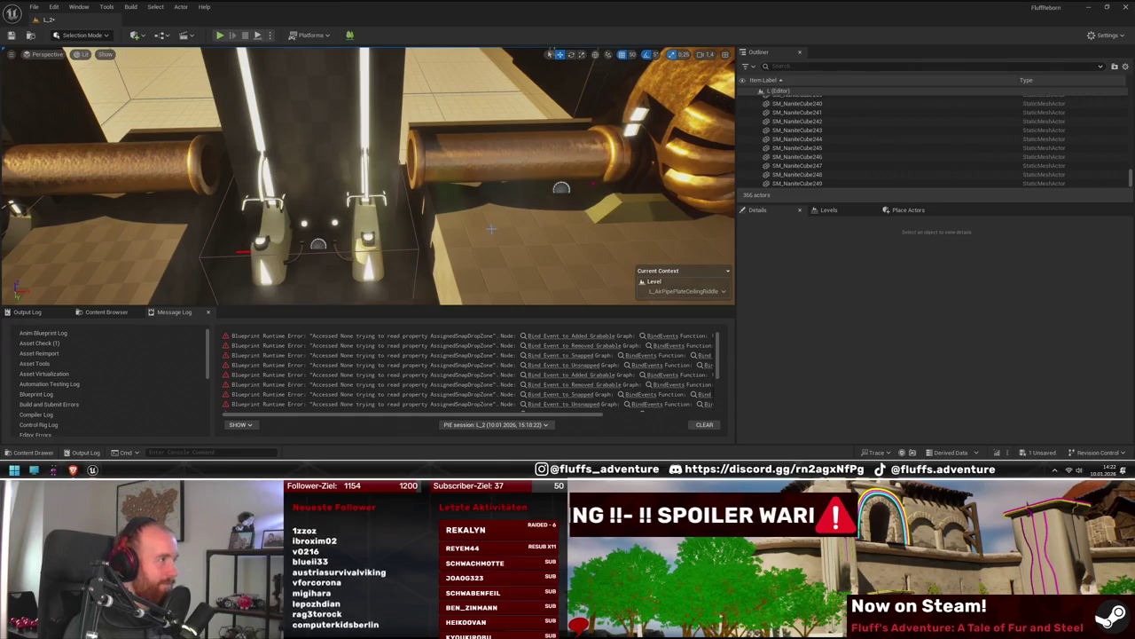
mouse_move(491, 229)
mouse_down()
mouse_move(437, 205)
mouse_move(490, 230)
mouse_up()
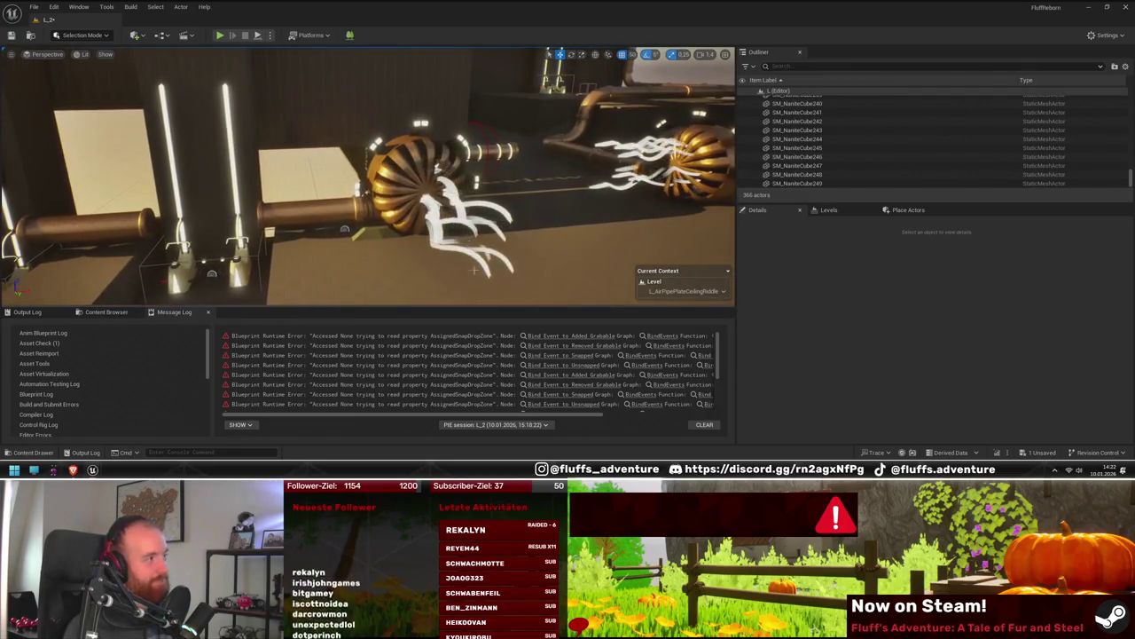
drag(333, 248, 333, 248)
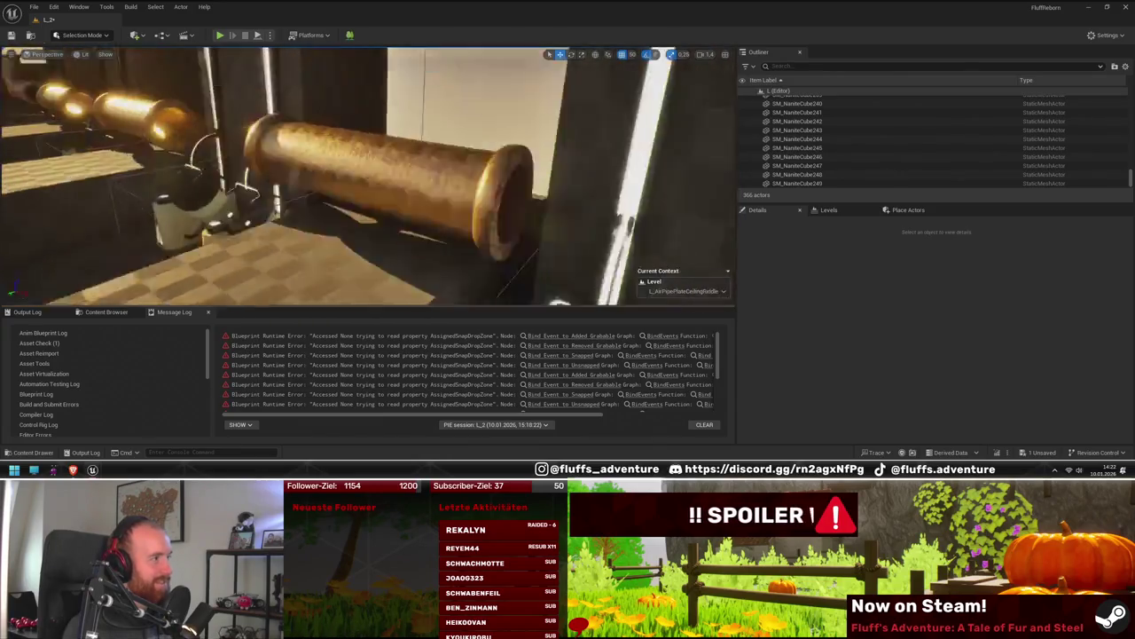
drag(338, 255, 334, 263)
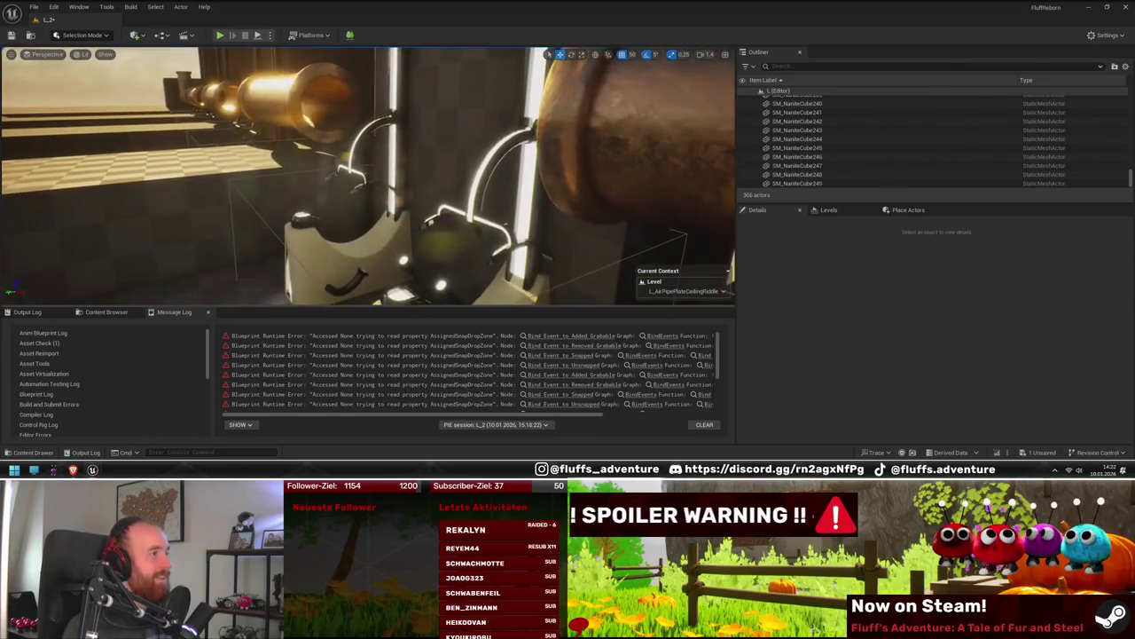
drag(368, 270, 479, 226)
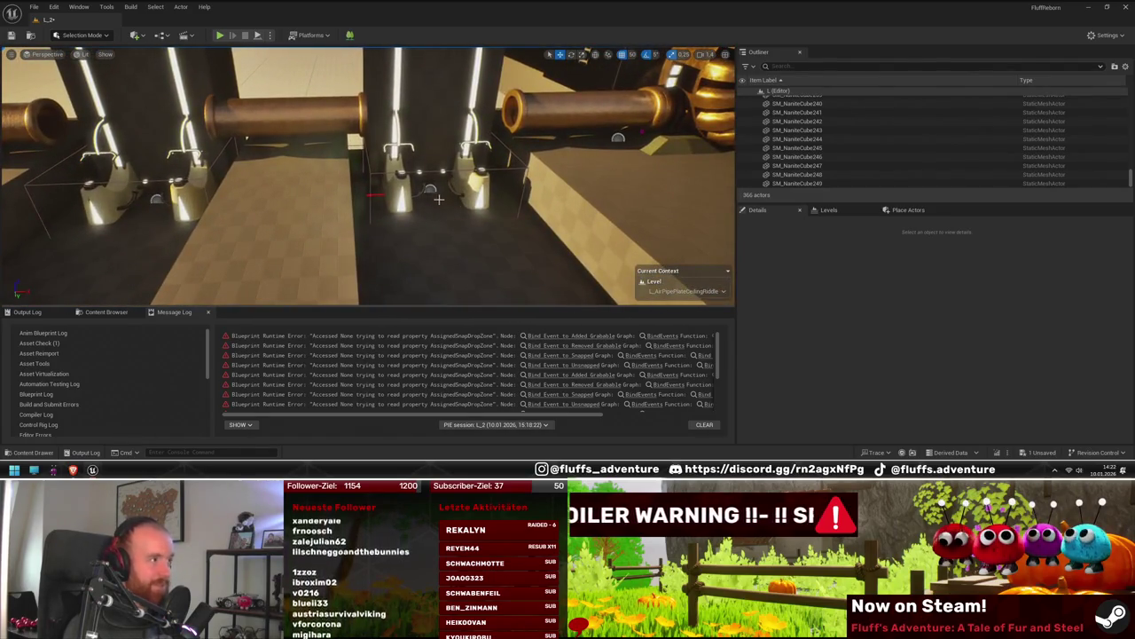
- Show the project's AirPipes asset folder in the Content Browser
click(110, 314)
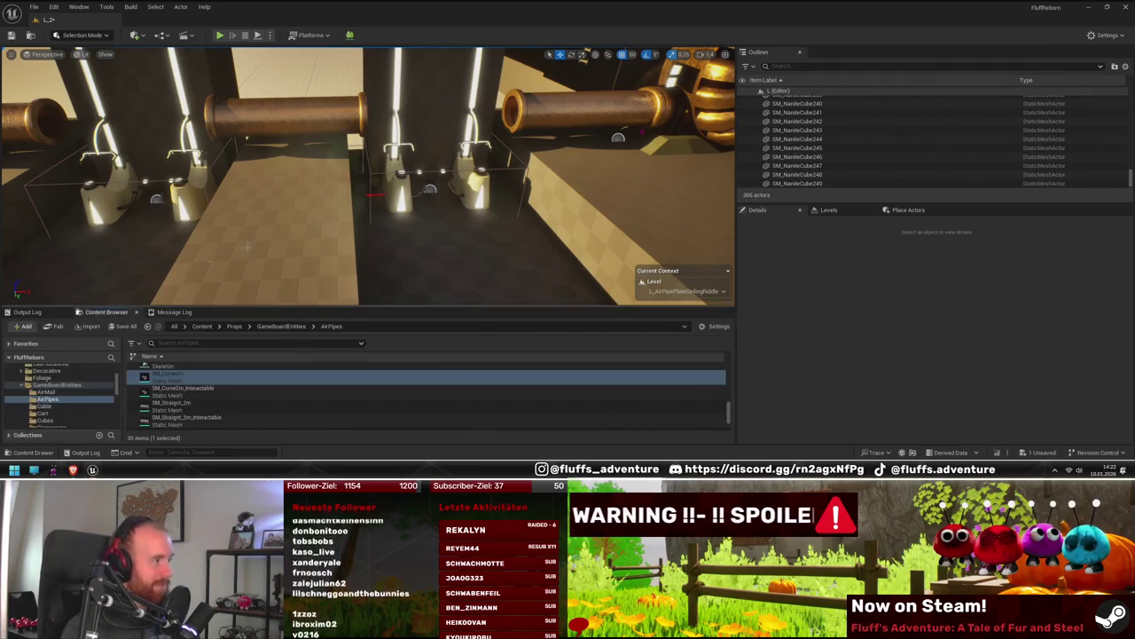
scroll(252, 382, up, 10)
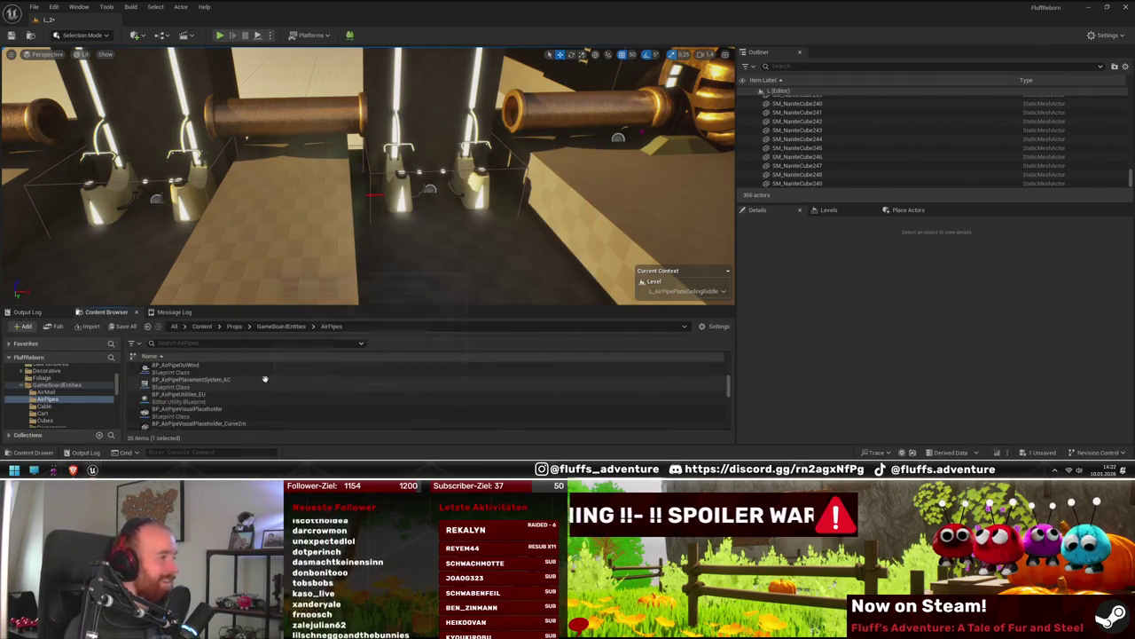
scroll(265, 363, up, 5)
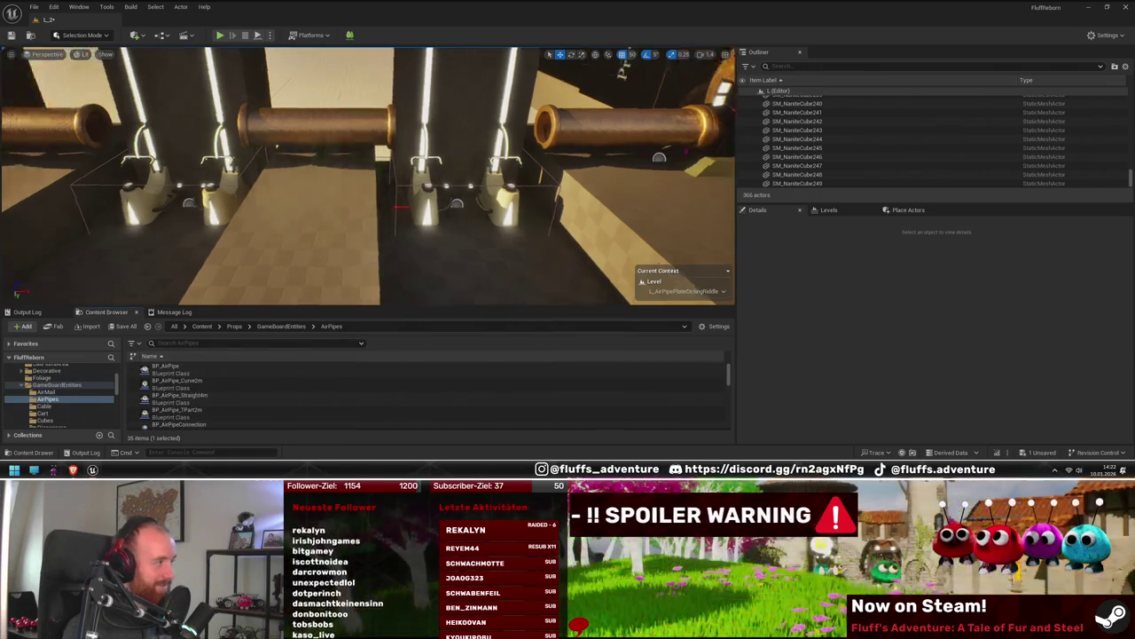
- Fly along the pipe holders with WASD and select BP_AirPipeElevator2
key(a)
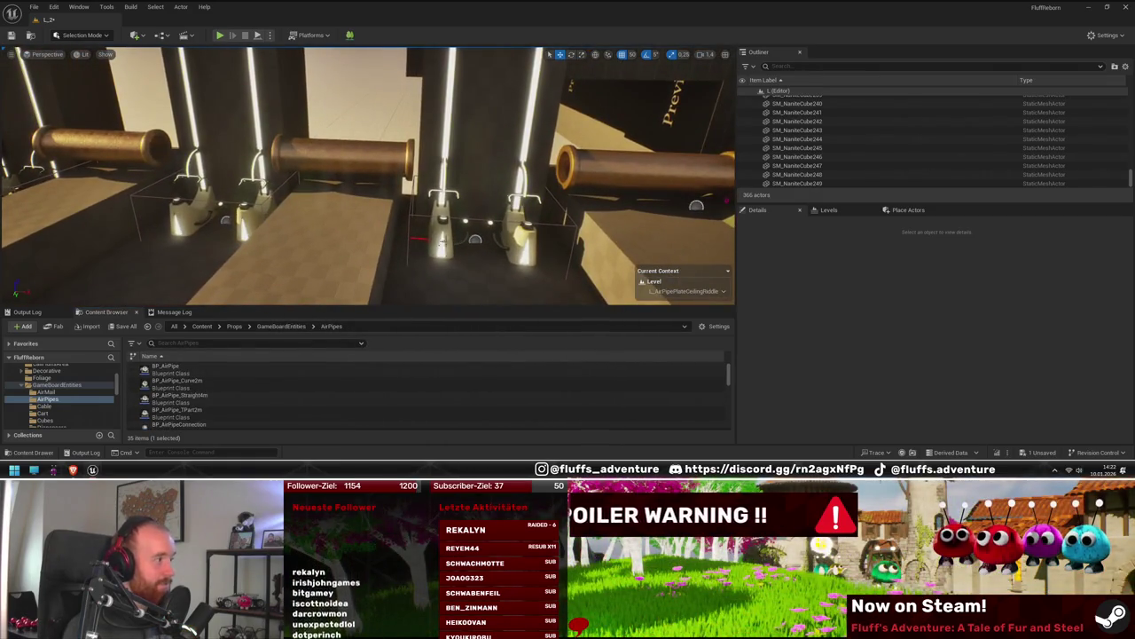
key(s)
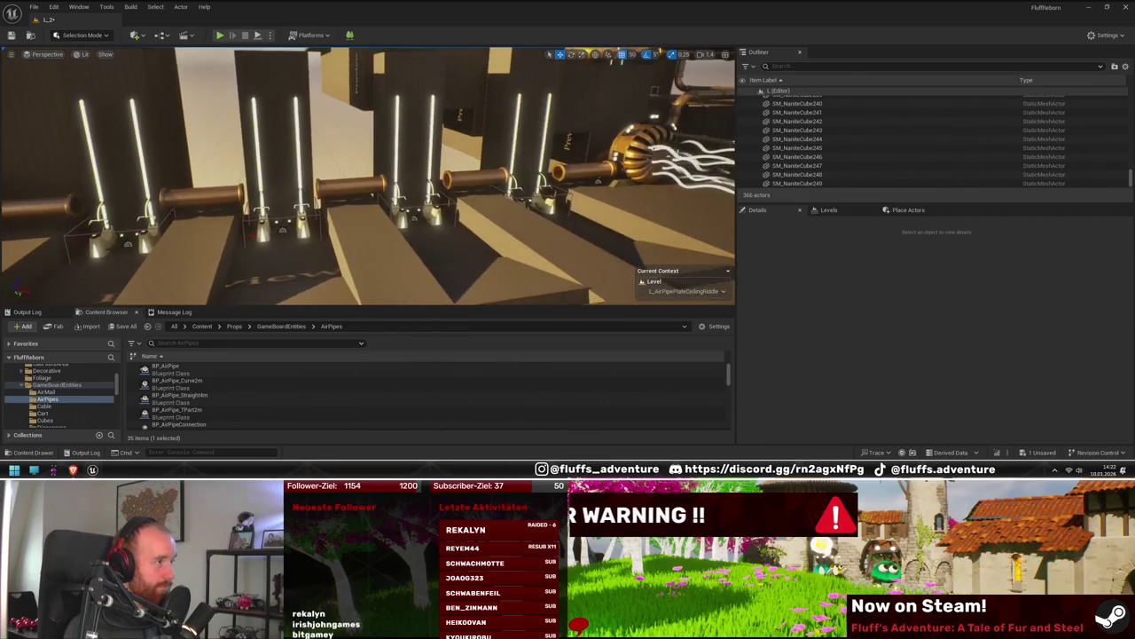
key(s)
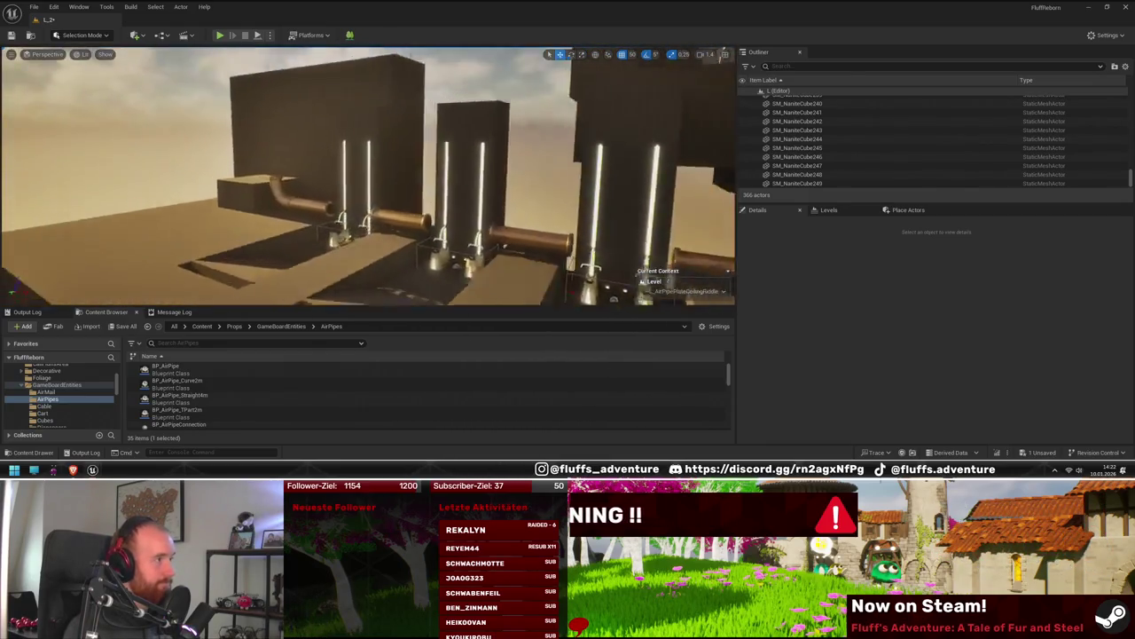
key(w)
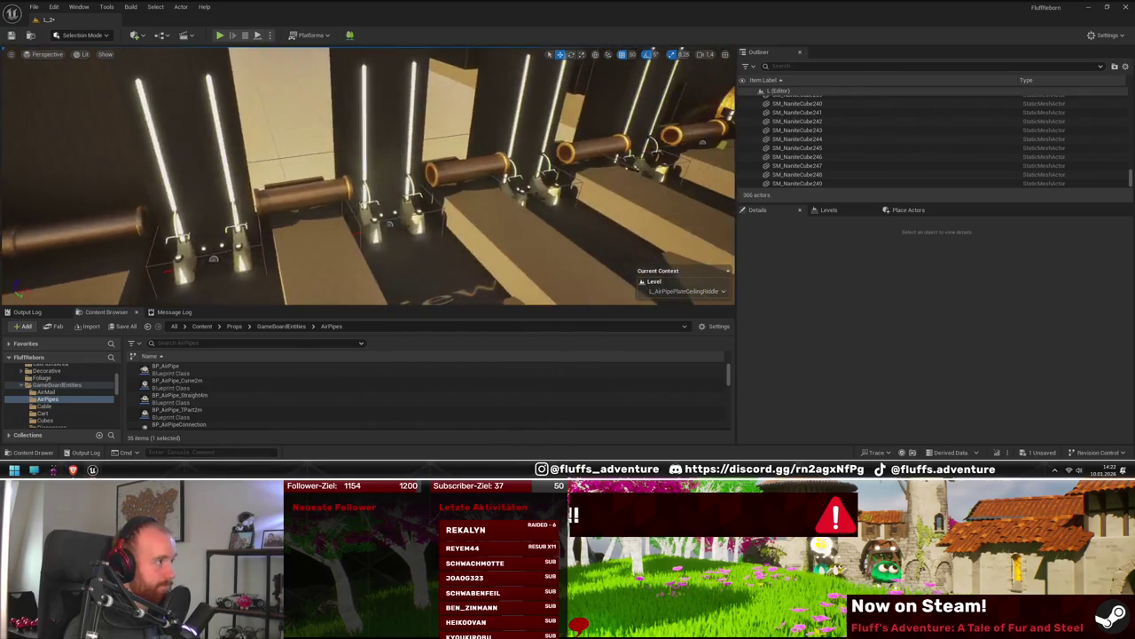
key(d)
key(s)
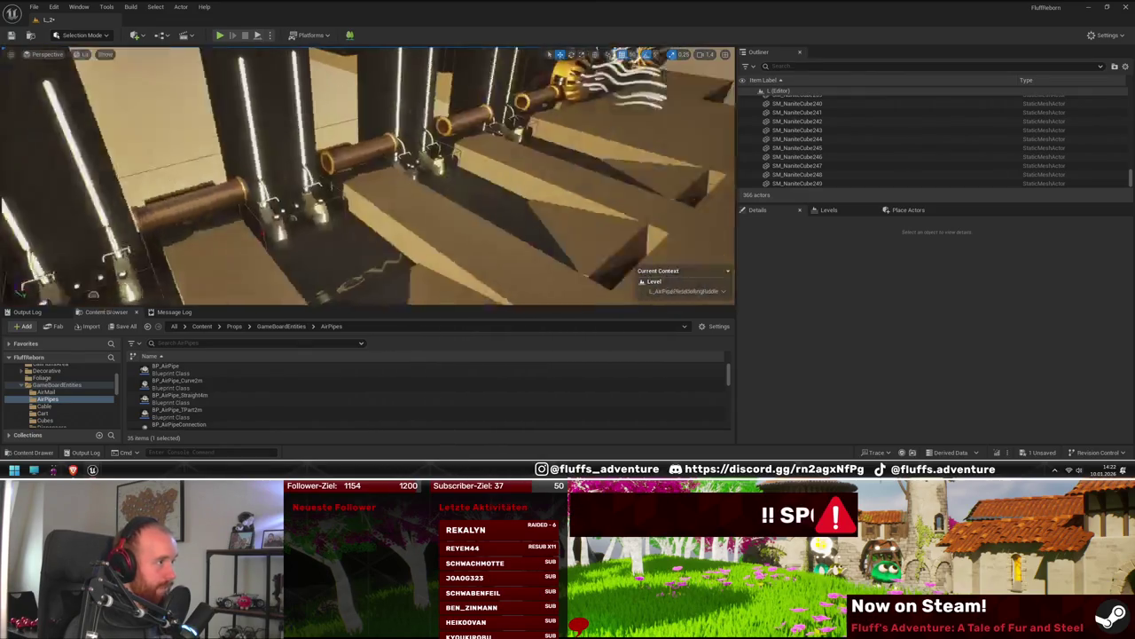
key(w)
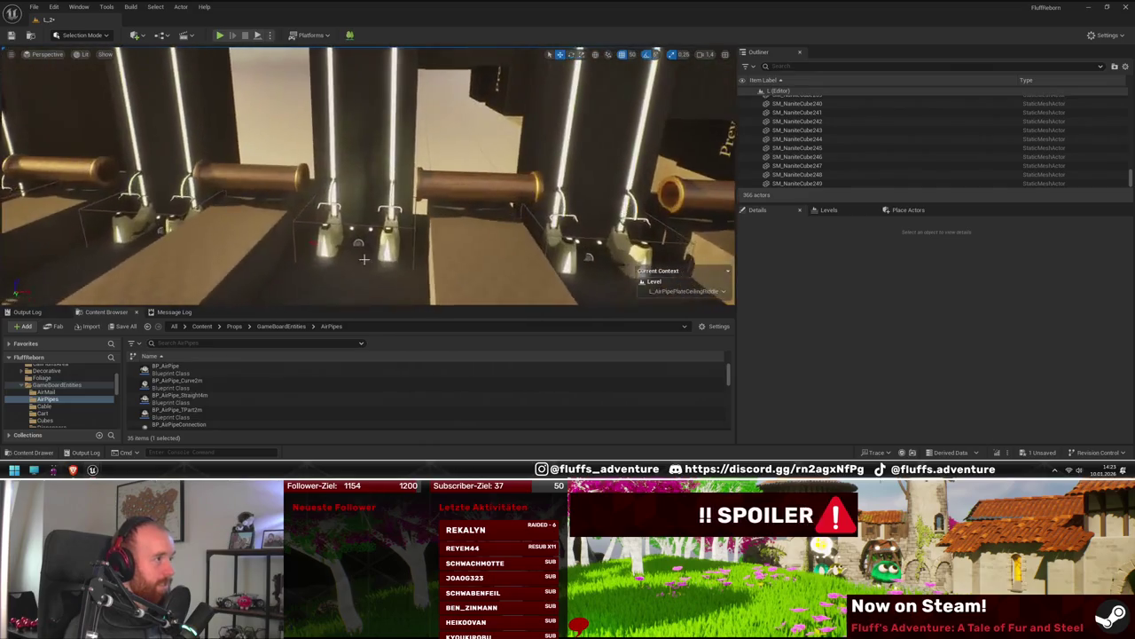
key(w)
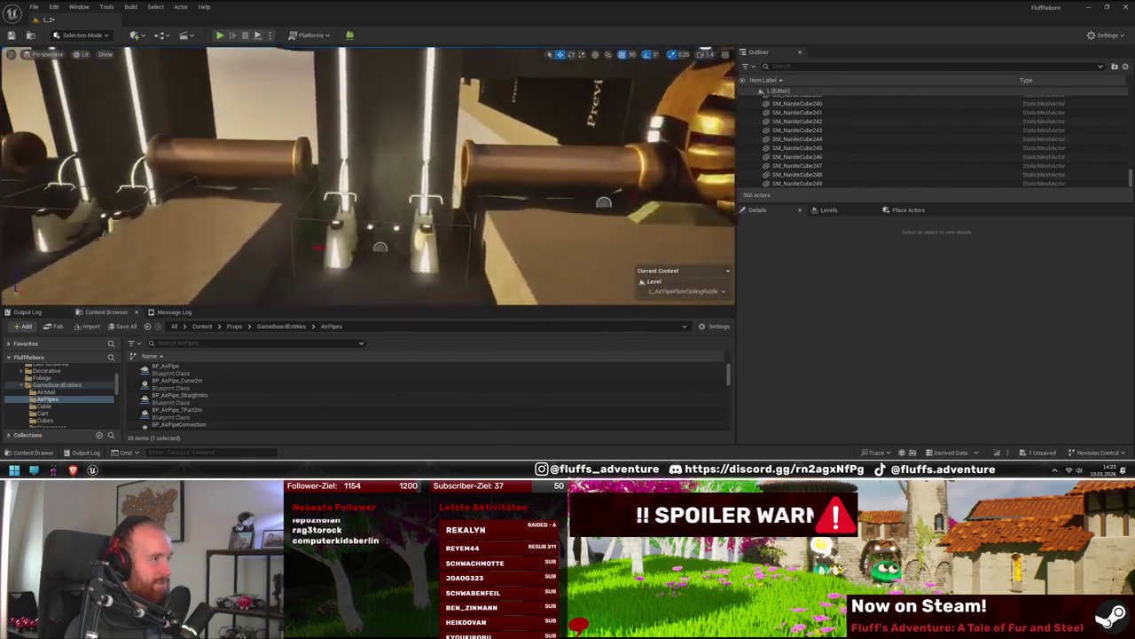
click(343, 191)
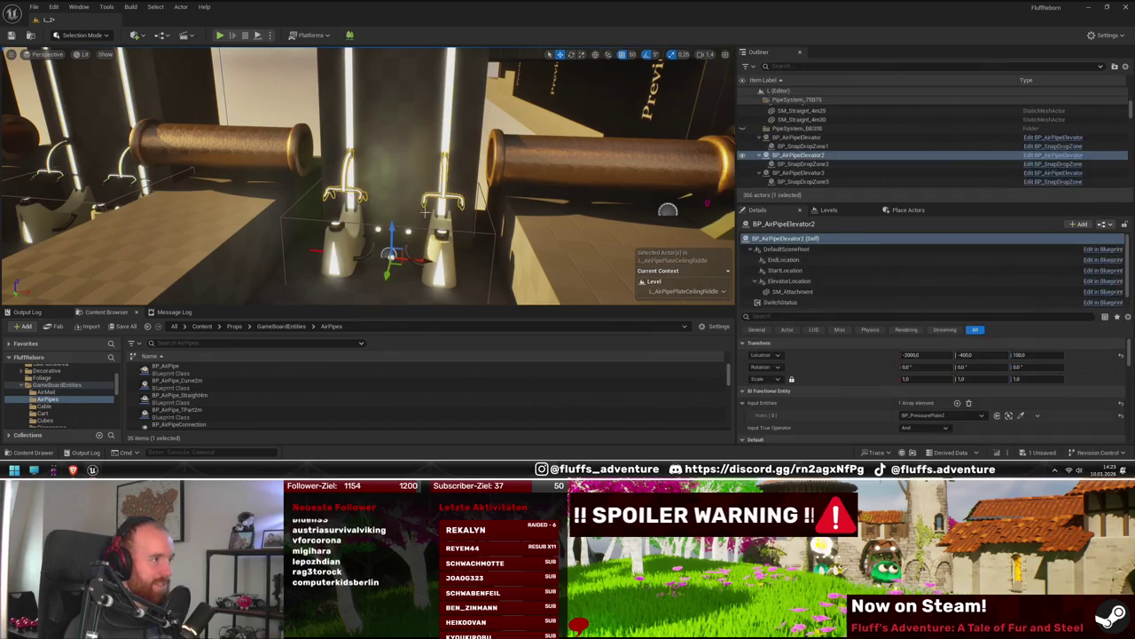
- In the BP_AirPipeElevator Blueprint, rename the MovingPipe variable to SnappedPipe and view the EventGraph
key(f)
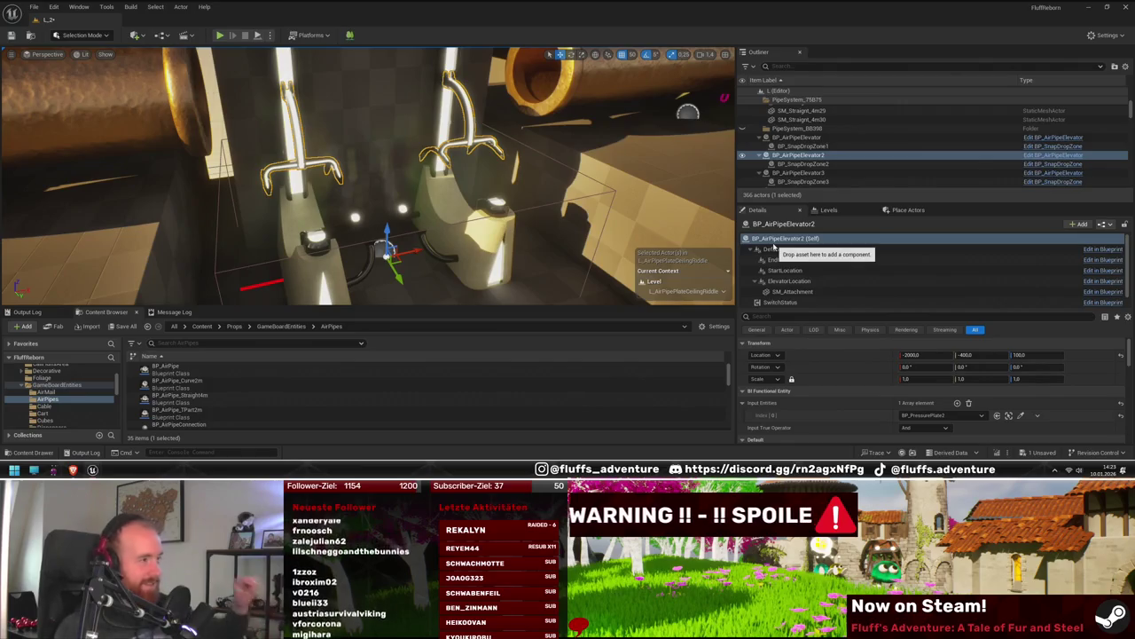
click(1046, 157)
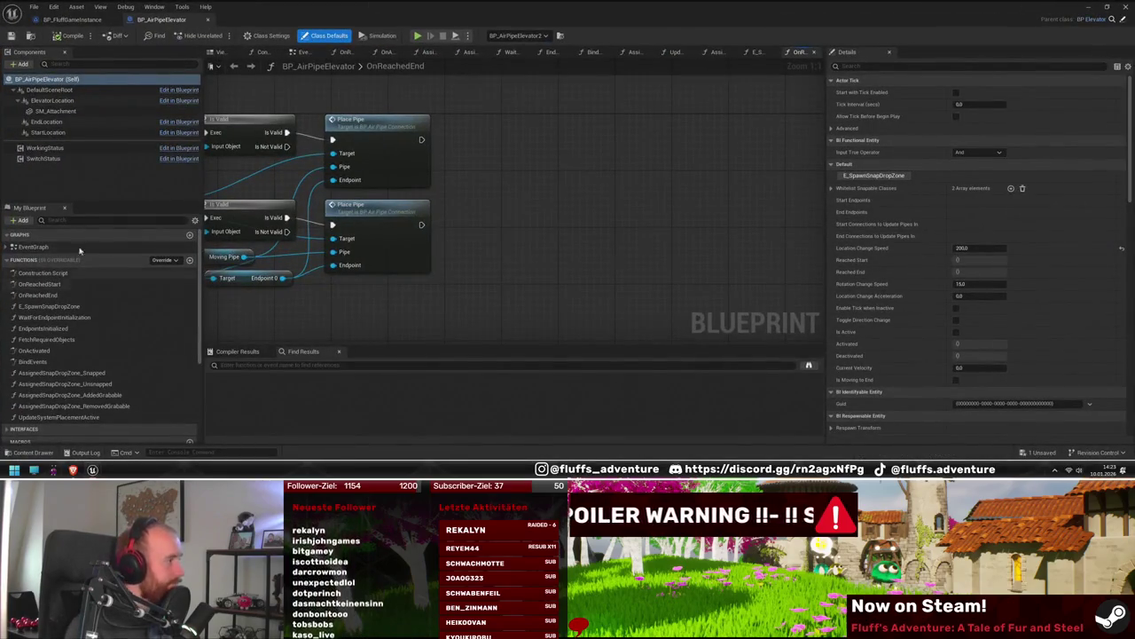
scroll(165, 339, down, 5)
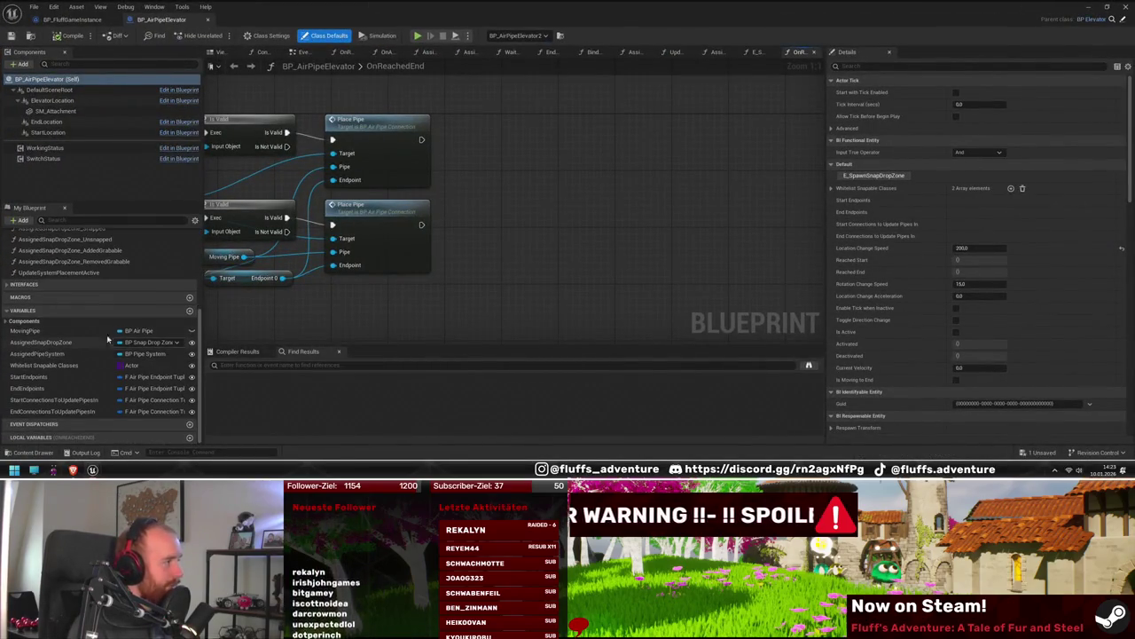
click(104, 330)
text(Pipe)
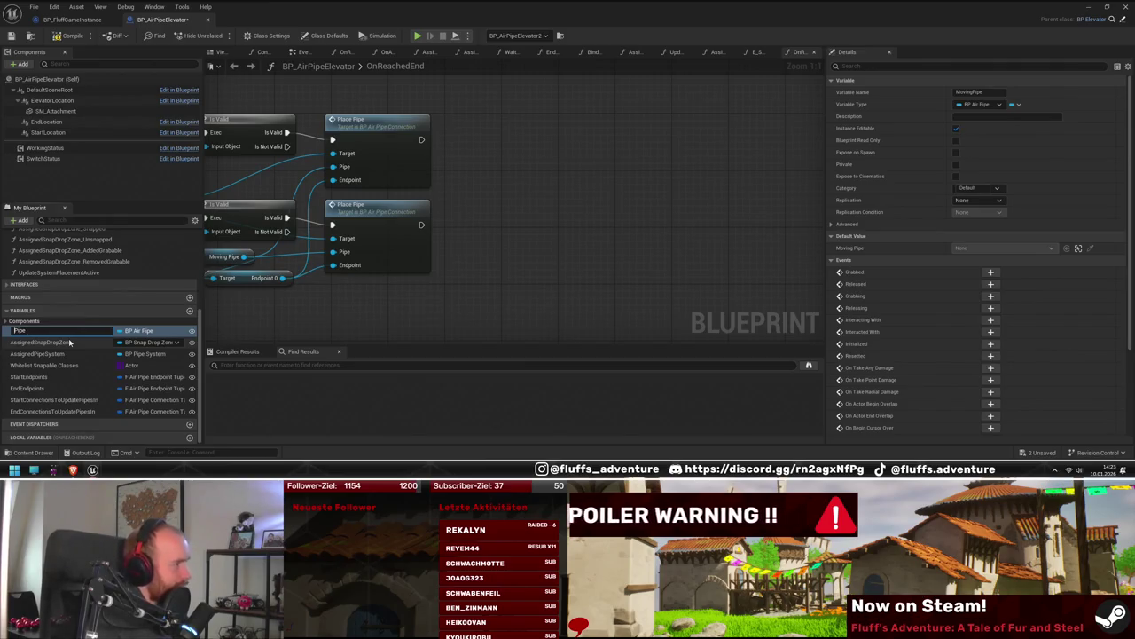
text(Sn)
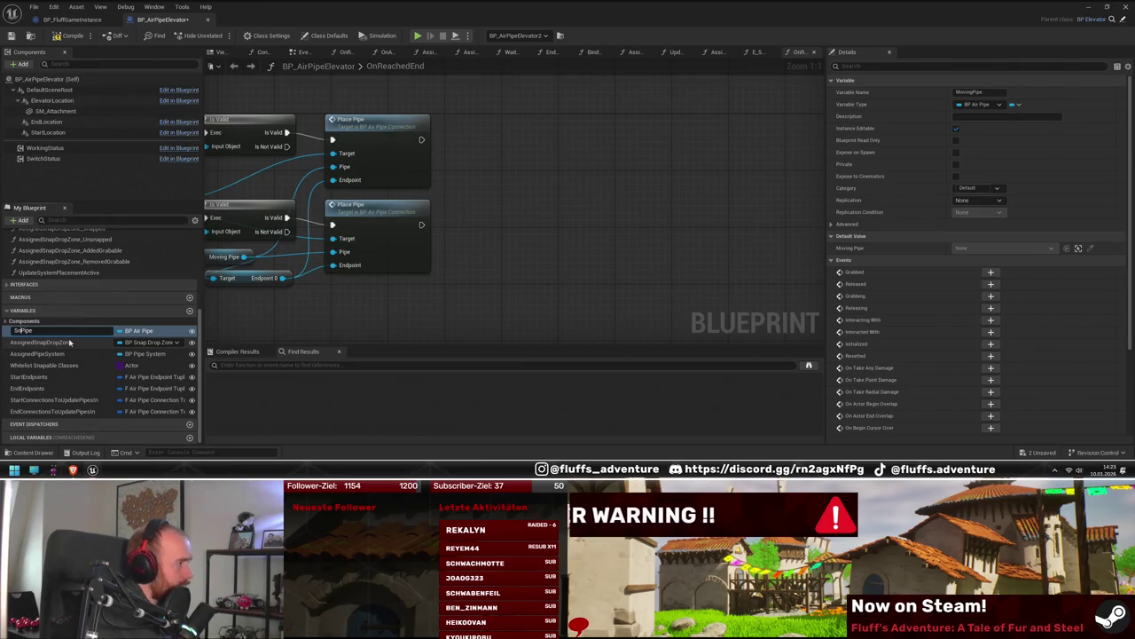
text(apped)
key(Return)
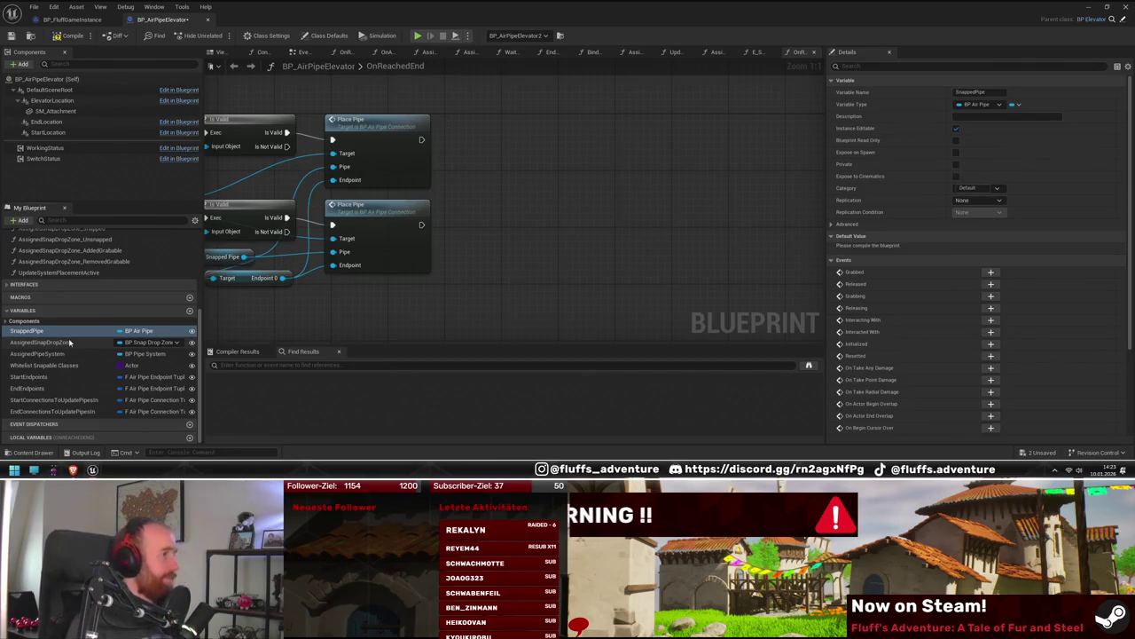
scroll(119, 308, up, 2)
scroll(119, 306, down, 3)
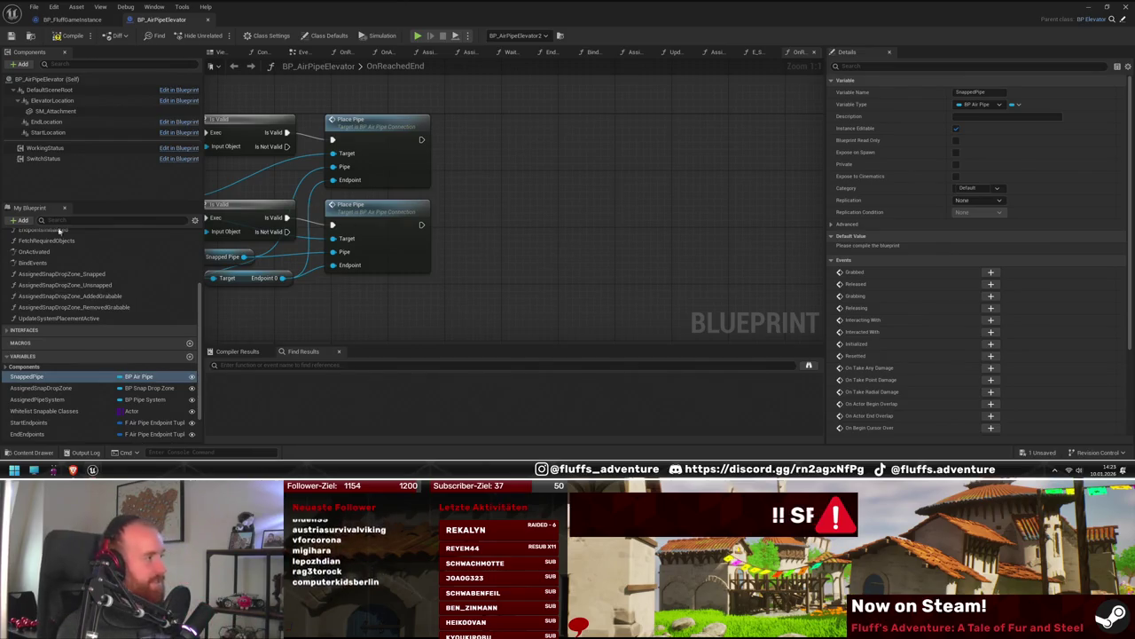
scroll(71, 301, up, 4)
double_click(34, 246)
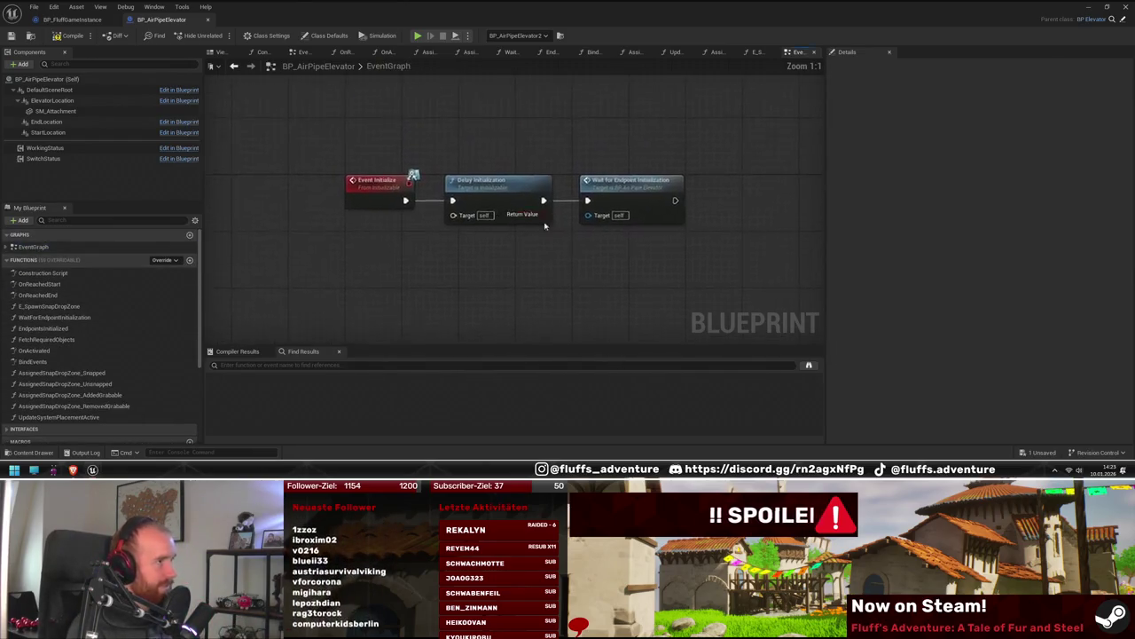
- Review the WaitForEndpointInitialization and EndpointsInitialized graphs, then add the InitialSnapPipe function
double_click(529, 197)
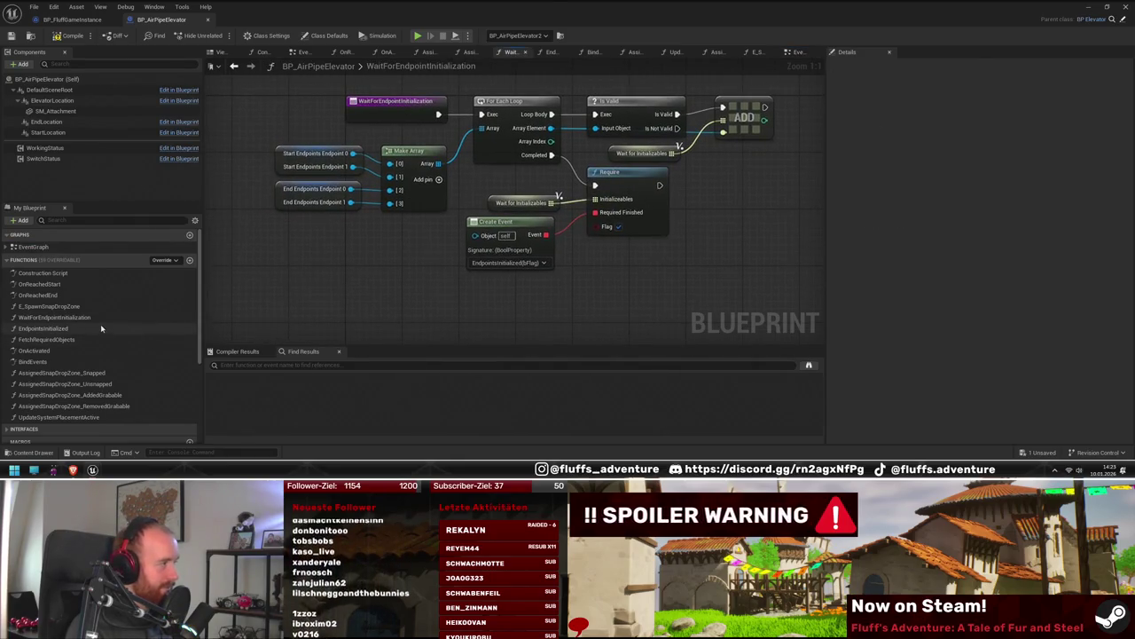
click(71, 318)
double_click(73, 329)
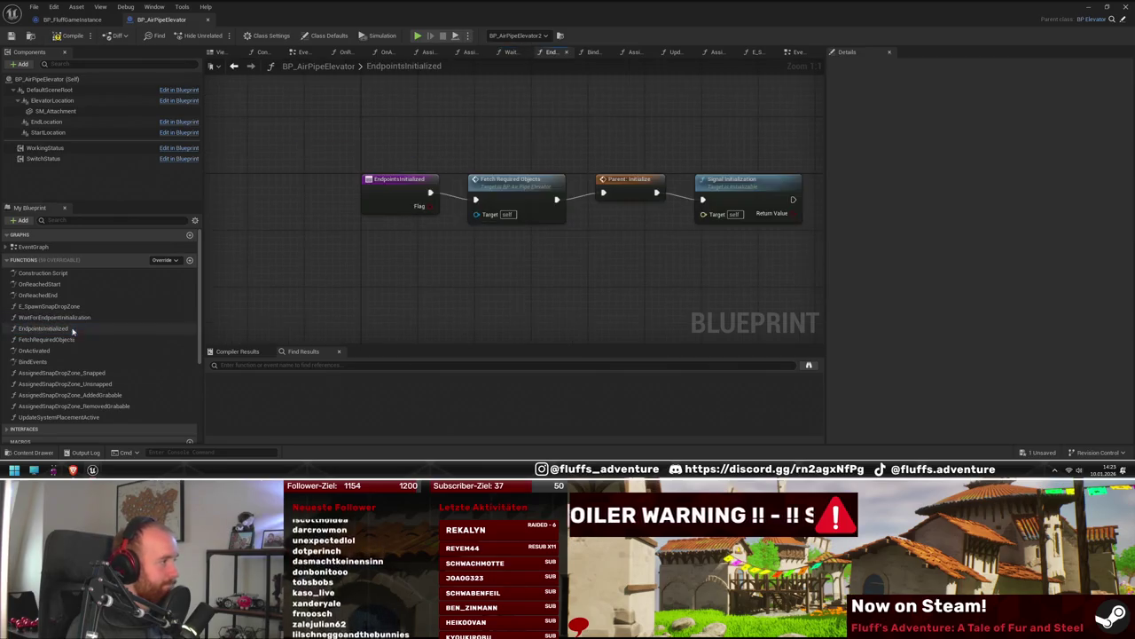
mouse_move(468, 190)
mouse_down()
mouse_move(735, 192)
mouse_move(647, 193)
mouse_move(705, 184)
mouse_up()
click(613, 219)
key(Home)
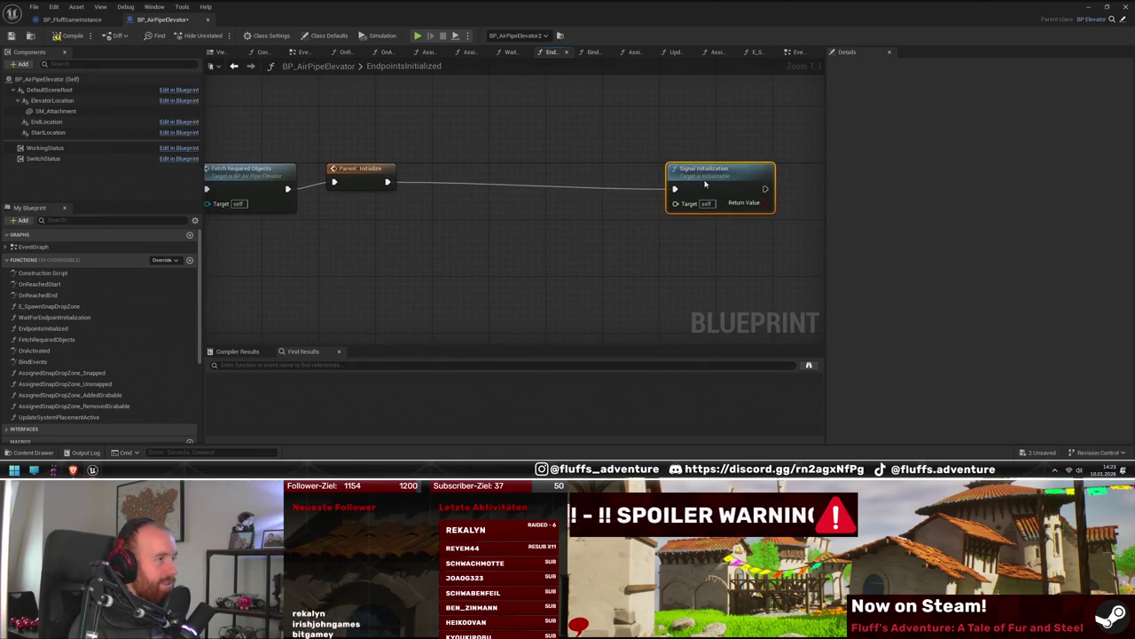
click(189, 260)
text(InitialSnapPipe)
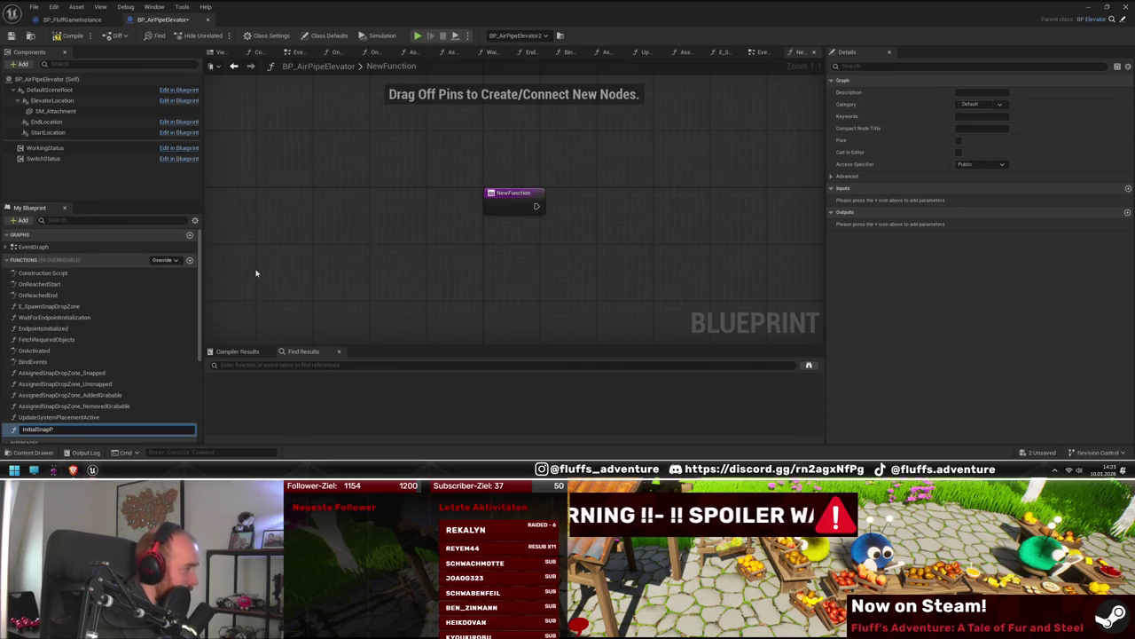
- Wire an InitialSnapPipe call into the EndpointsInitialized chain and open its graph
double_click(64, 329)
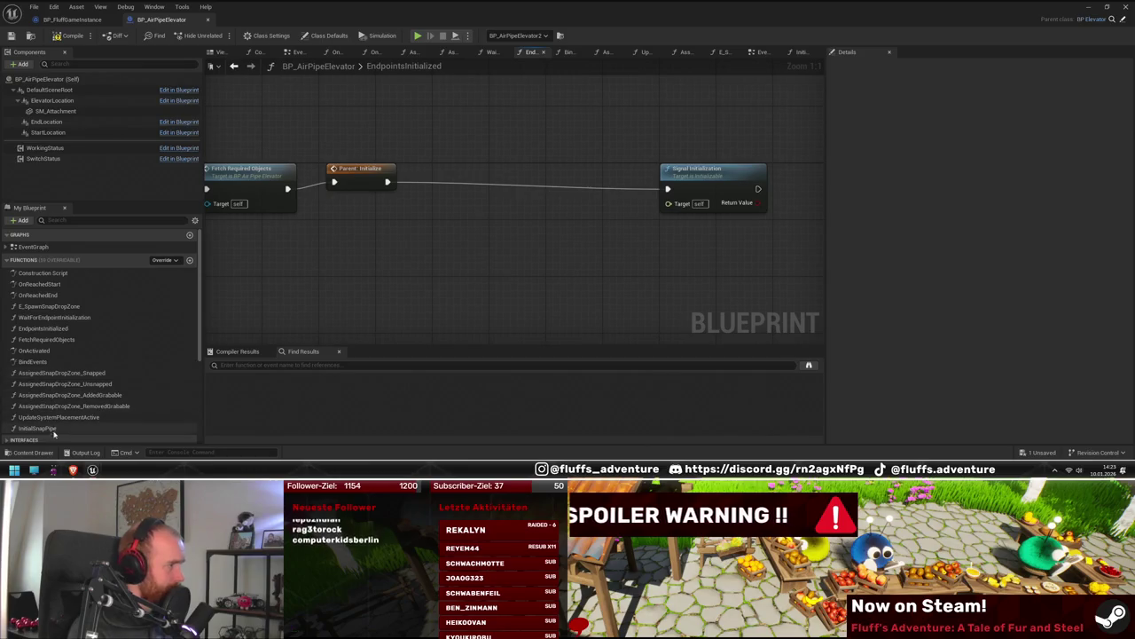
mouse_move(53, 432)
mouse_down()
mouse_move(417, 187)
mouse_move(474, 182)
mouse_up()
drag(717, 186, 609, 186)
double_click(455, 185)
- Add a validated SnappedPipe get connected to the InitialSnapPipe entry
scroll(88, 355, down, 5)
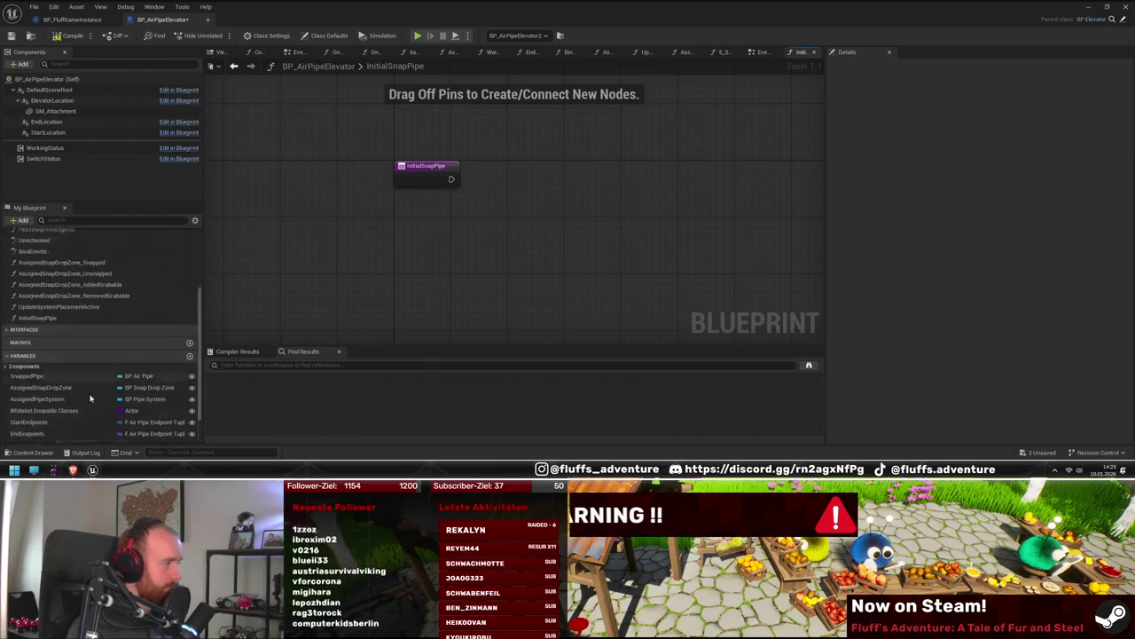
mouse_move(27, 333)
mouse_down()
mouse_move(377, 229)
mouse_move(533, 168)
mouse_up()
click(409, 243)
right_click(413, 232)
click(448, 360)
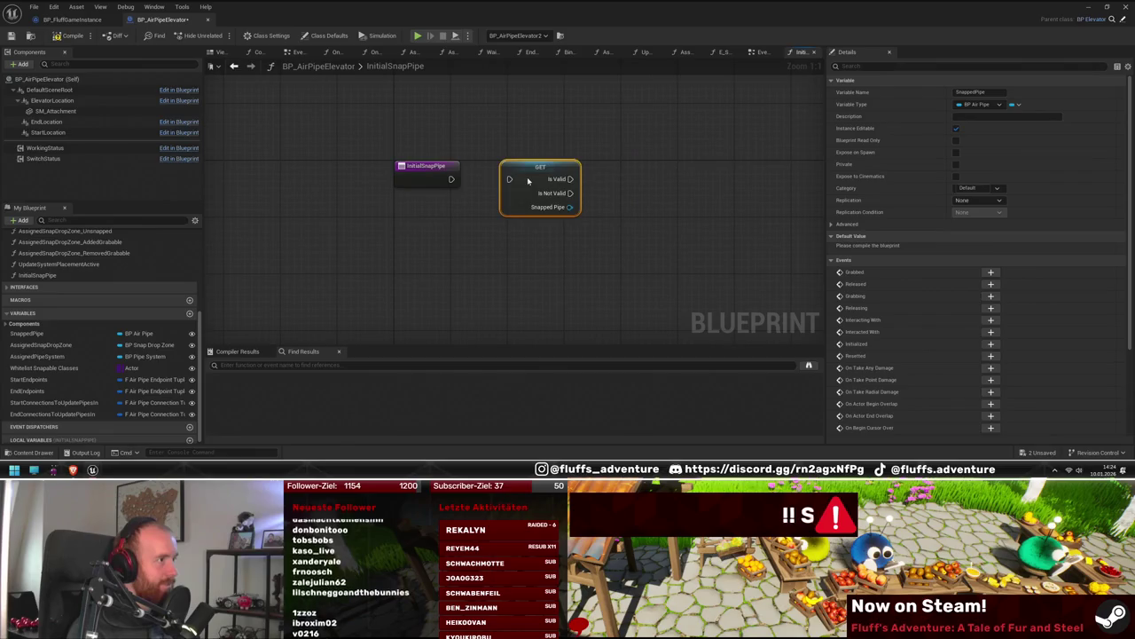
drag(451, 179, 504, 181)
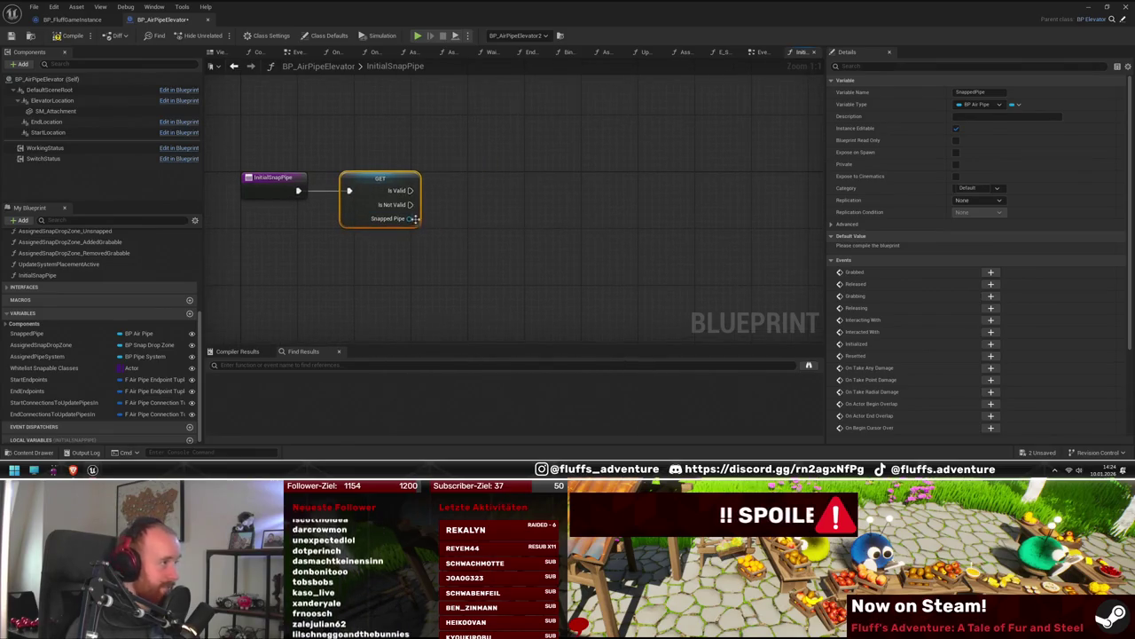
mouse_move(411, 190)
mouse_down()
mouse_move(444, 200)
mouse_move(453, 192)
mouse_up()
click(419, 288)
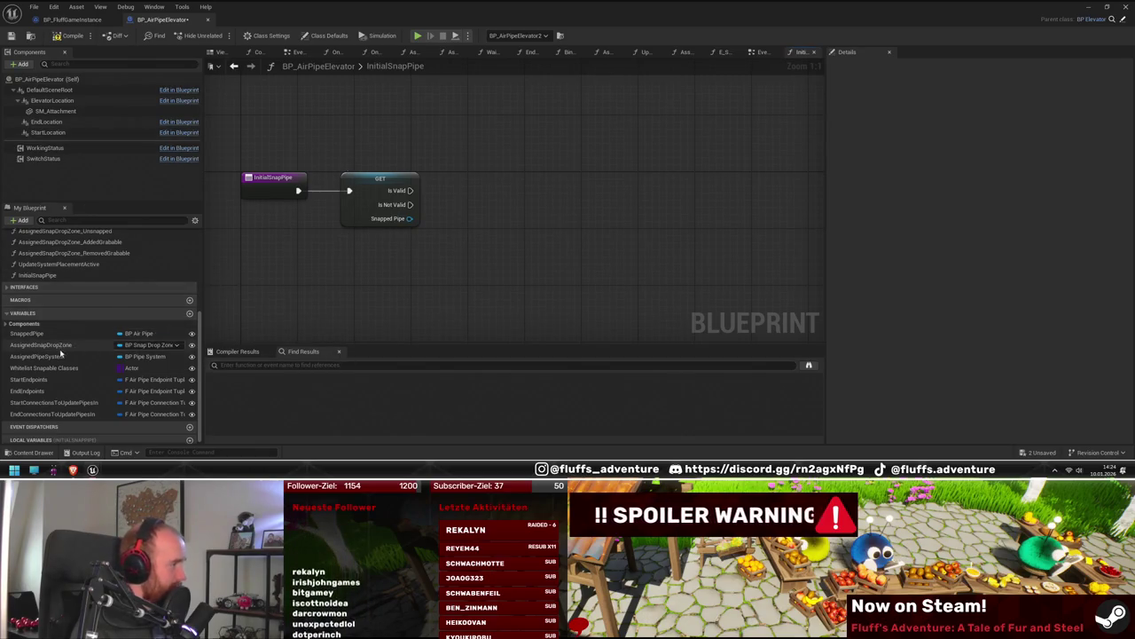
- Call Try Add Grabbable on Assigned Snap Drop Zone, feeding Snapped Pipe as the Grabbable
drag(55, 345, 291, 272)
click(363, 290)
drag(359, 273, 446, 248)
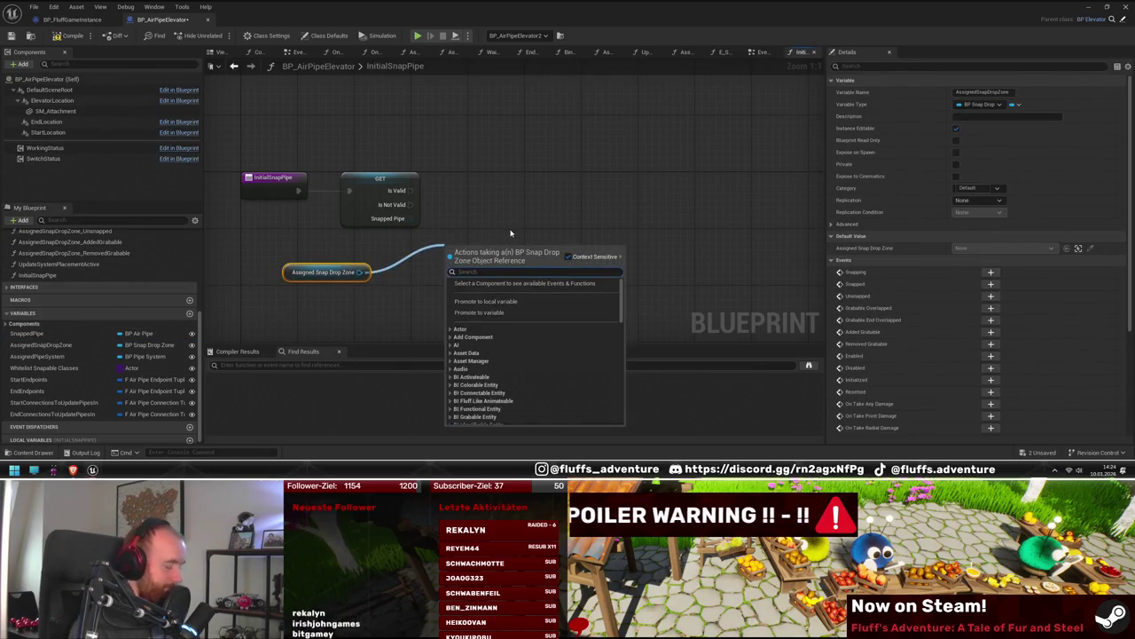
text(tr)
key(BackSpace)
text(y)
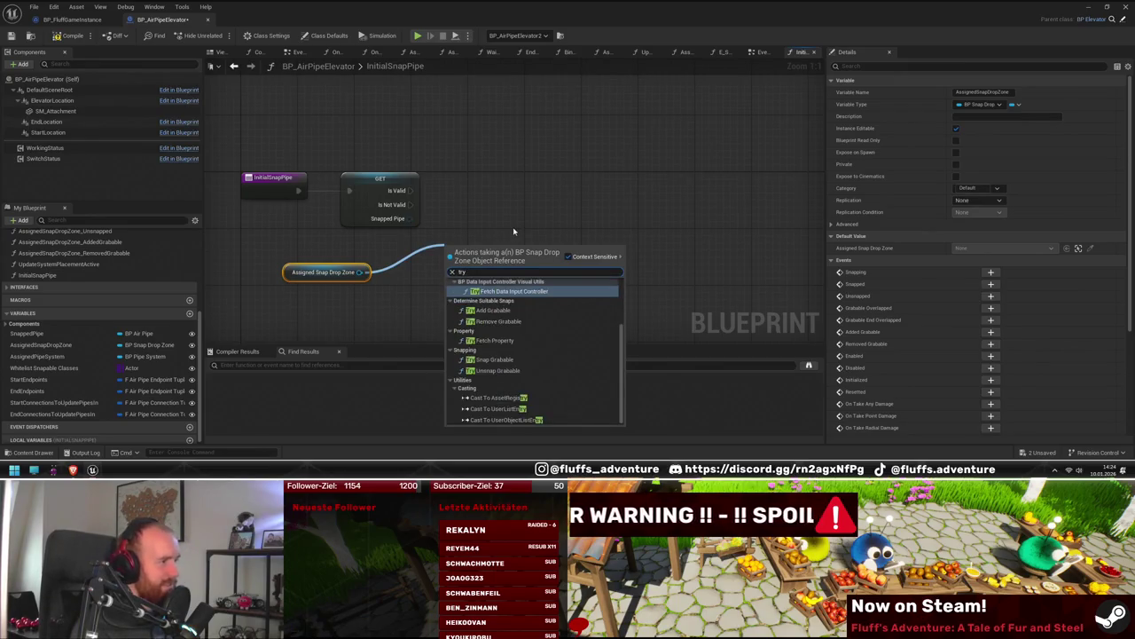
click(556, 315)
drag(476, 260, 479, 191)
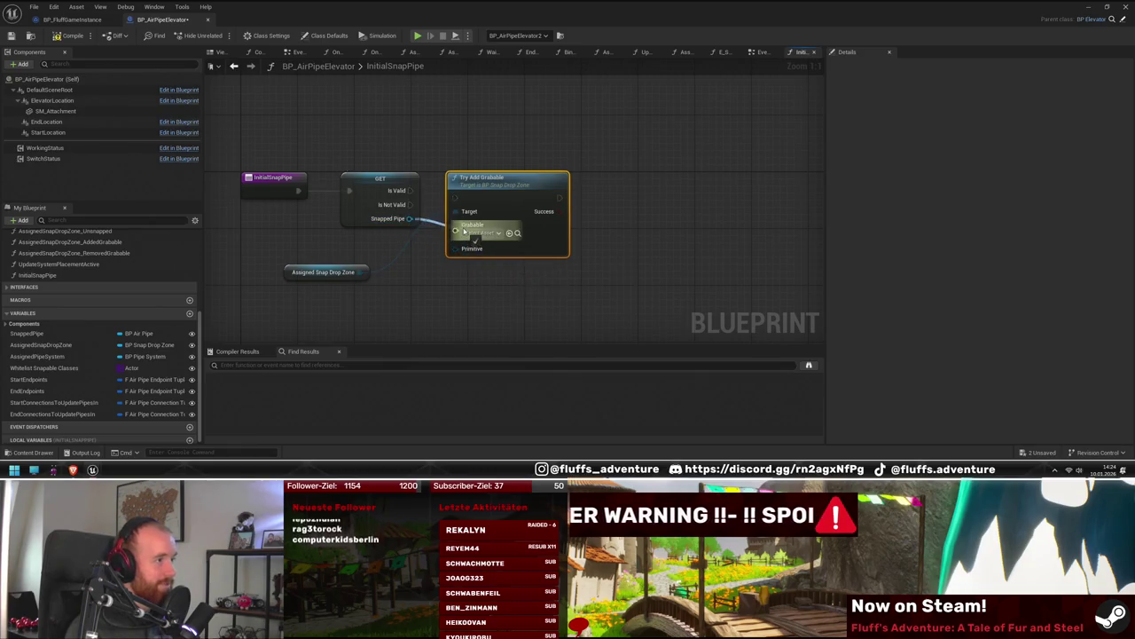
drag(463, 231, 463, 227)
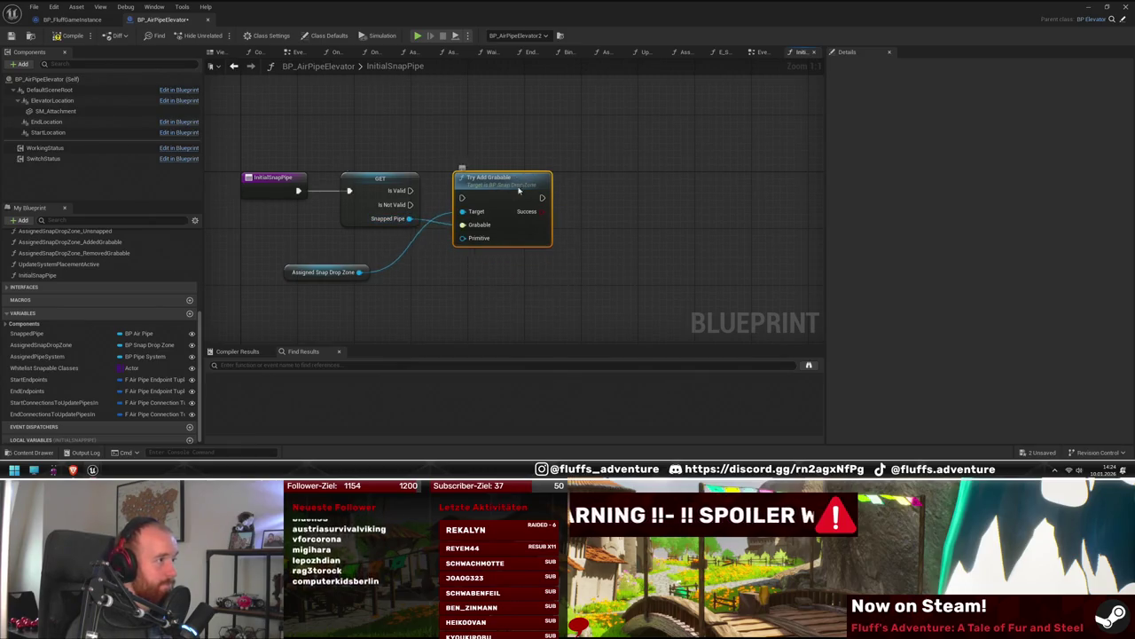
drag(519, 190, 575, 190)
- Add the pipe's Root Mesh getter and tidy the drop zone getter and Try Add Grabbable nodes
drag(443, 256, 443, 253)
text(get)
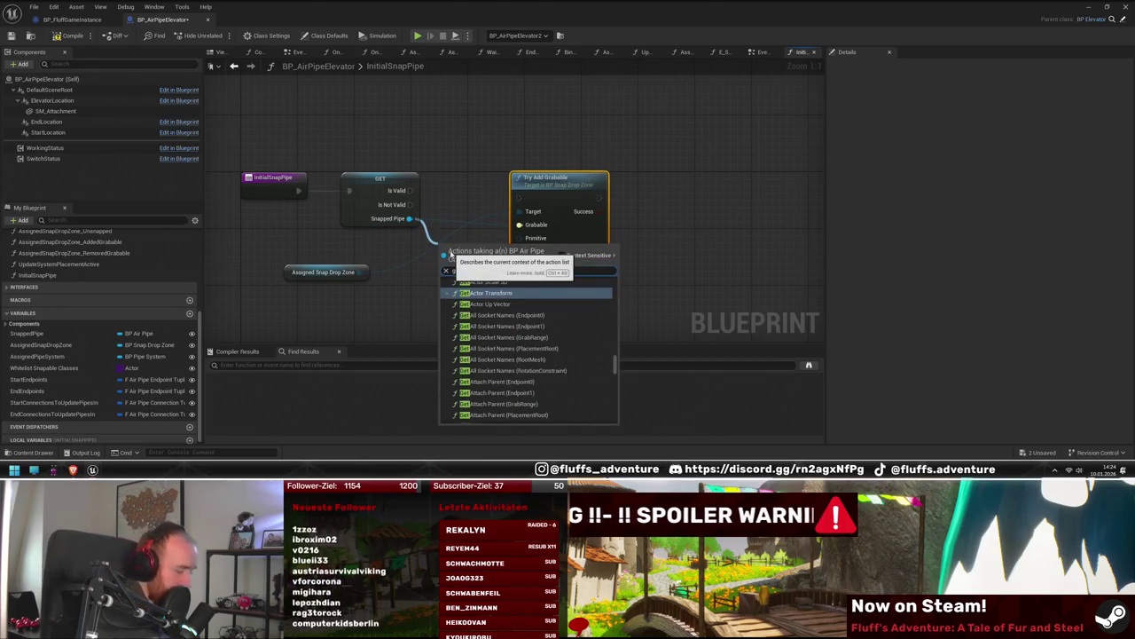
text( root)
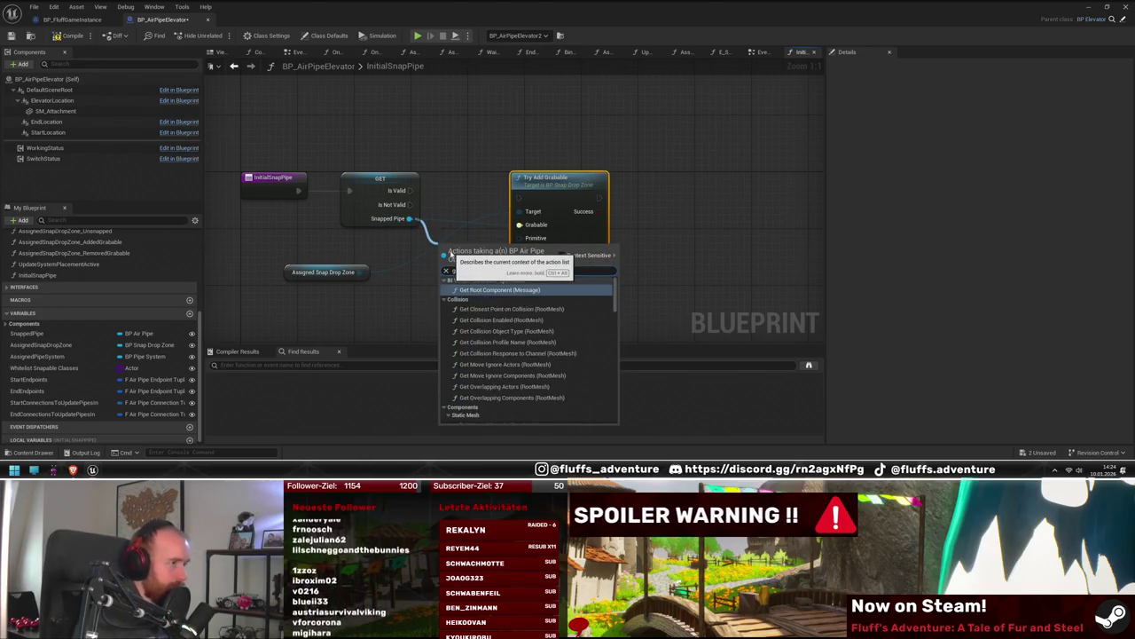
text( me)
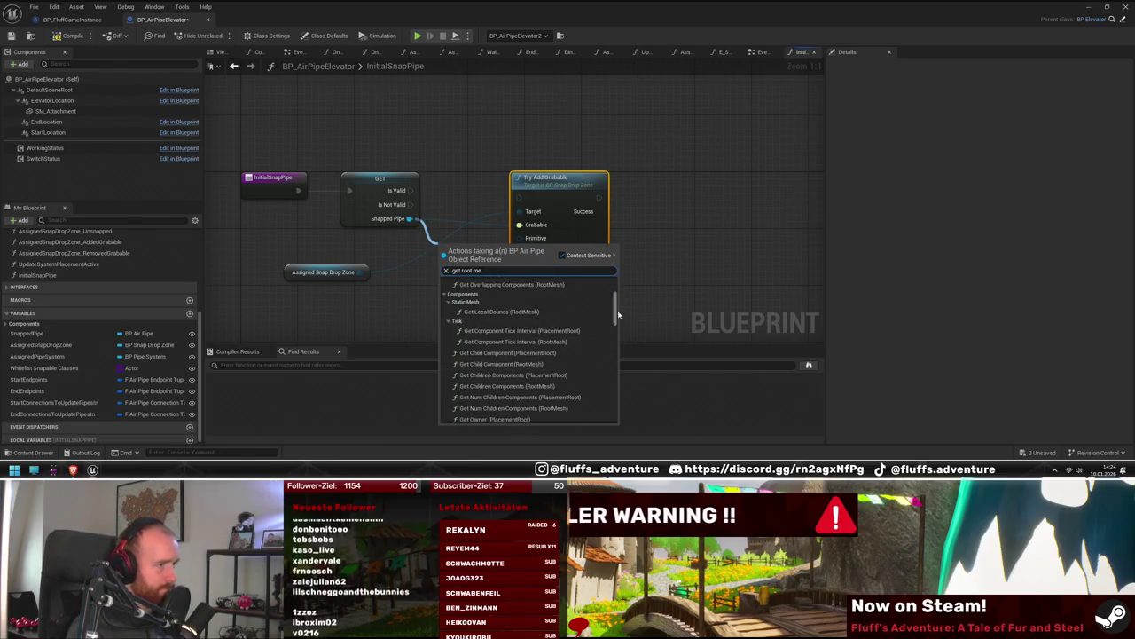
scroll(550, 372, down, 5)
click(479, 417)
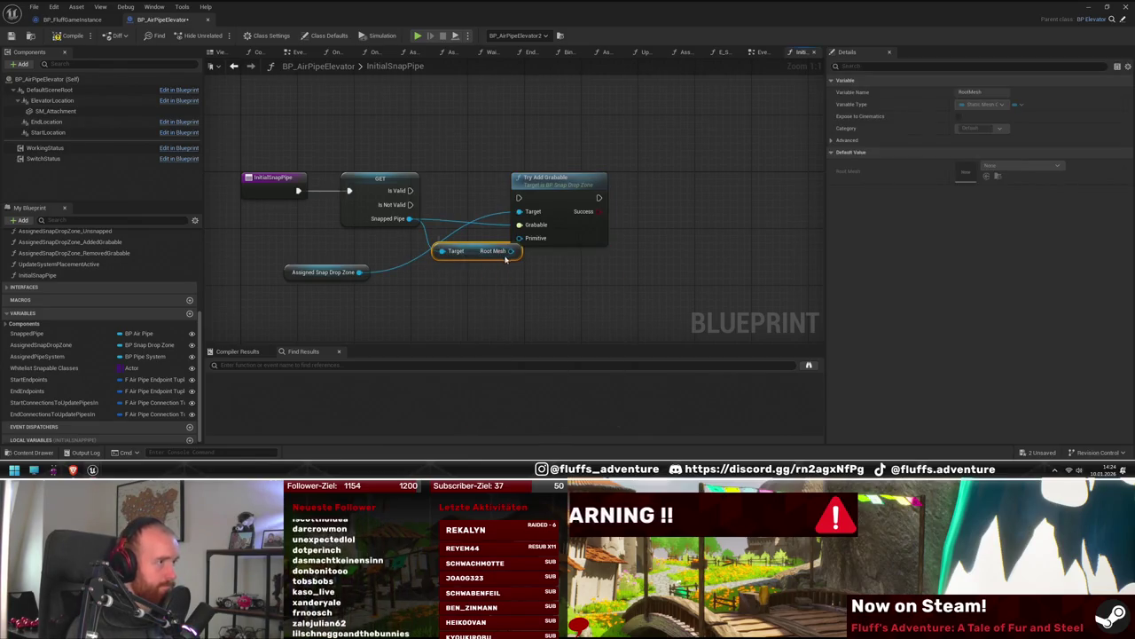
drag(550, 178, 569, 178)
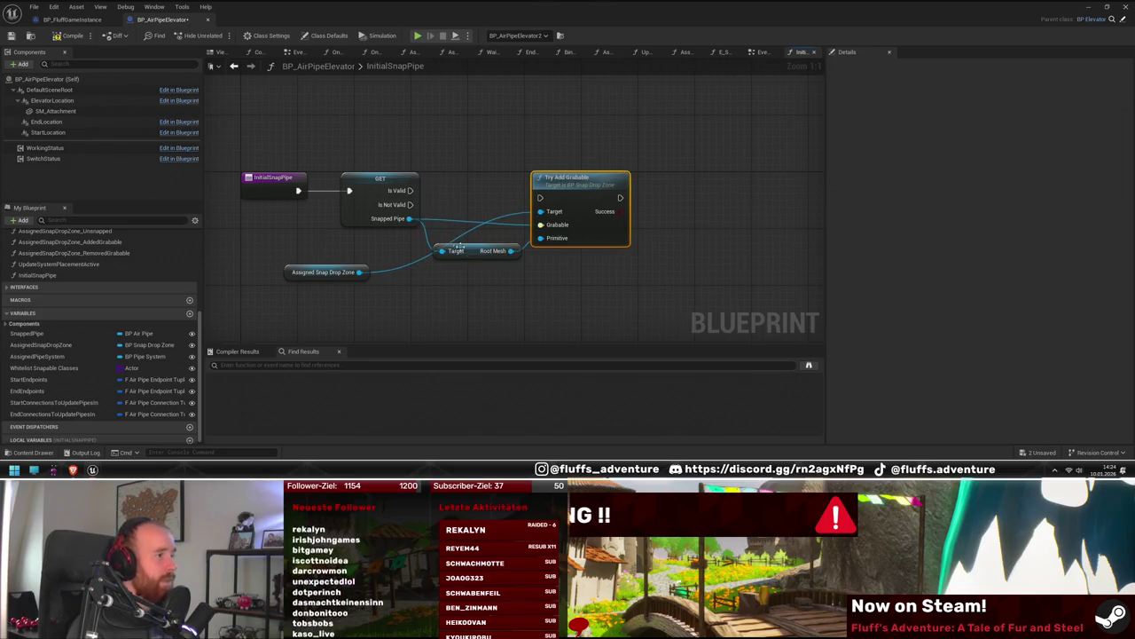
drag(473, 255, 487, 229)
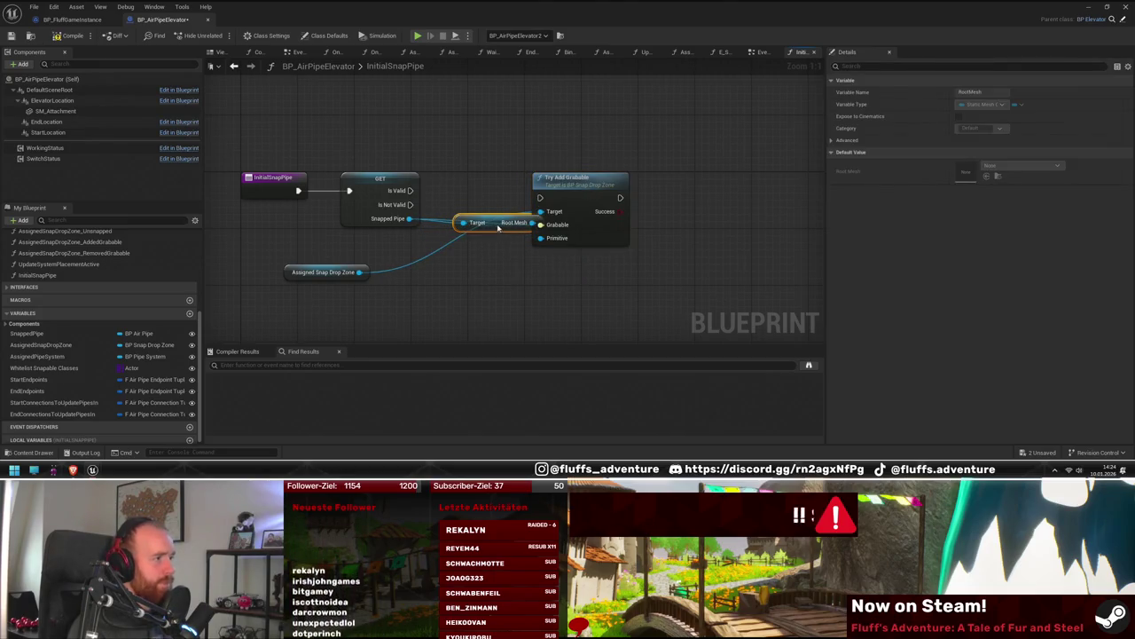
drag(362, 276, 534, 245)
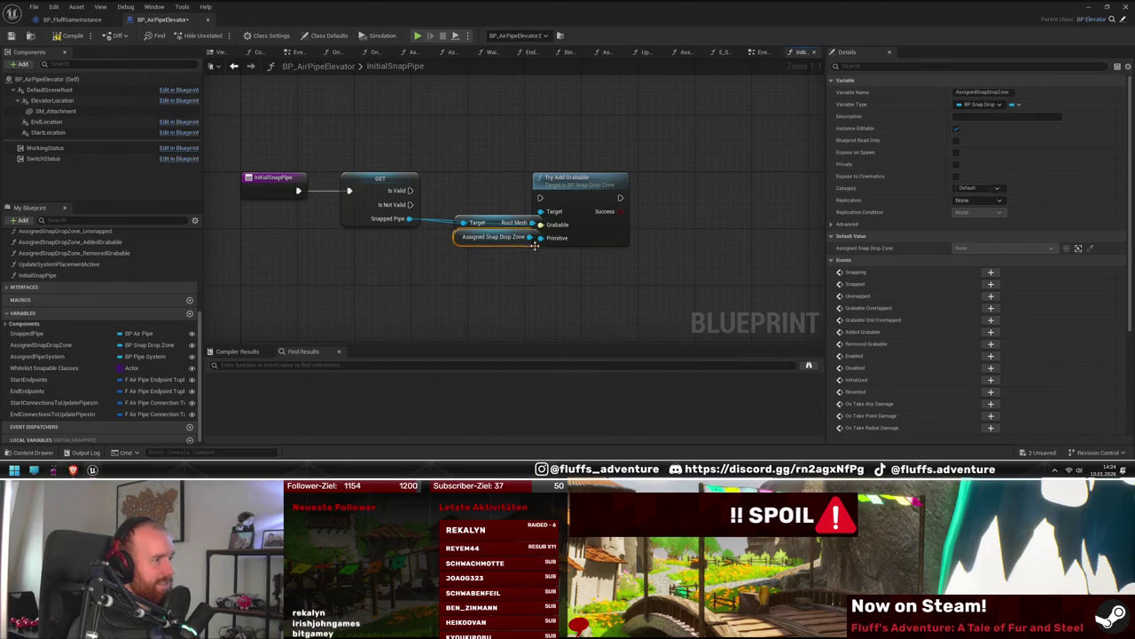
mouse_move(506, 206)
mouse_down()
mouse_move(583, 206)
mouse_move(295, 199)
mouse_up()
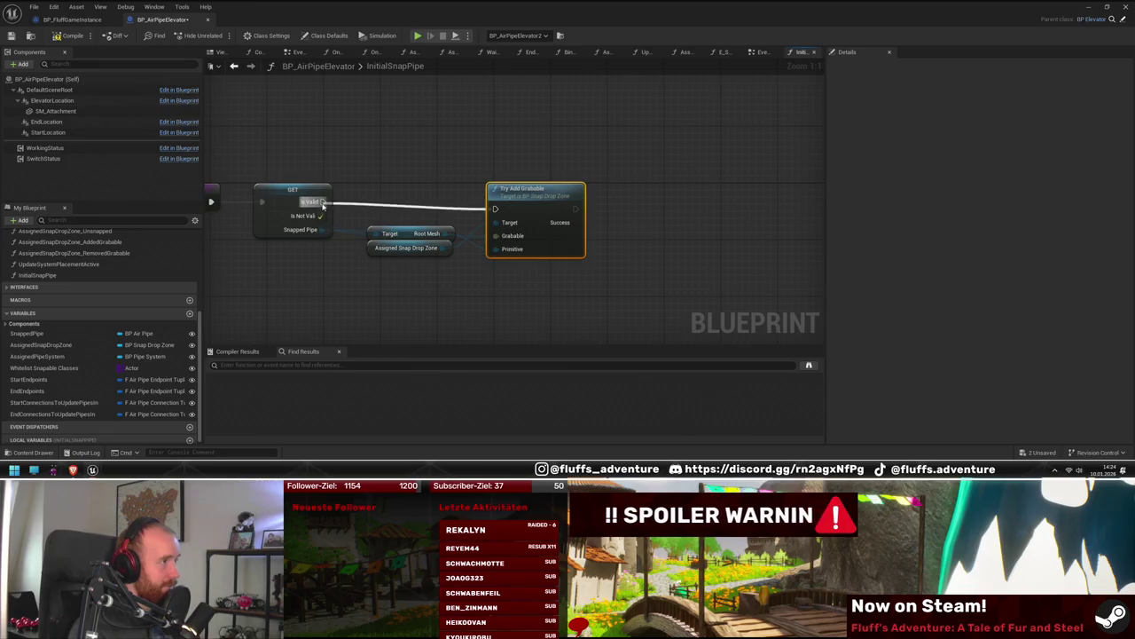
mouse_move(443, 256)
mouse_down()
mouse_move(439, 218)
mouse_move(410, 249)
mouse_up()
click(436, 261)
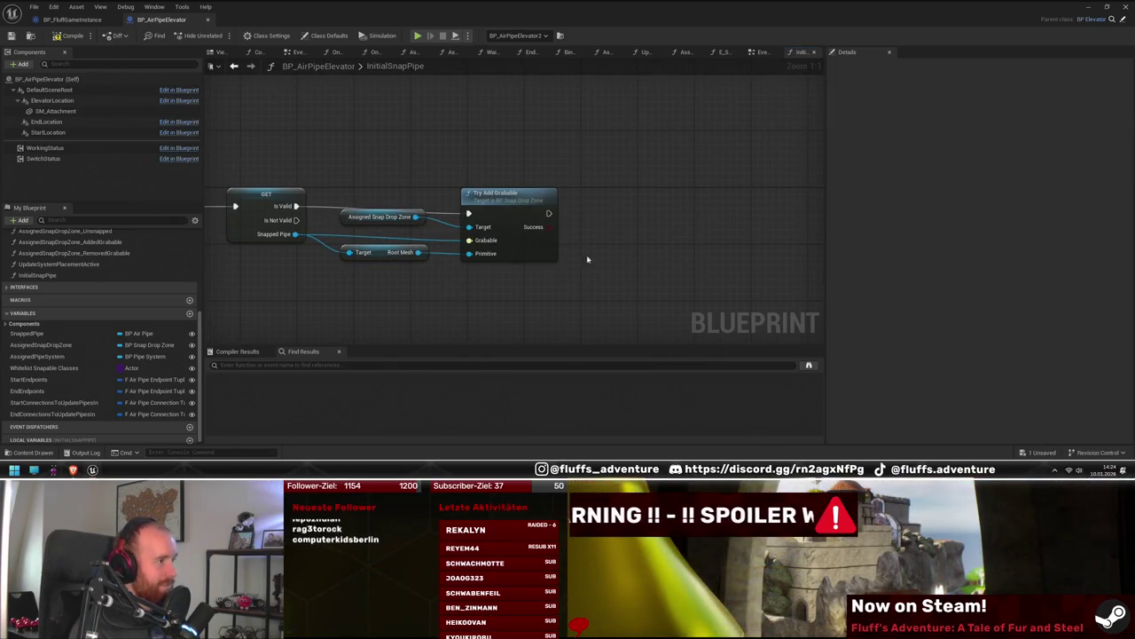
drag(587, 259, 604, 235)
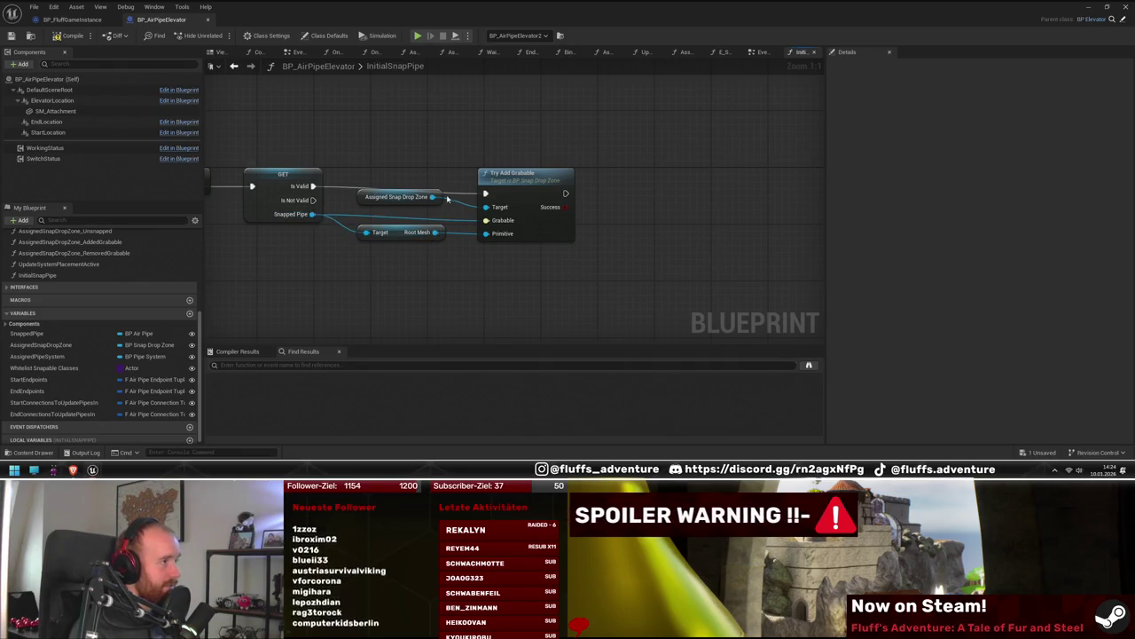
- Add Try Snap Grabbable from the drop zone and connect Snapped Pipe as its Grabbable
drag(432, 196, 690, 198)
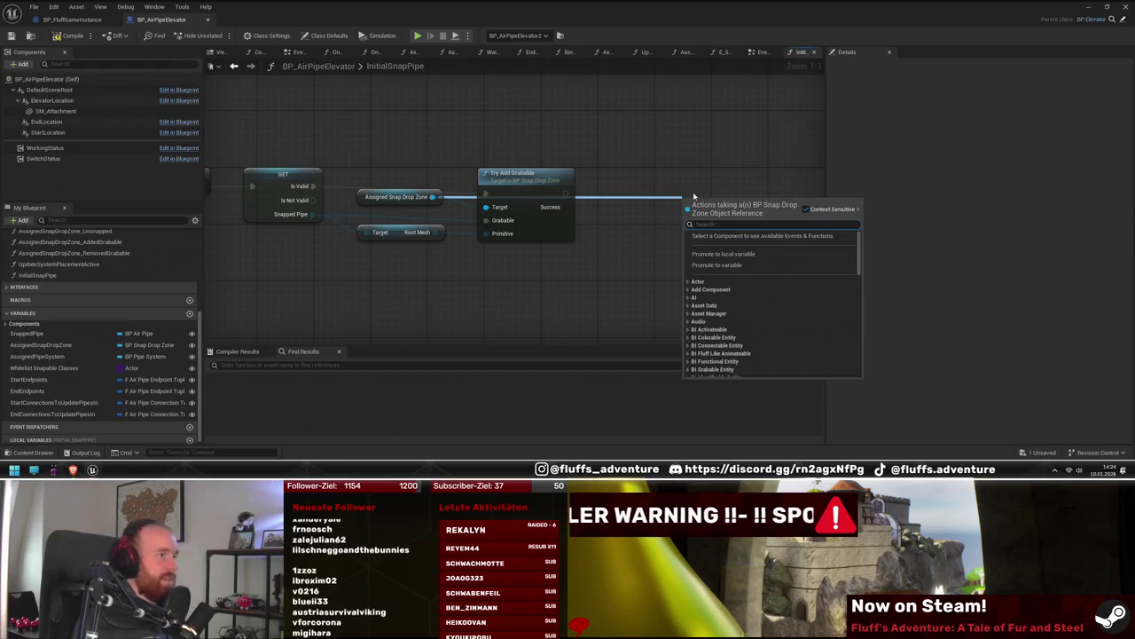
text(try snap)
key(Return)
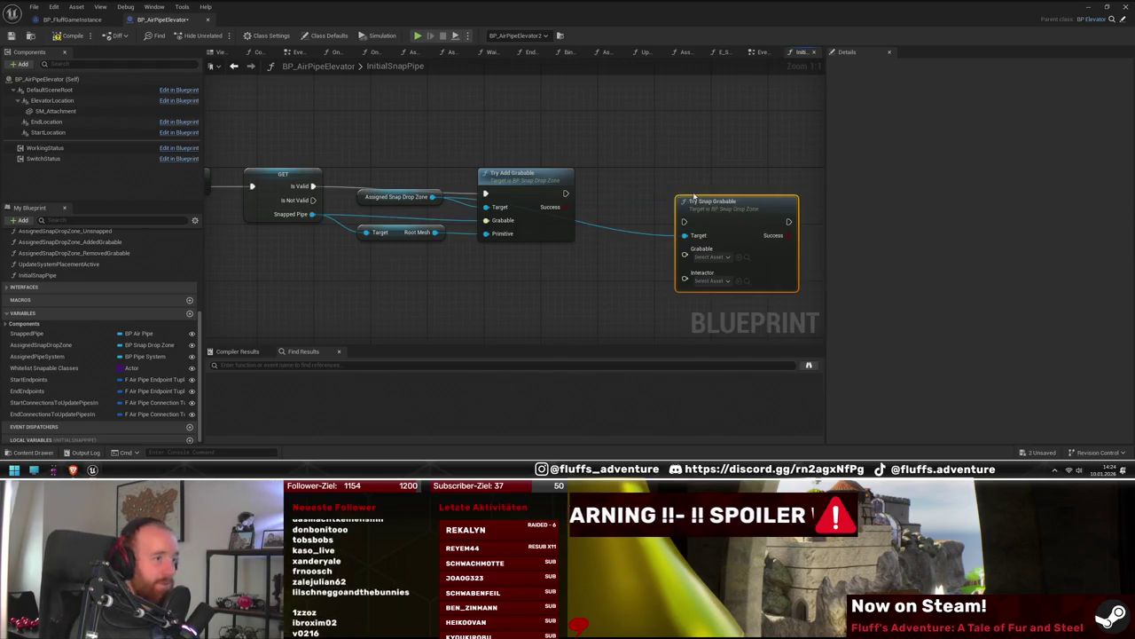
mouse_move(695, 200)
mouse_down()
mouse_move(631, 165)
mouse_move(652, 196)
mouse_up()
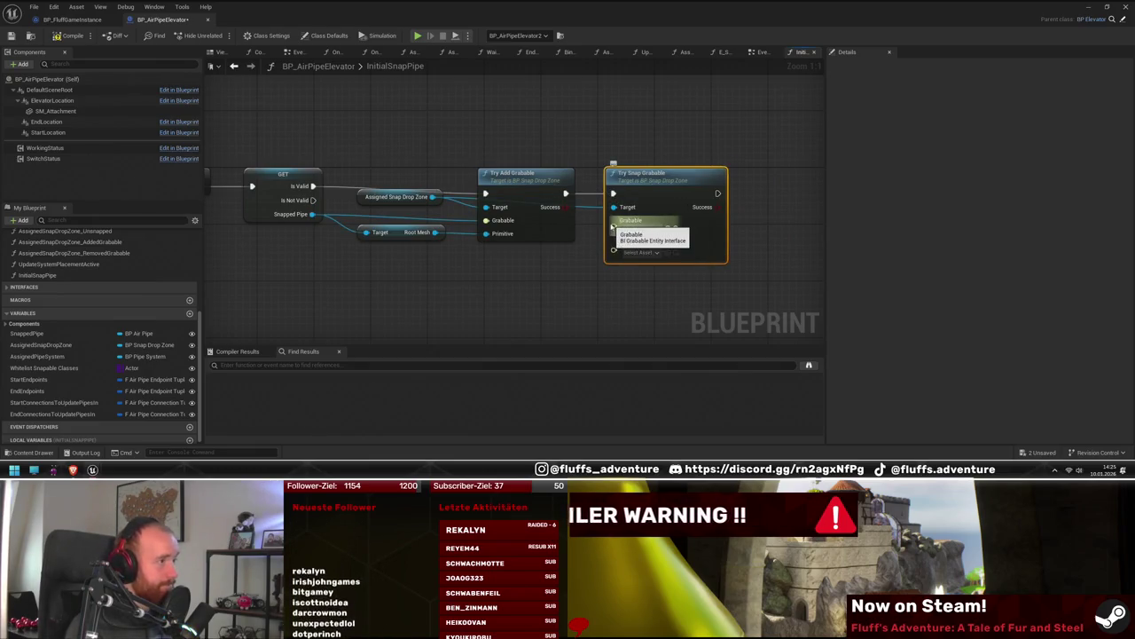
drag(611, 227, 425, 235)
drag(304, 217, 306, 216)
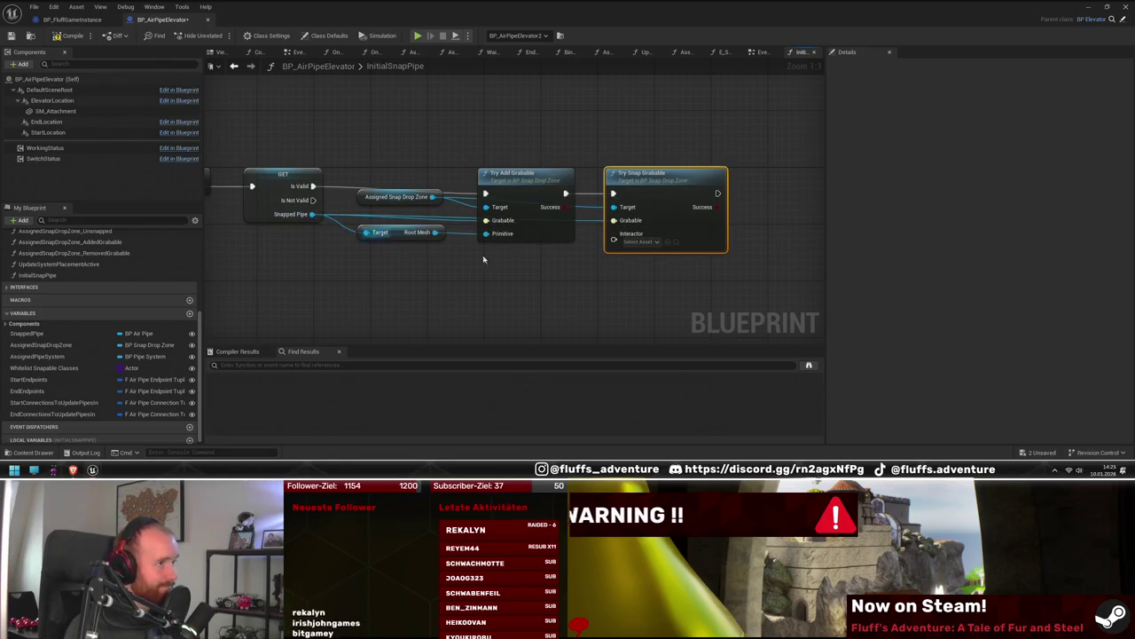
- Inspect TrySnapGrabbable's definition, then frame the finished InitialSnapPipe chain and shrink the Blueprint window
double_click(669, 205)
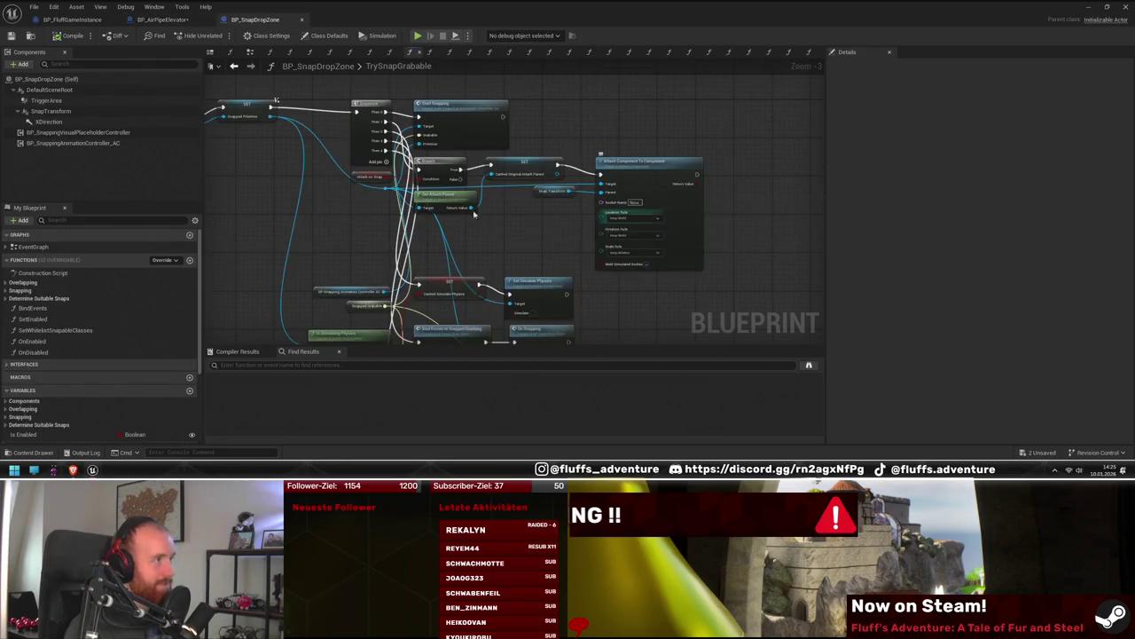
drag(667, 213, 673, 212)
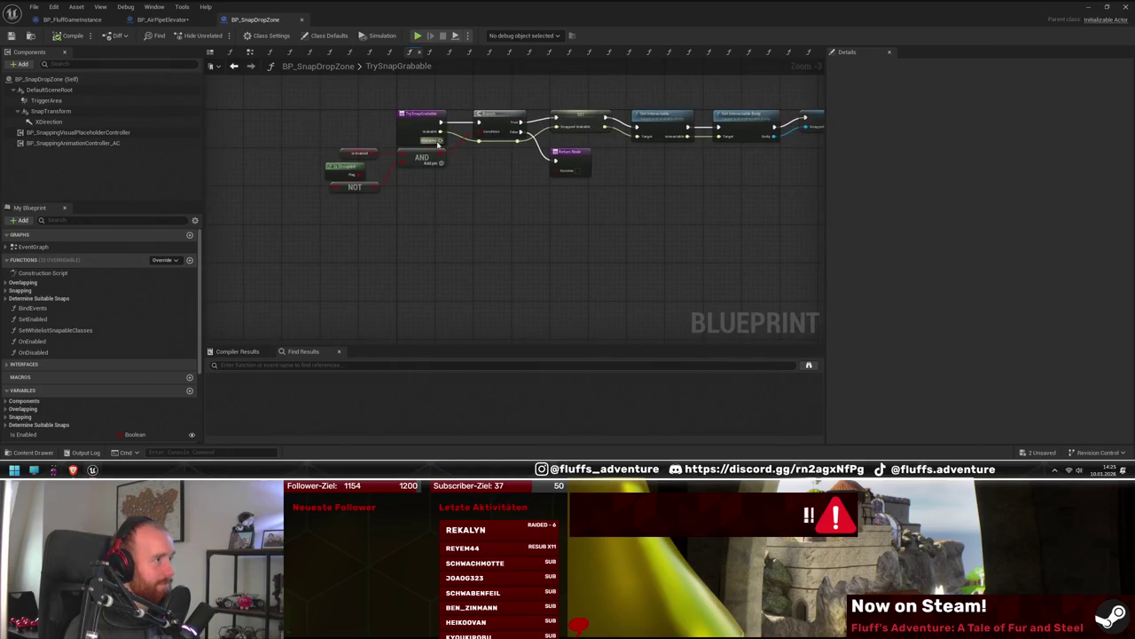
mouse_move(441, 140)
mouse_down()
mouse_move(665, 269)
mouse_move(396, 190)
mouse_up()
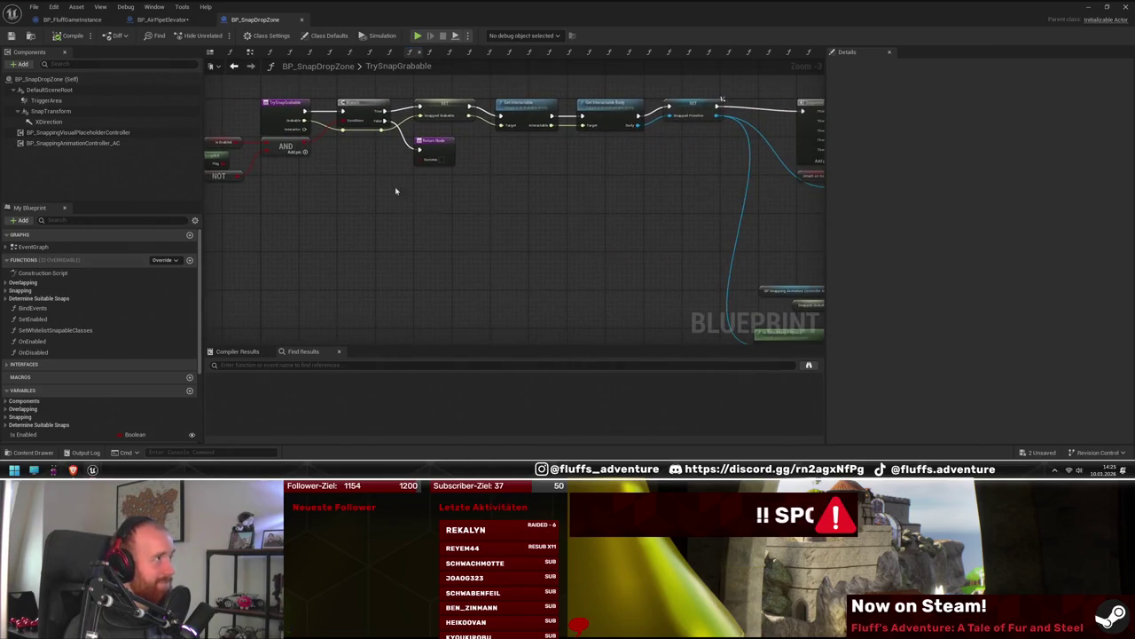
click(163, 19)
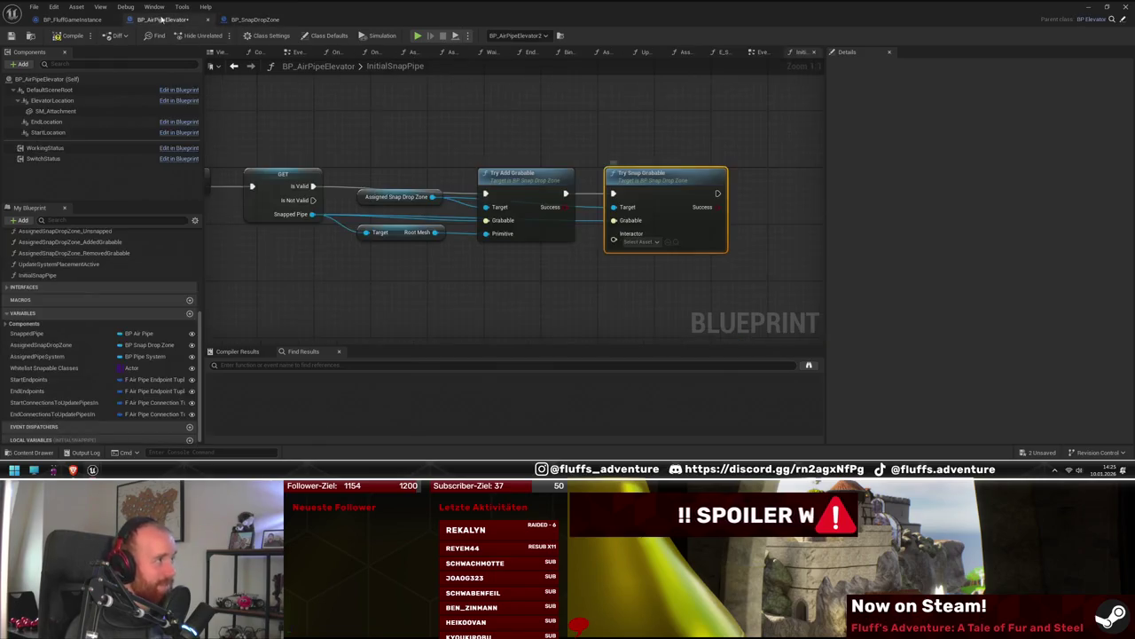
drag(747, 291, 718, 291)
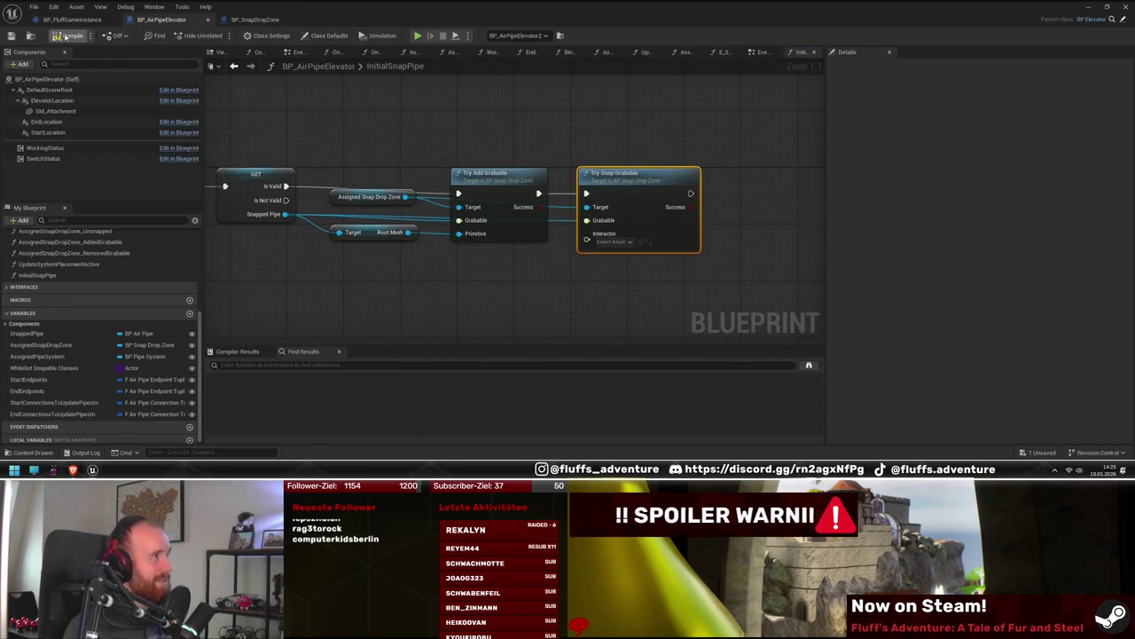
drag(563, 302, 547, 319)
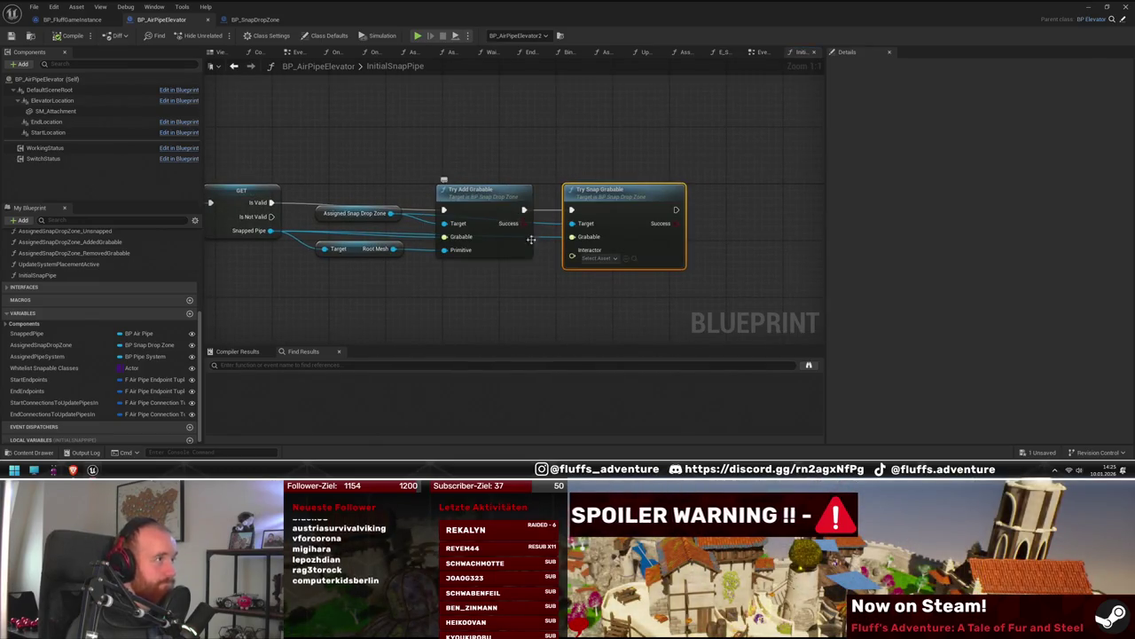
drag(530, 239, 599, 230)
drag(533, 266, 601, 251)
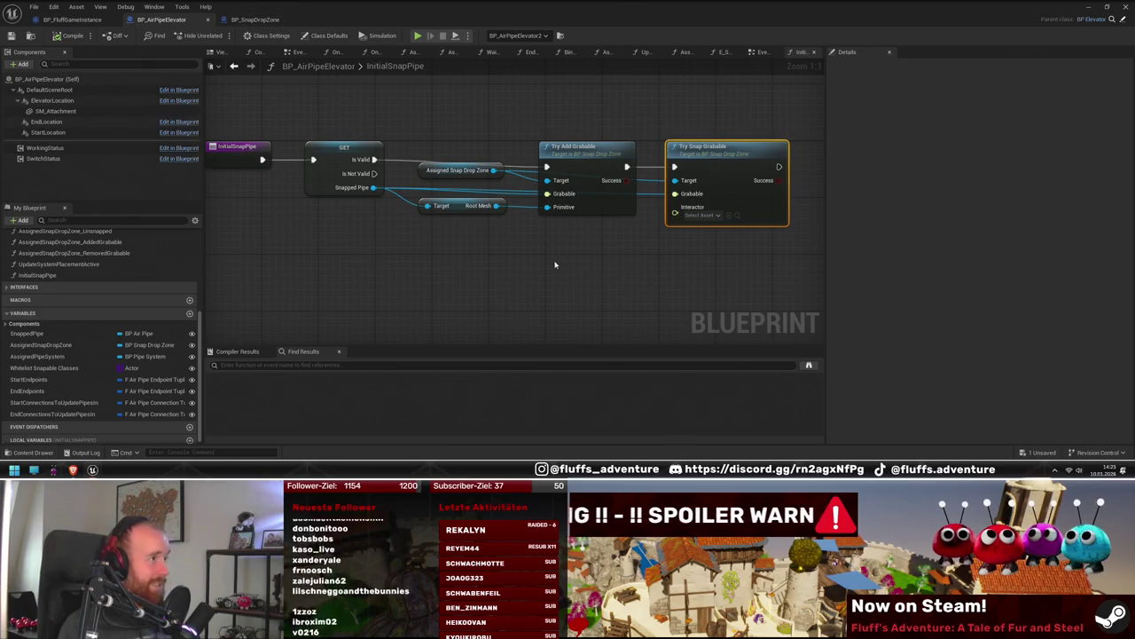
drag(545, 265, 591, 264)
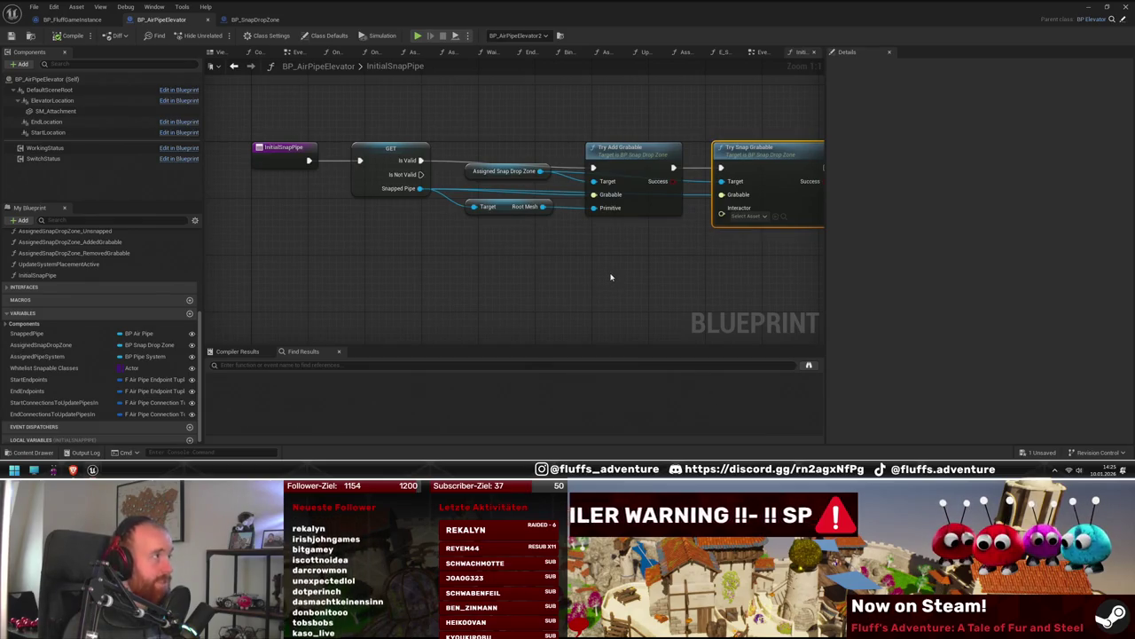
key(super+Down)
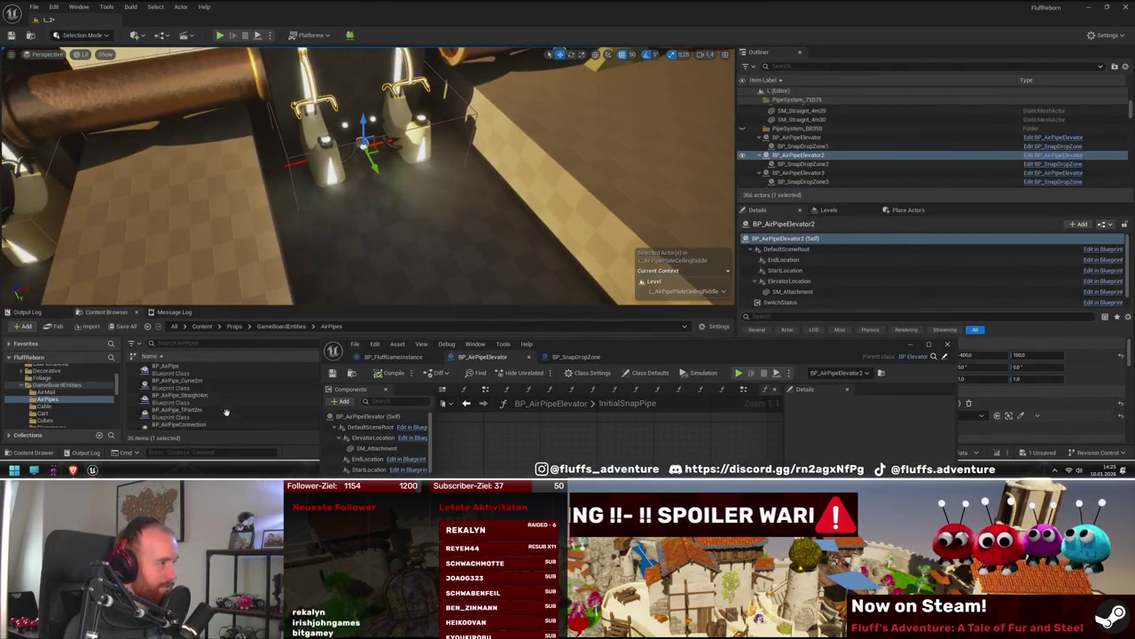
- Place a straight 4 m air pipe from the Content Browser into the level and frame it
scroll(246, 397, down, 3)
scroll(249, 396, down, 4)
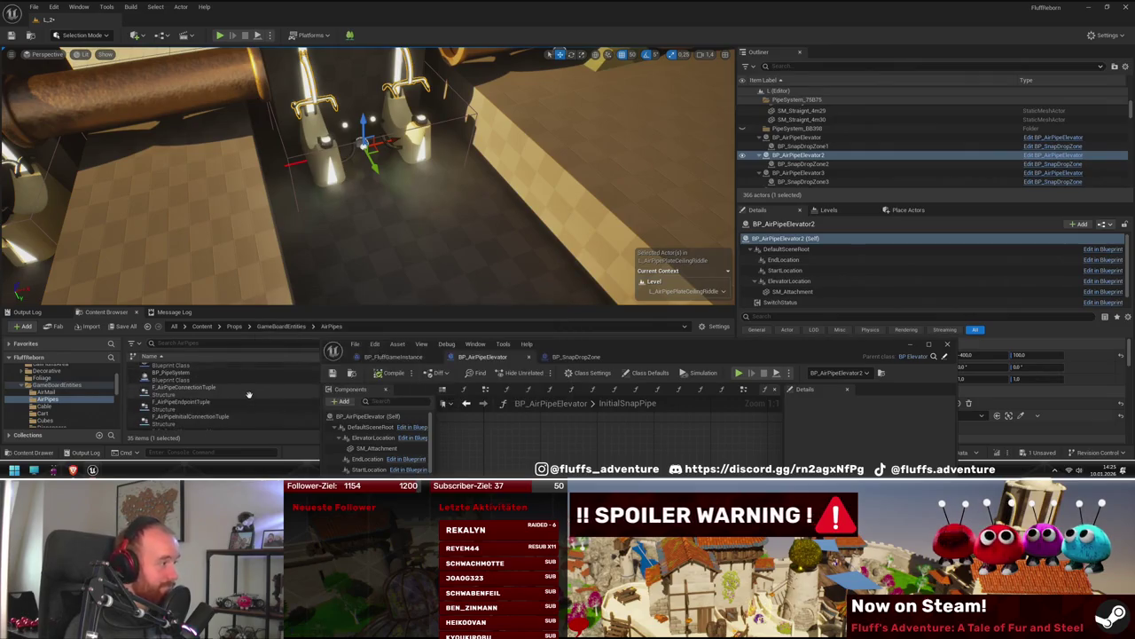
scroll(255, 395, down, 1)
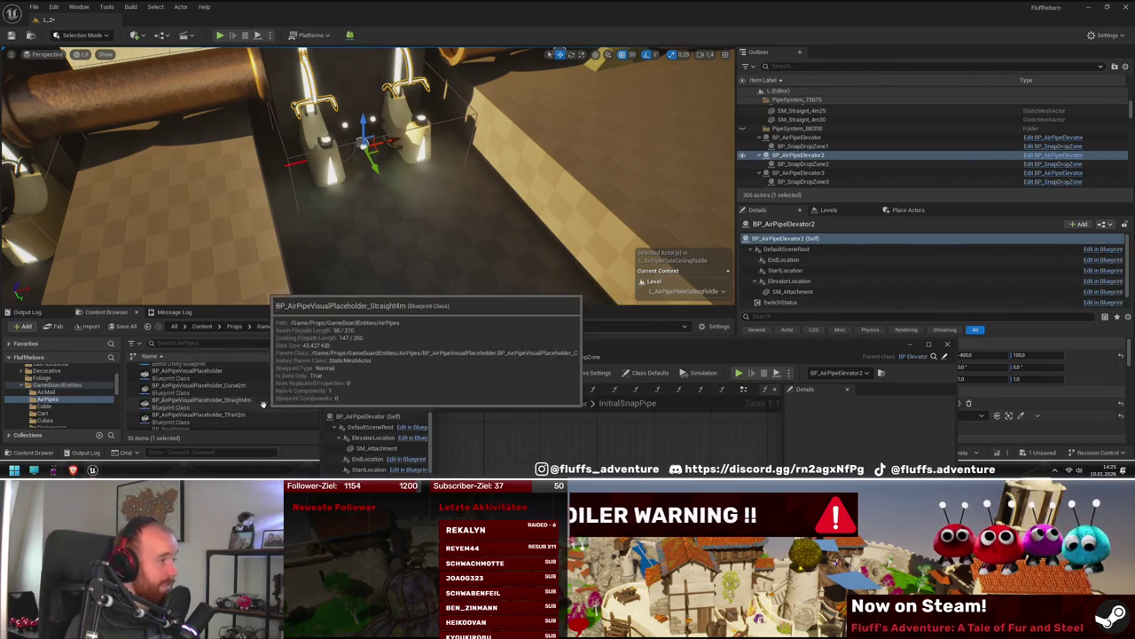
click(252, 402)
scroll(257, 399, up, 3)
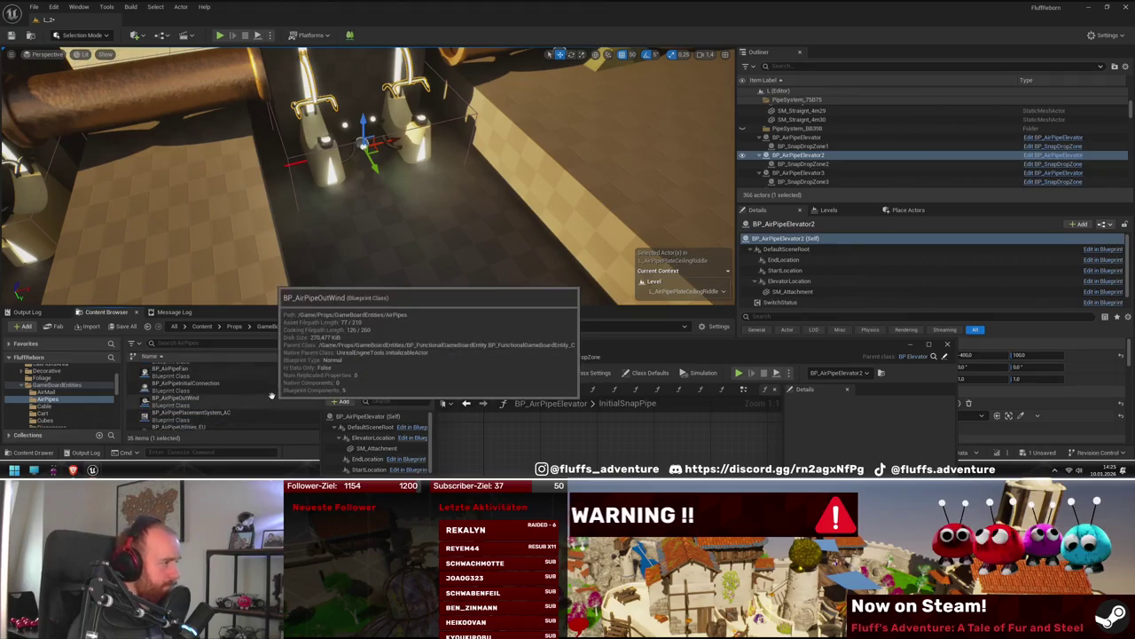
scroll(266, 395, down, 2)
scroll(213, 397, down, 1)
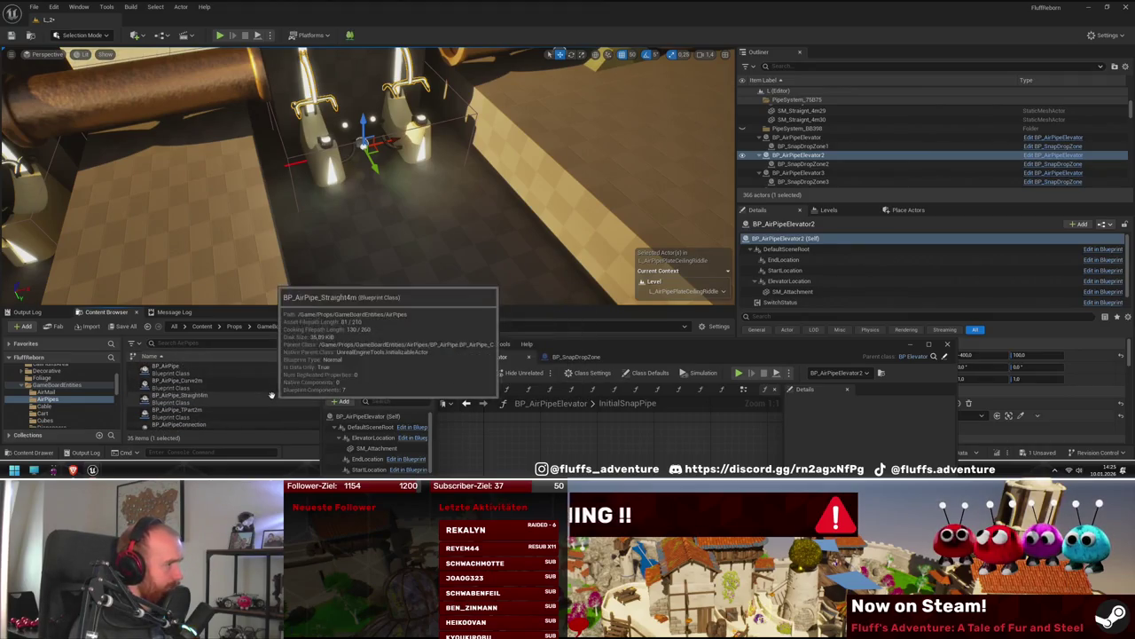
mouse_move(211, 398)
mouse_down()
mouse_move(431, 203)
mouse_move(355, 197)
mouse_move(318, 253)
mouse_up()
key(f)
scroll(368, 175, down, 3)
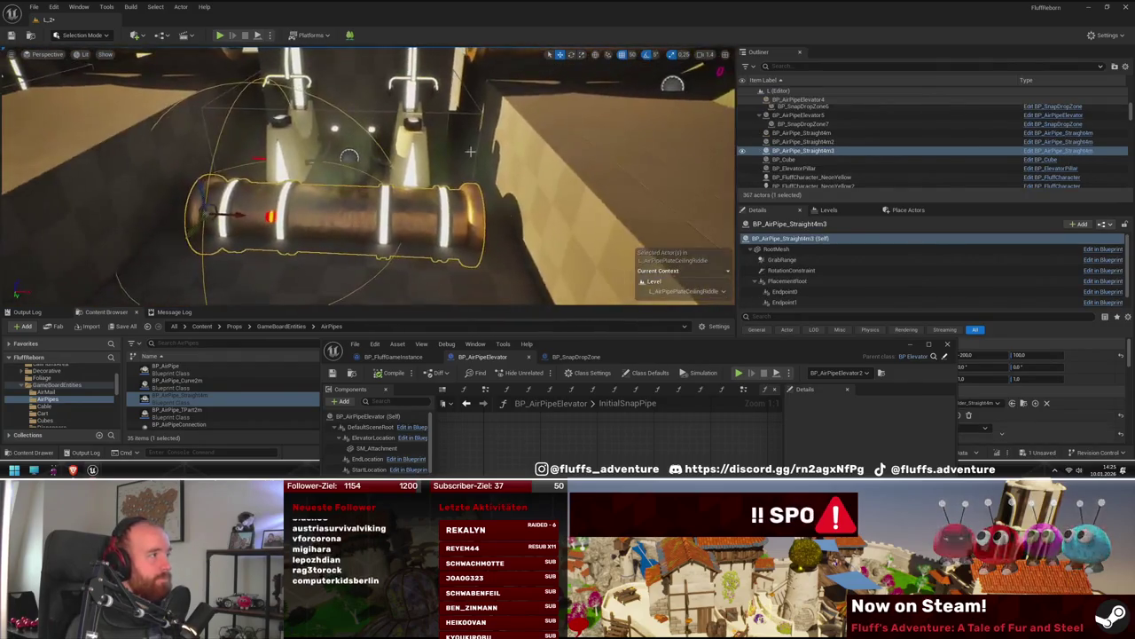
- Set BP_AirPipeElevator2's Snapped Pipe to BP_AirPipe_Straight4m3 with the eyedropper and start simulating
click(413, 78)
drag(621, 345, 226, 366)
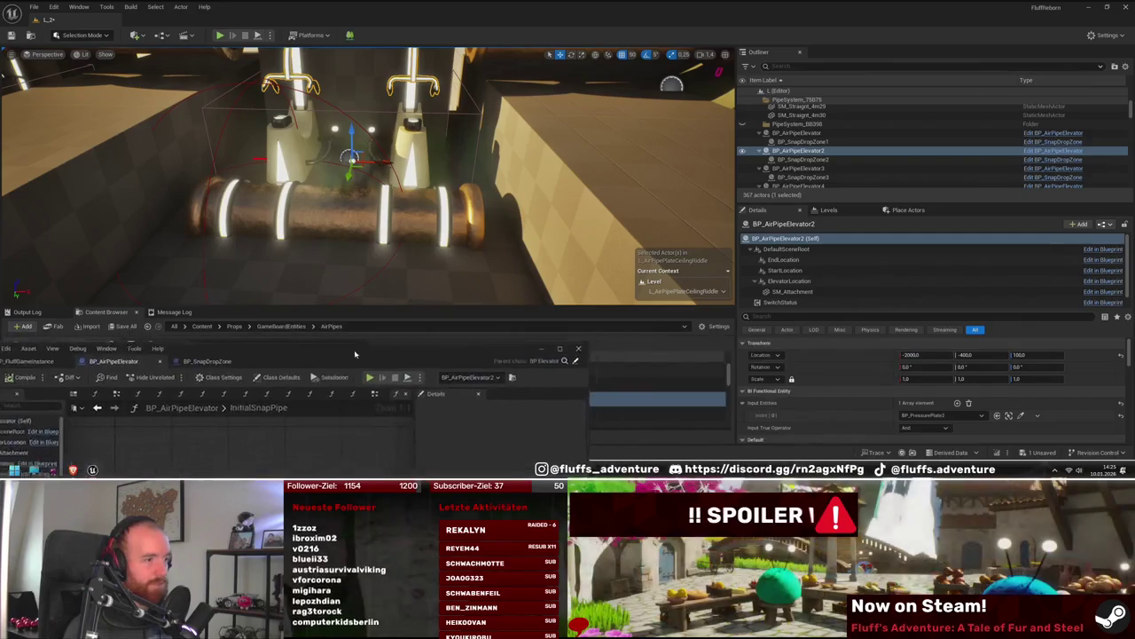
scroll(1020, 395, down, 3)
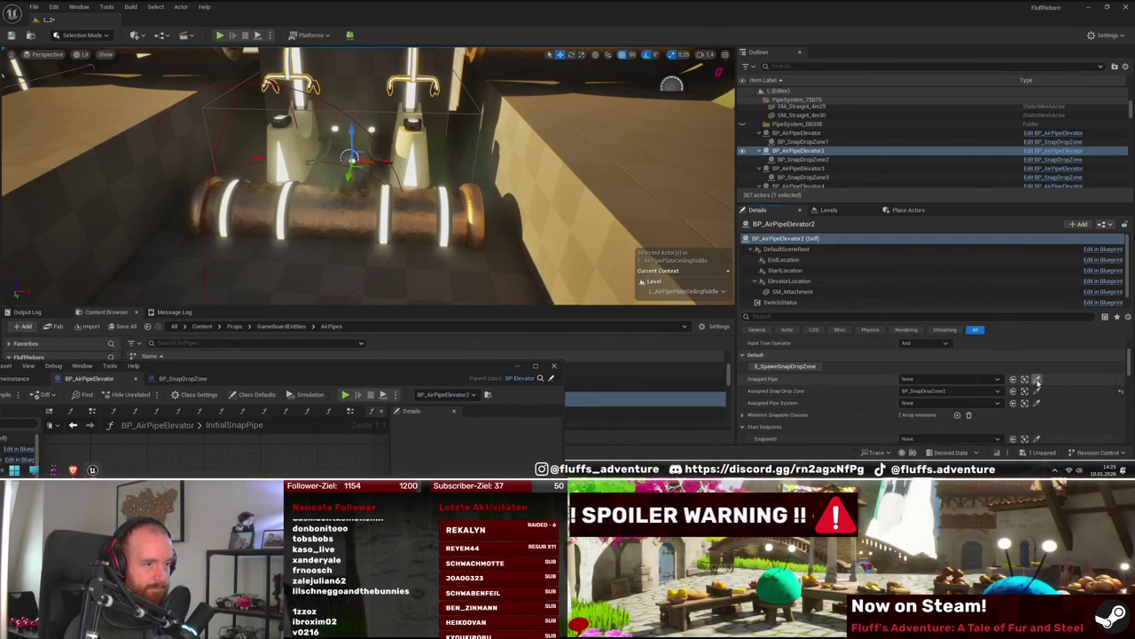
click(1037, 380)
drag(486, 258, 540, 262)
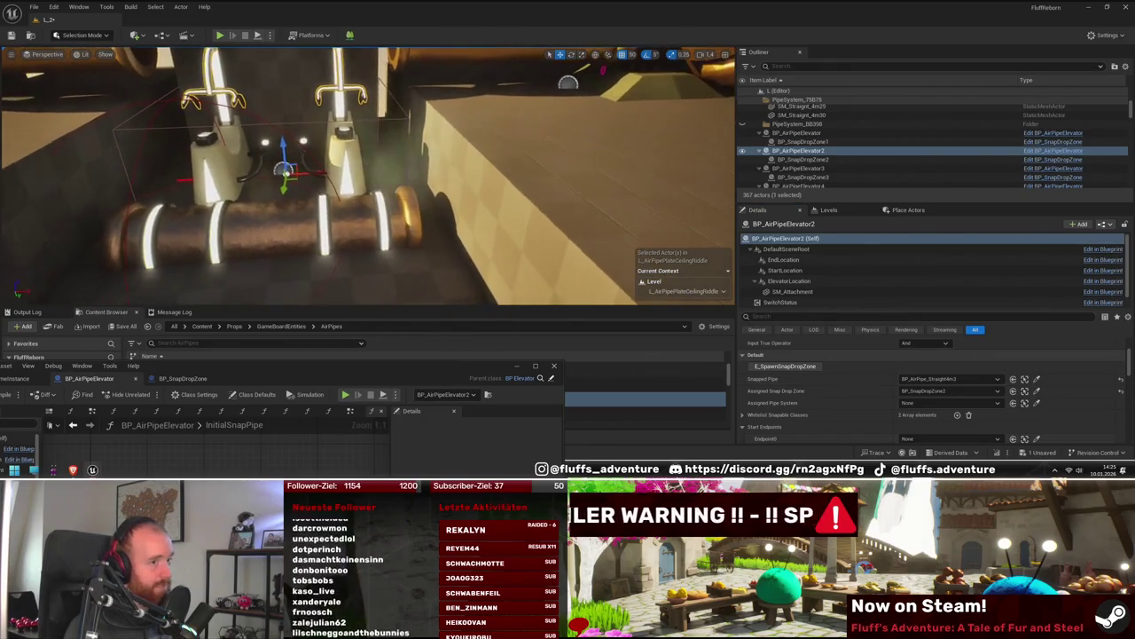
click(278, 207)
drag(117, 221, 186, 216)
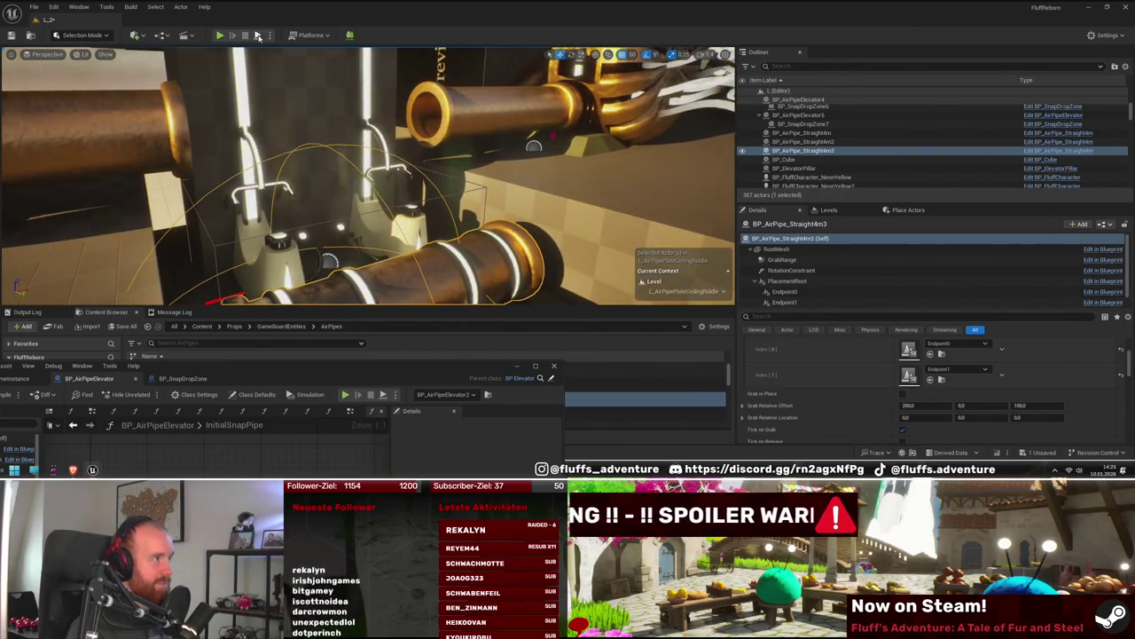
click(258, 35)
- Stop the simulation and inspect the second snap drop zone up close
click(258, 35)
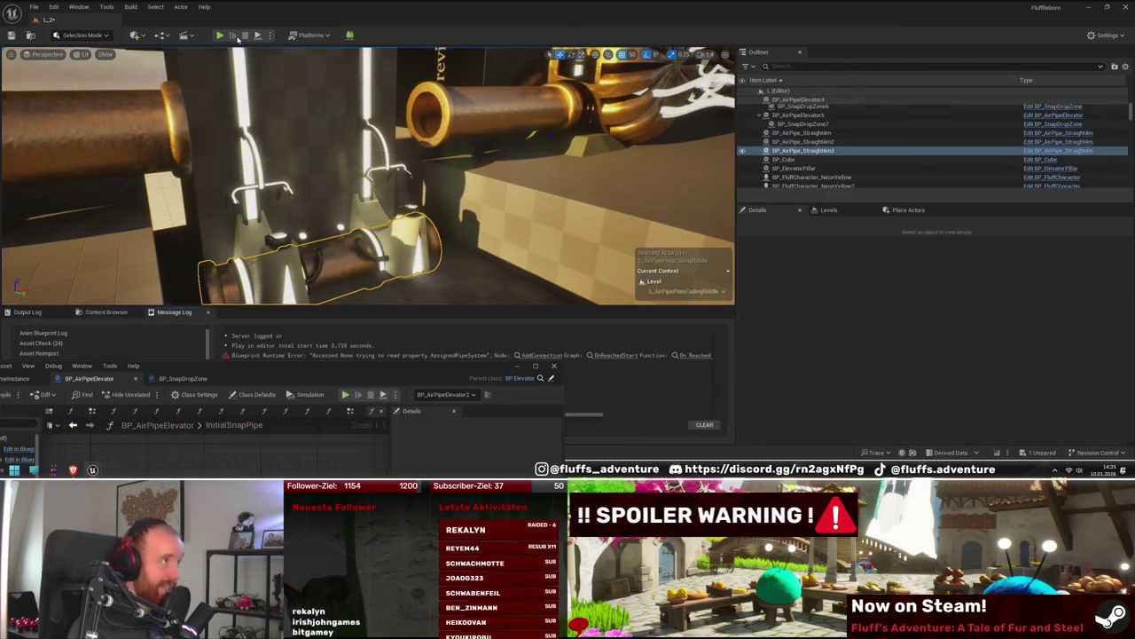
key(Escape)
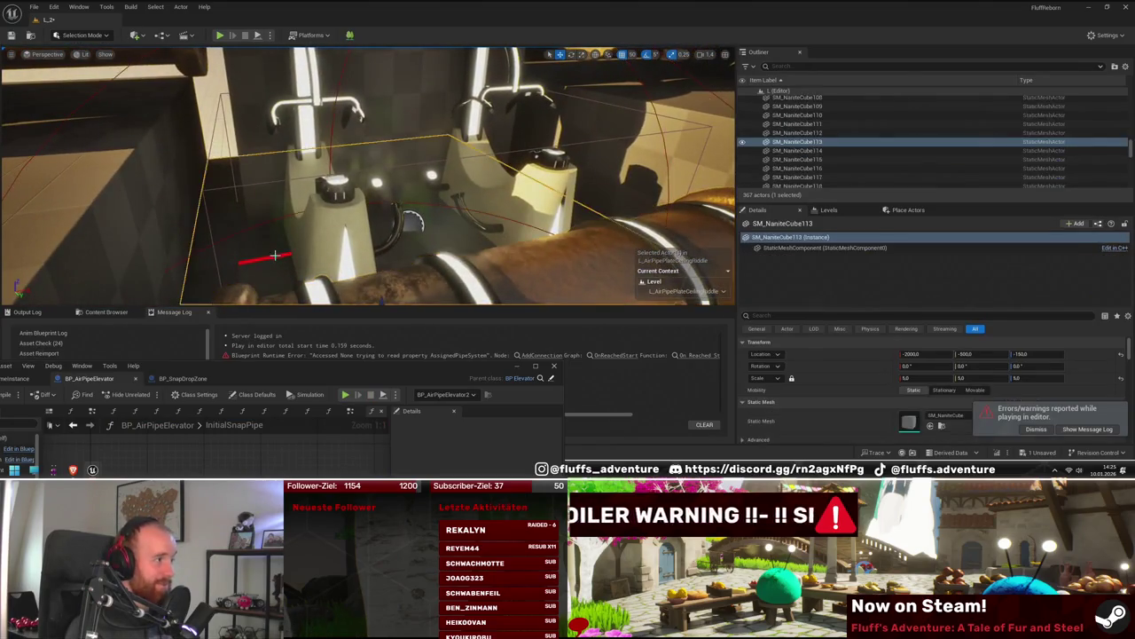
click(397, 239)
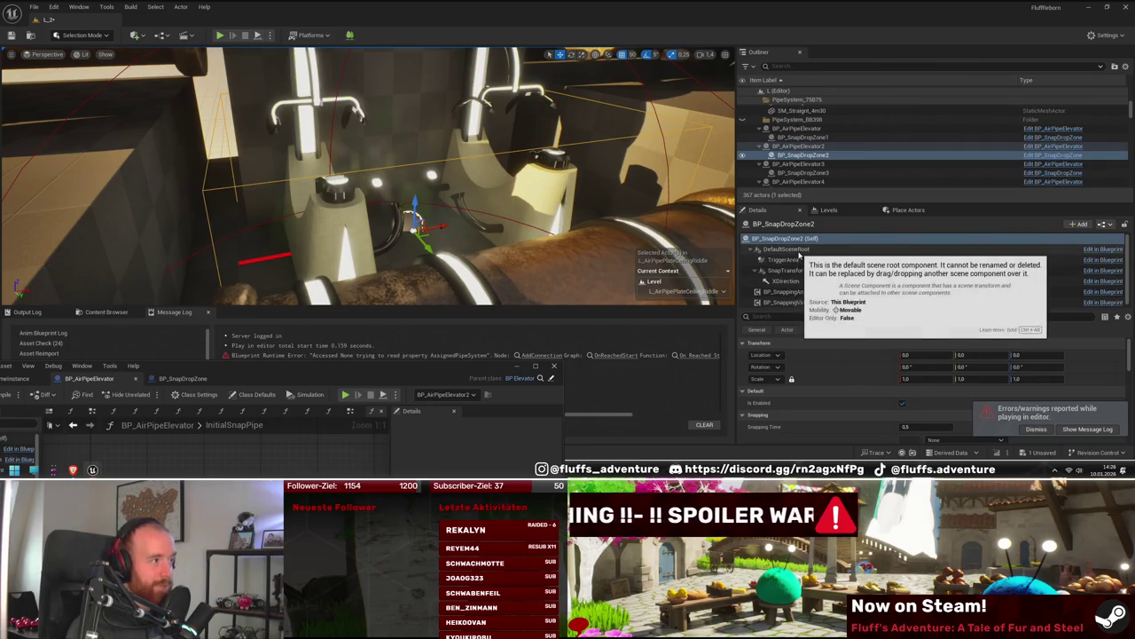
mouse_move(477, 170)
mouse_down()
mouse_move(448, 178)
mouse_move(497, 166)
mouse_move(470, 169)
mouse_up()
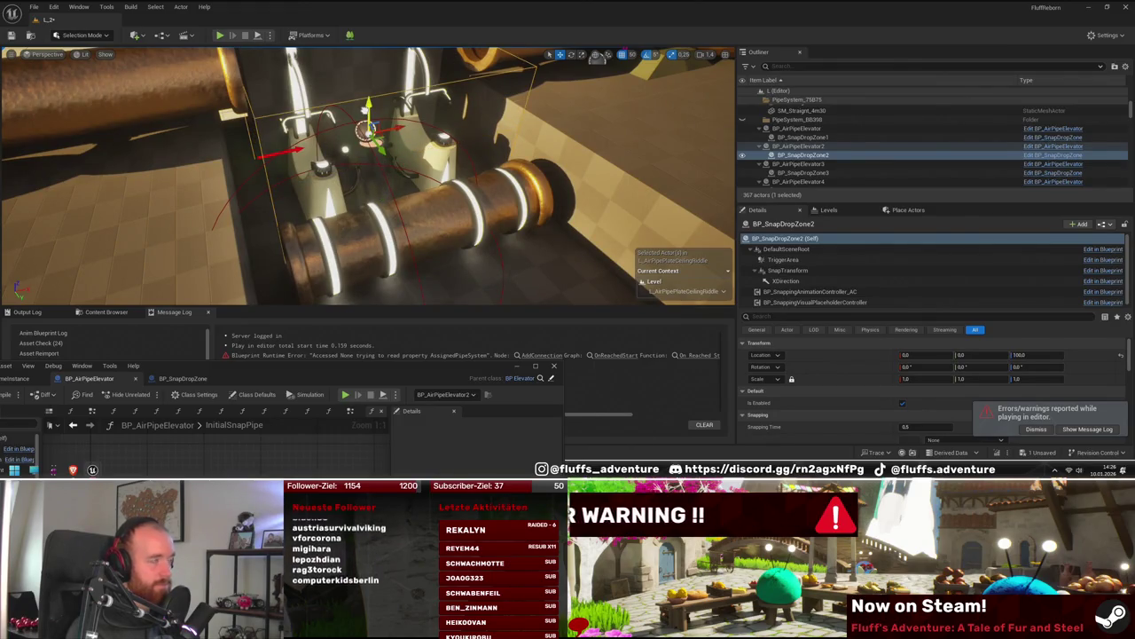
drag(373, 129, 263, 41)
- Simulate again, inspect the Blueprint node behind the AssignedPipeSystem error, then view the snapped pipe and clamps
click(257, 35)
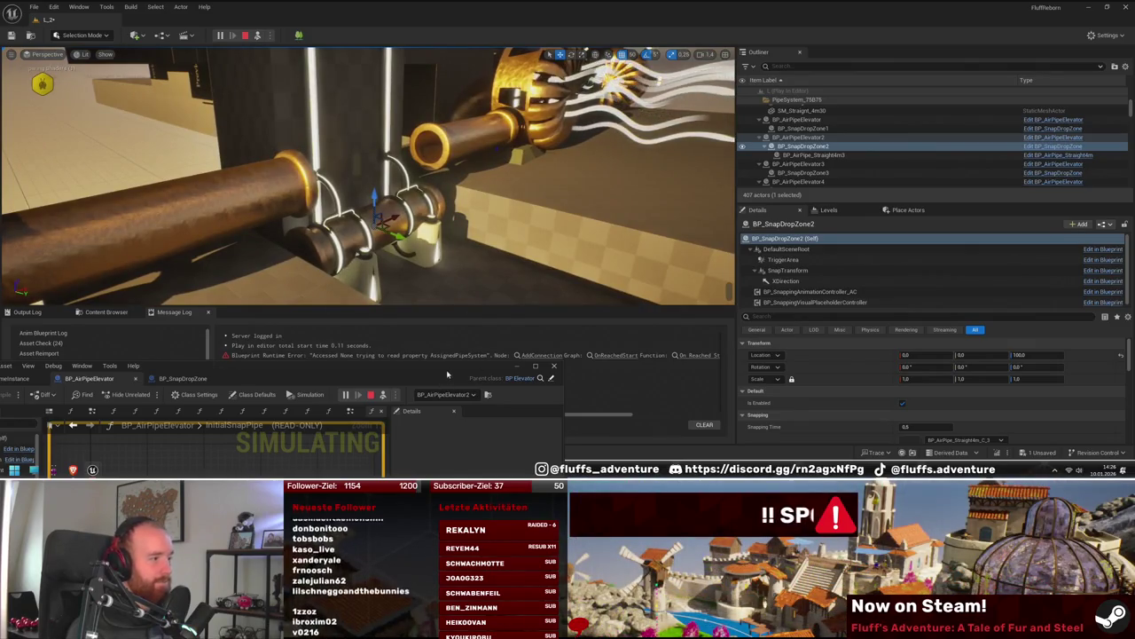
drag(453, 365, 453, 394)
click(612, 355)
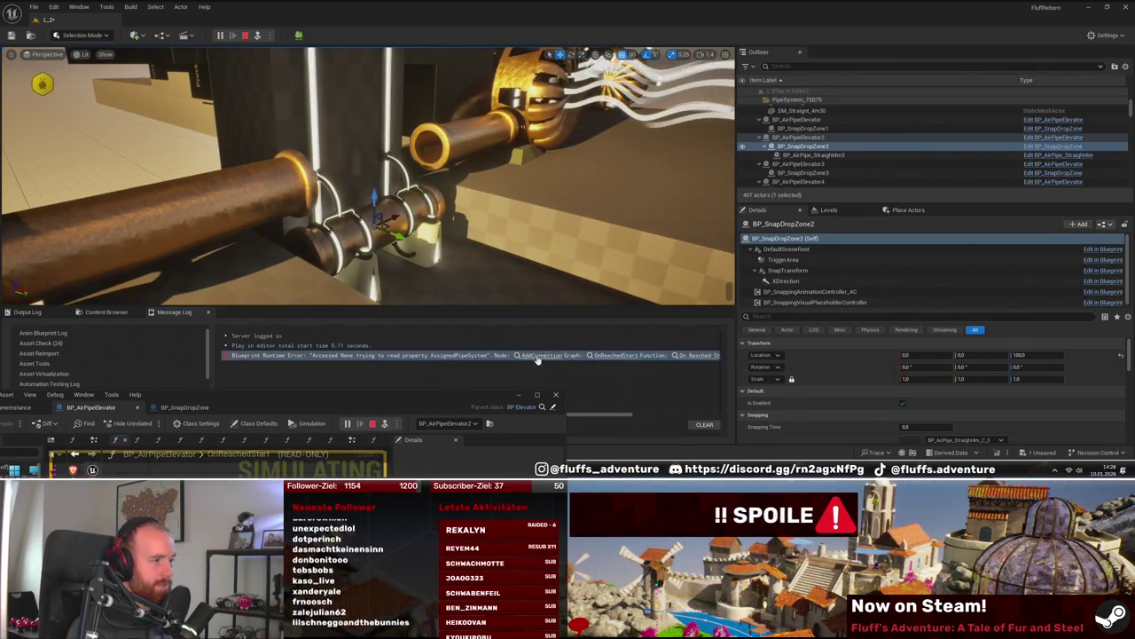
double_click(446, 405)
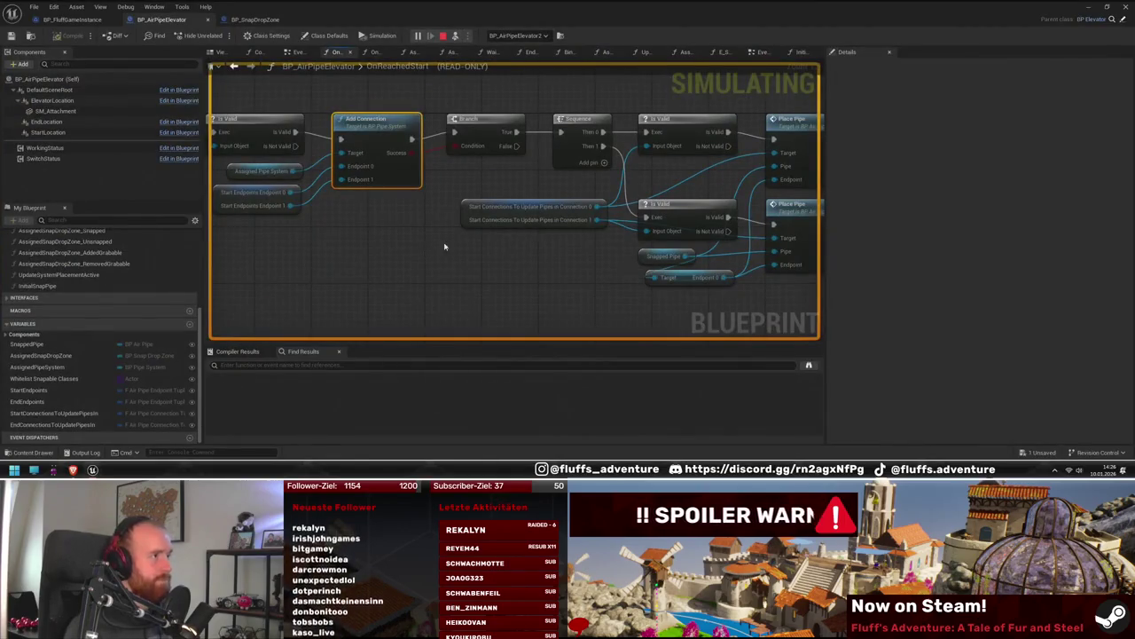
drag(444, 247, 561, 240)
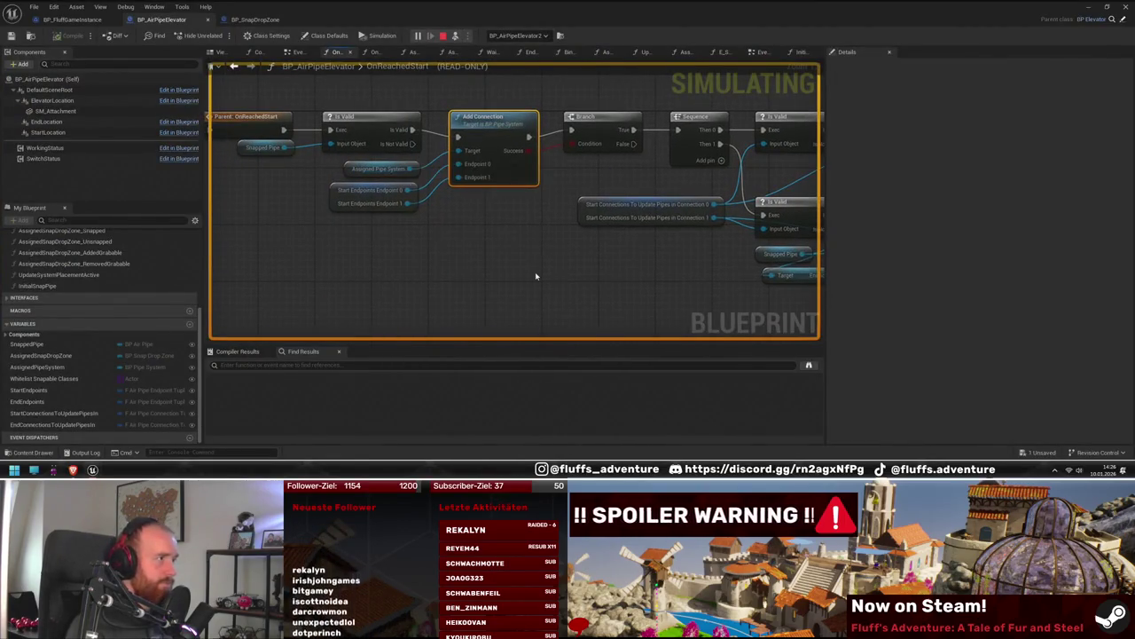
double_click(551, 6)
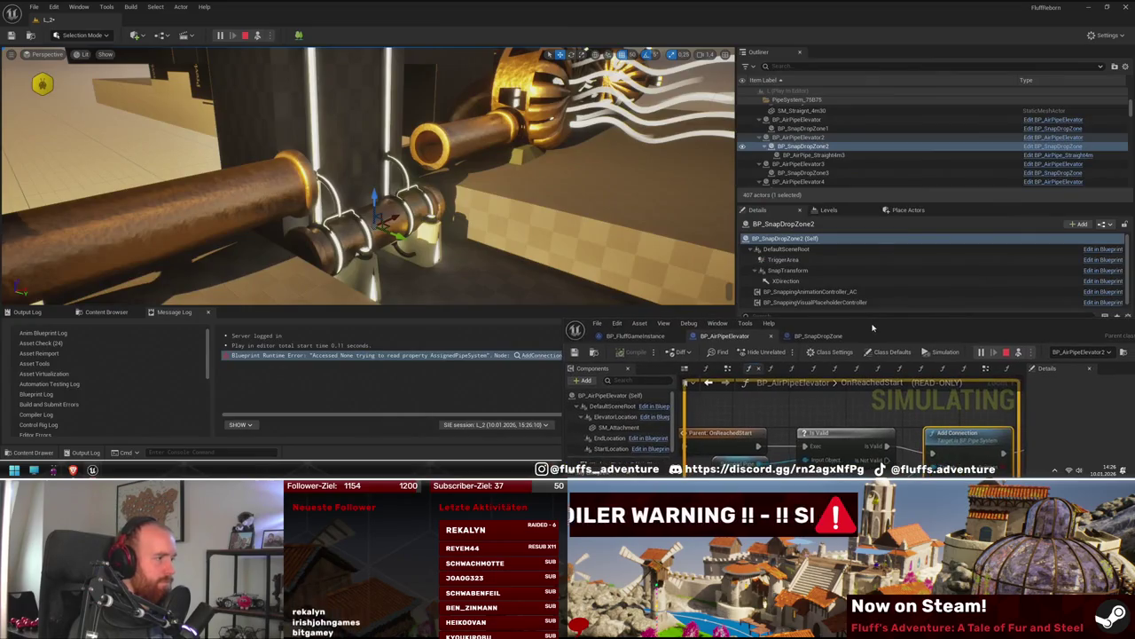
mouse_move(854, 325)
mouse_down()
mouse_move(756, 117)
mouse_move(621, 3)
mouse_move(599, 285)
mouse_move(497, 224)
mouse_up()
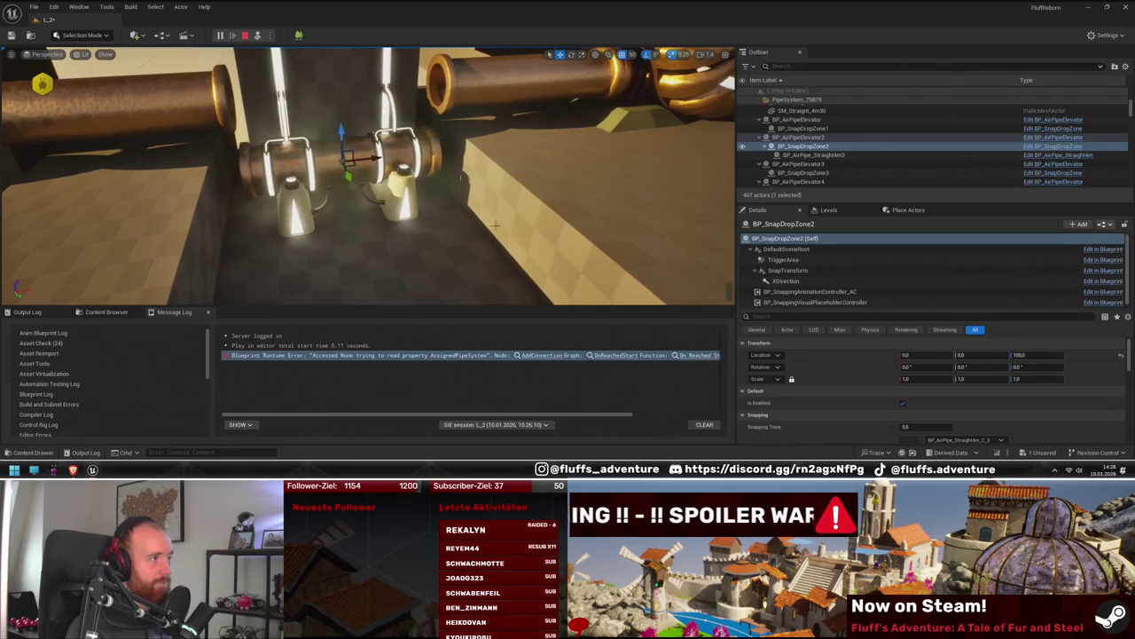
drag(367, 86, 515, 171)
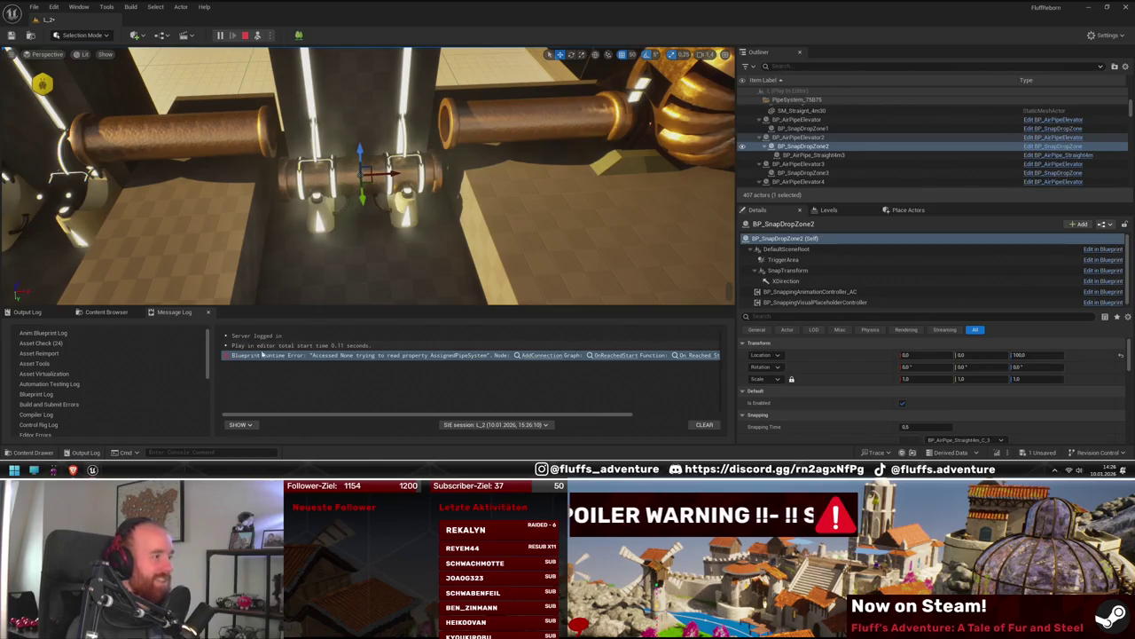
drag(457, 208, 736, 208)
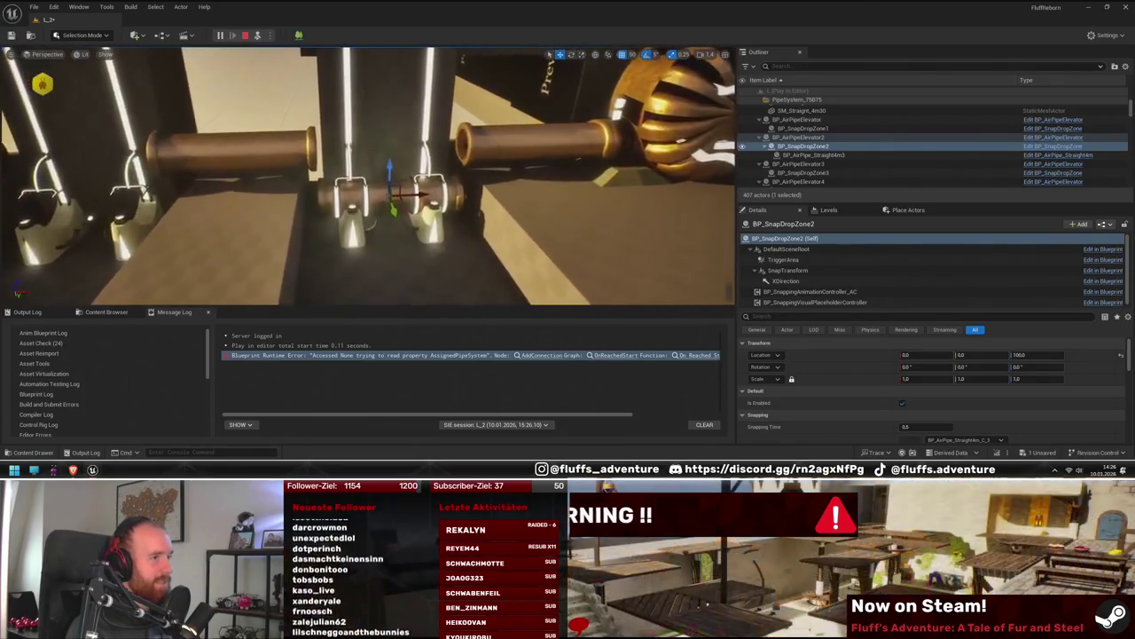
- Stop the simulation and check the new straight pipe, clamp base SM_Base3 and BP_SnapDropZone3
click(245, 36)
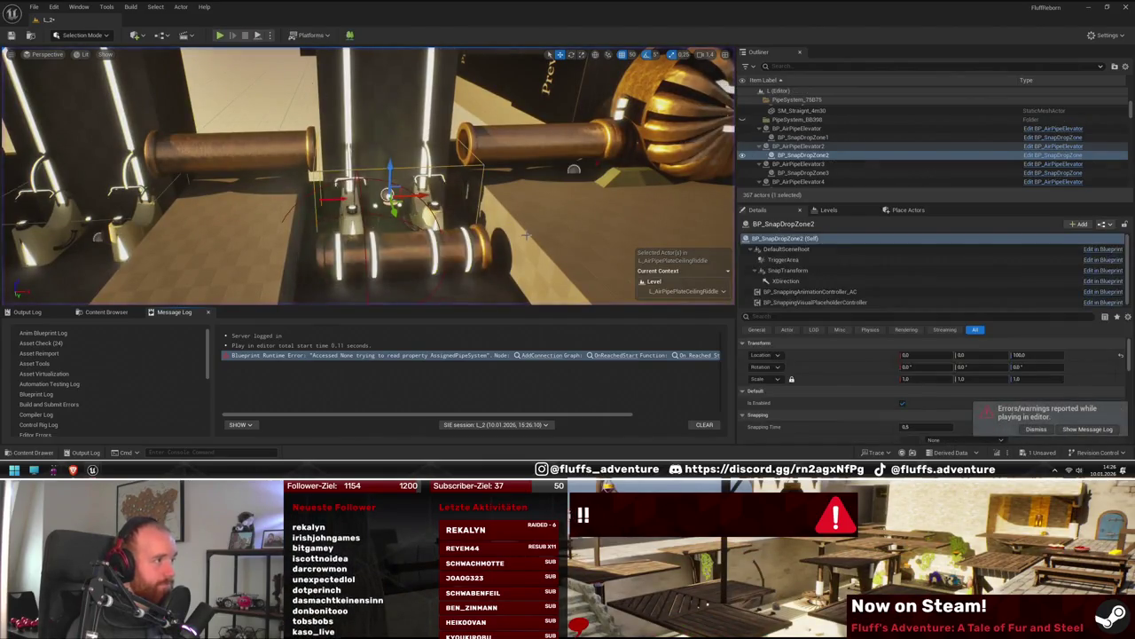
drag(271, 55, 298, 55)
drag(517, 234, 526, 234)
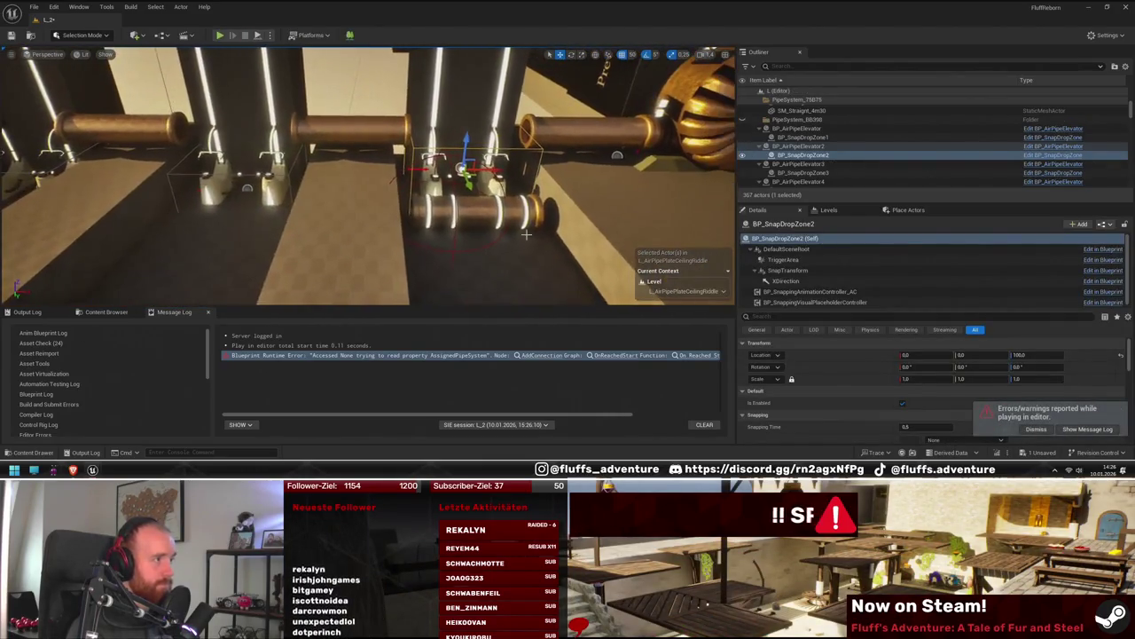
click(479, 209)
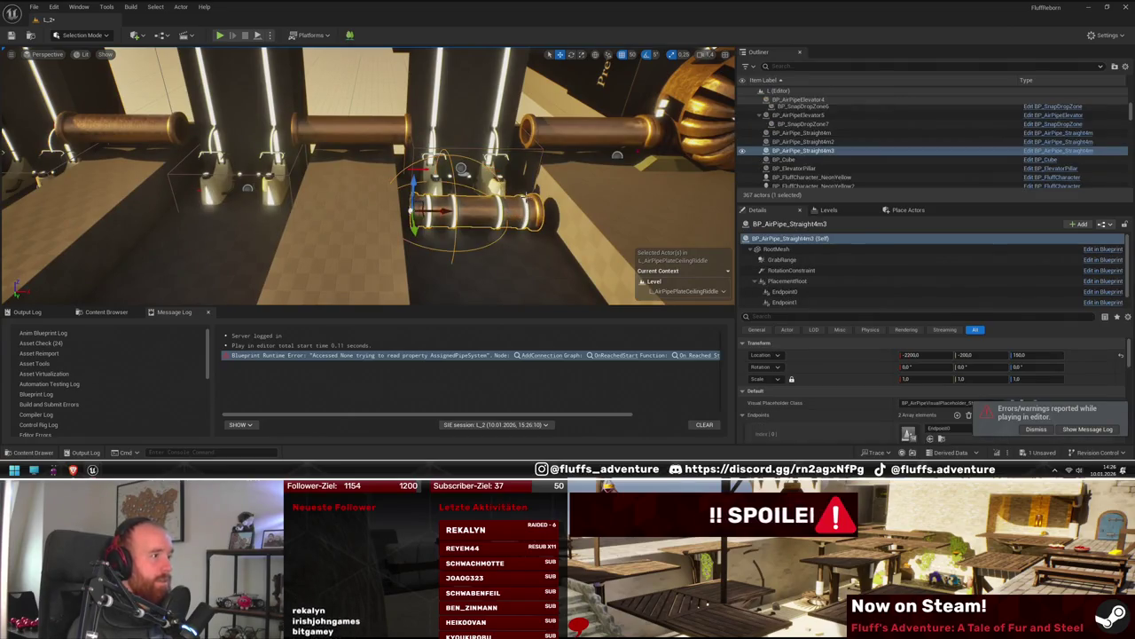
click(272, 147)
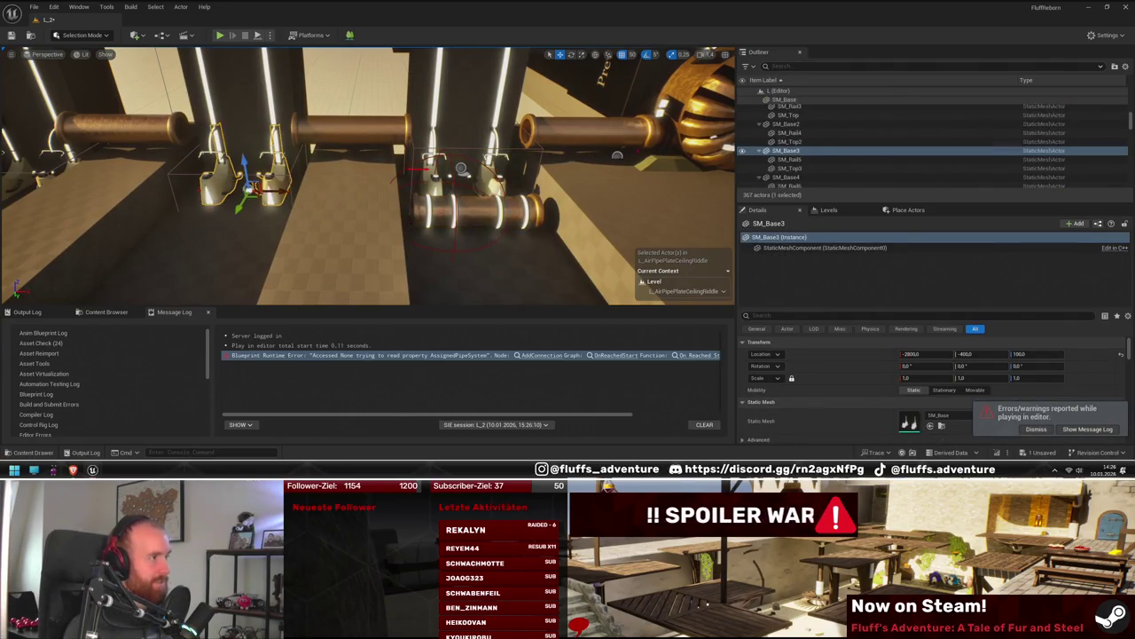
click(248, 188)
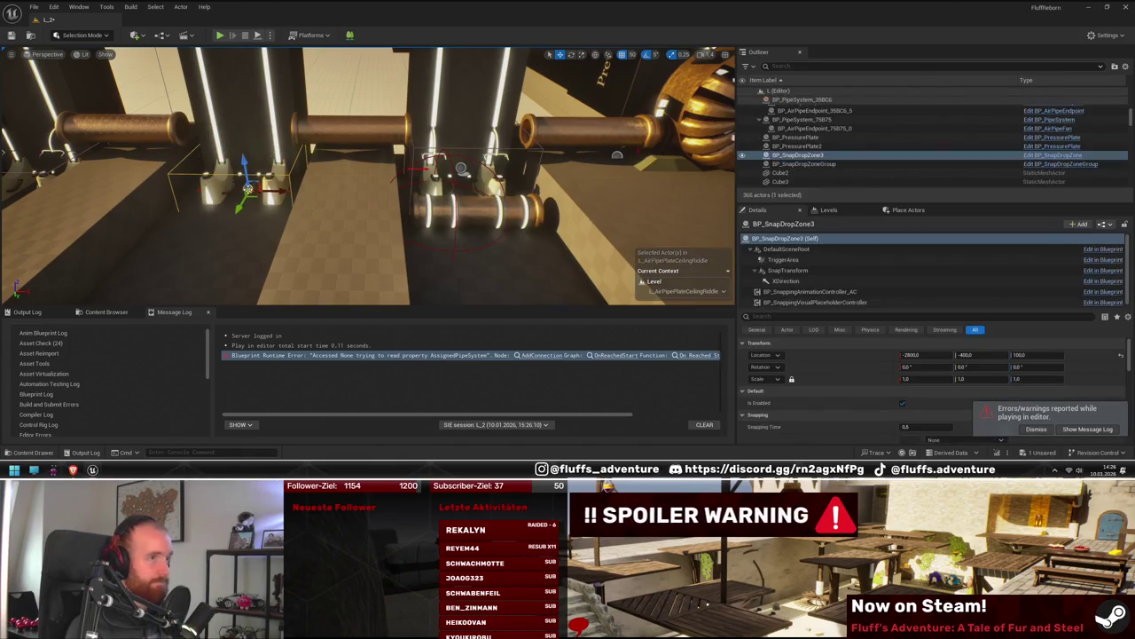
key(Escape)
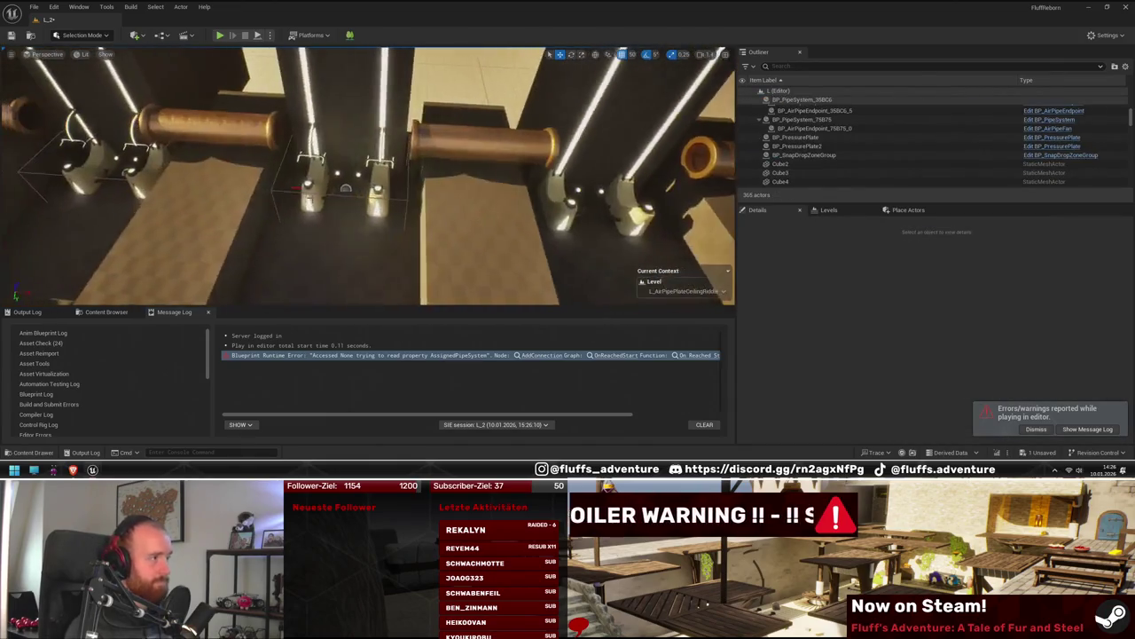
- Delete BP_SnapDropZone6, SM_NaniteCube193 and another stray actor, then select BP_SnapDropZone2
click(348, 188)
key(Delete)
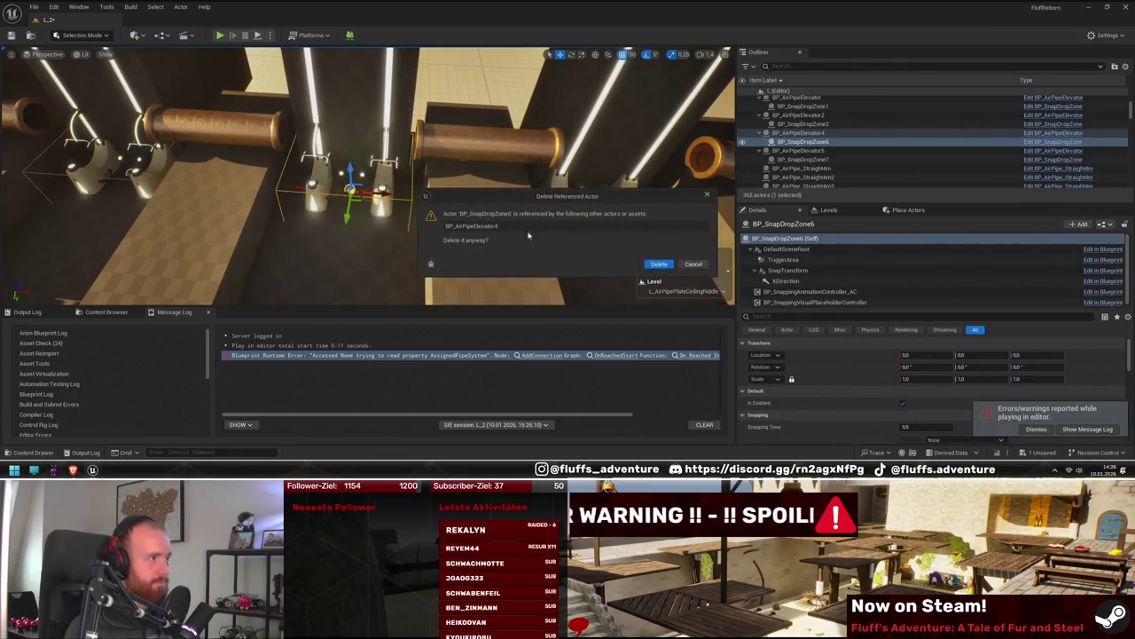
click(659, 264)
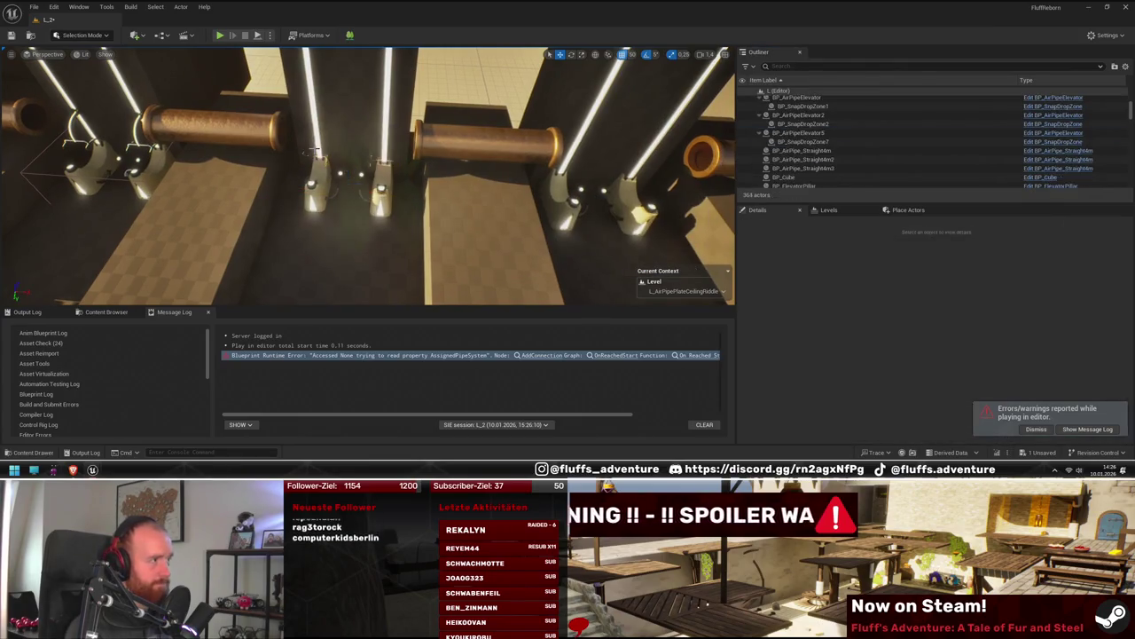
click(67, 134)
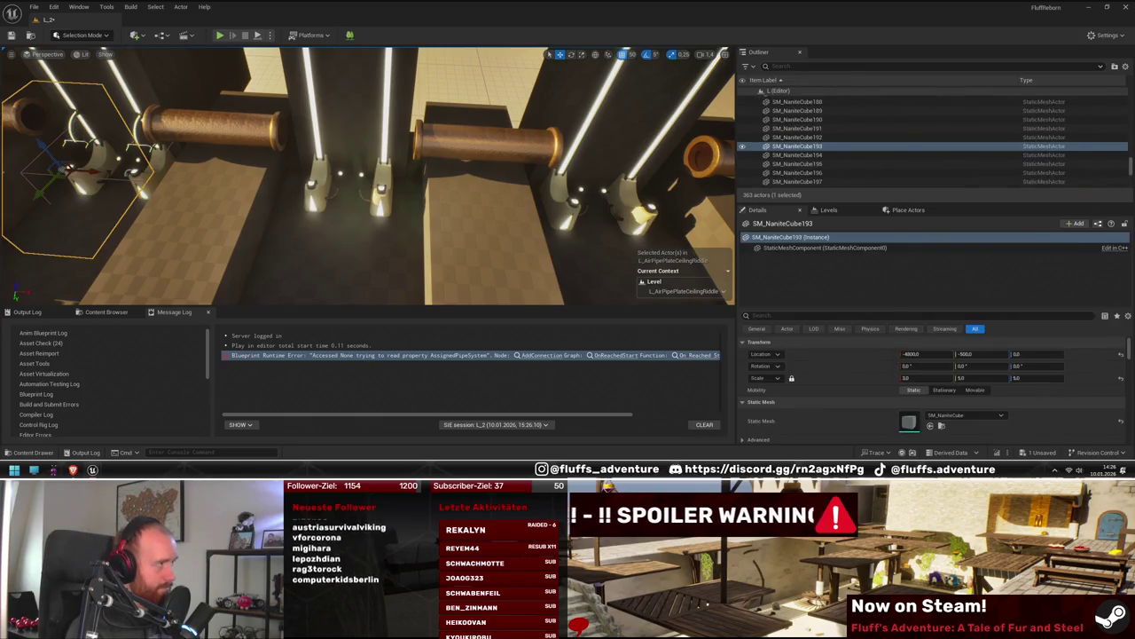
key(Delete)
click(126, 173)
key(Delete)
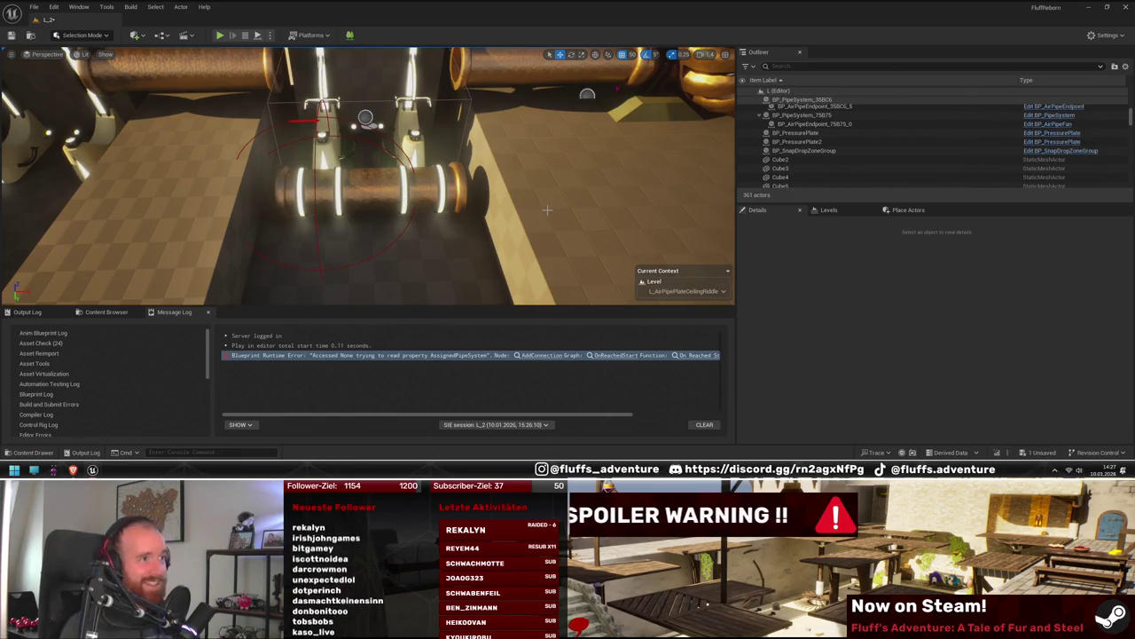
click(364, 117)
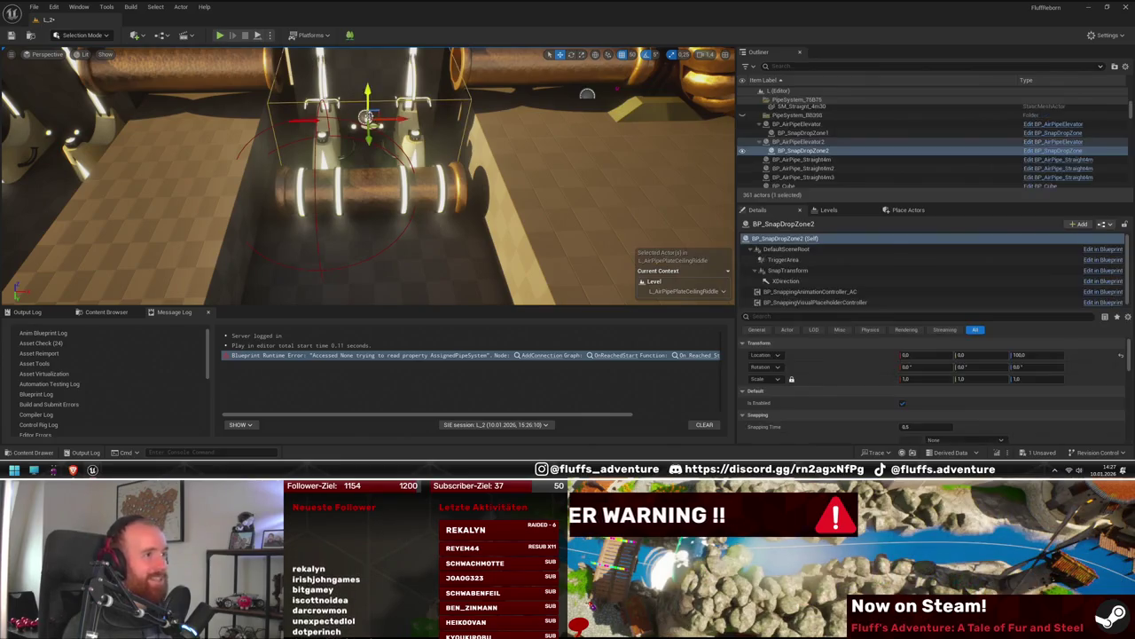
scroll(890, 391, down, 3)
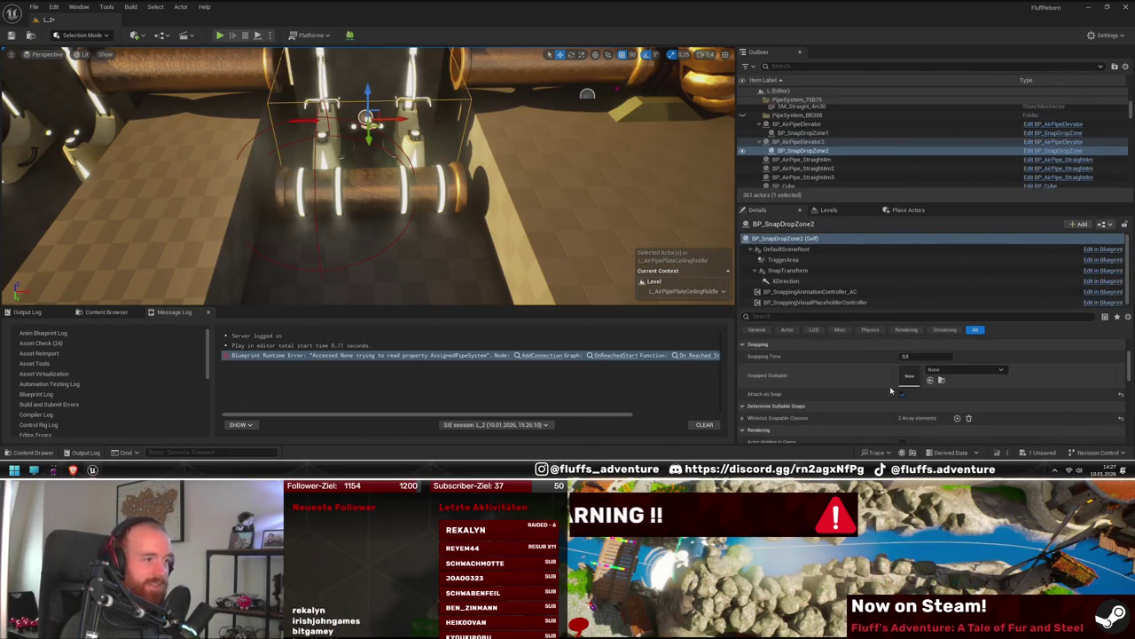
- Expand BP_SnapDropZone2's Whitelist Snapable Classes to show the straight pipe and T-part pipe entries
scroll(815, 416, down, 1)
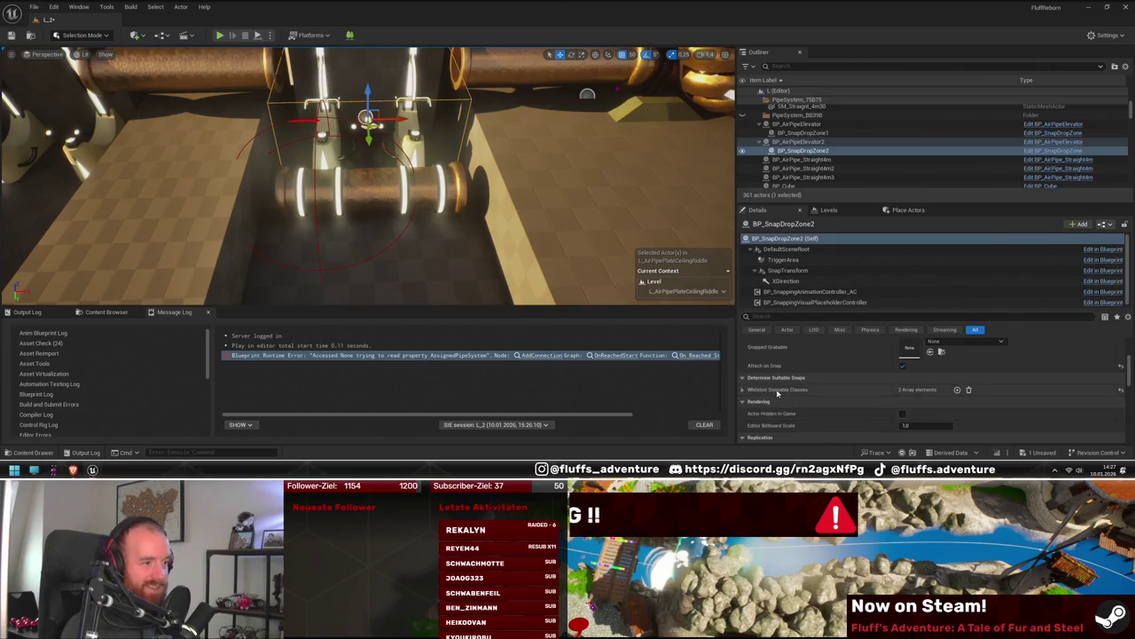
click(743, 390)
scroll(864, 385, down, 2)
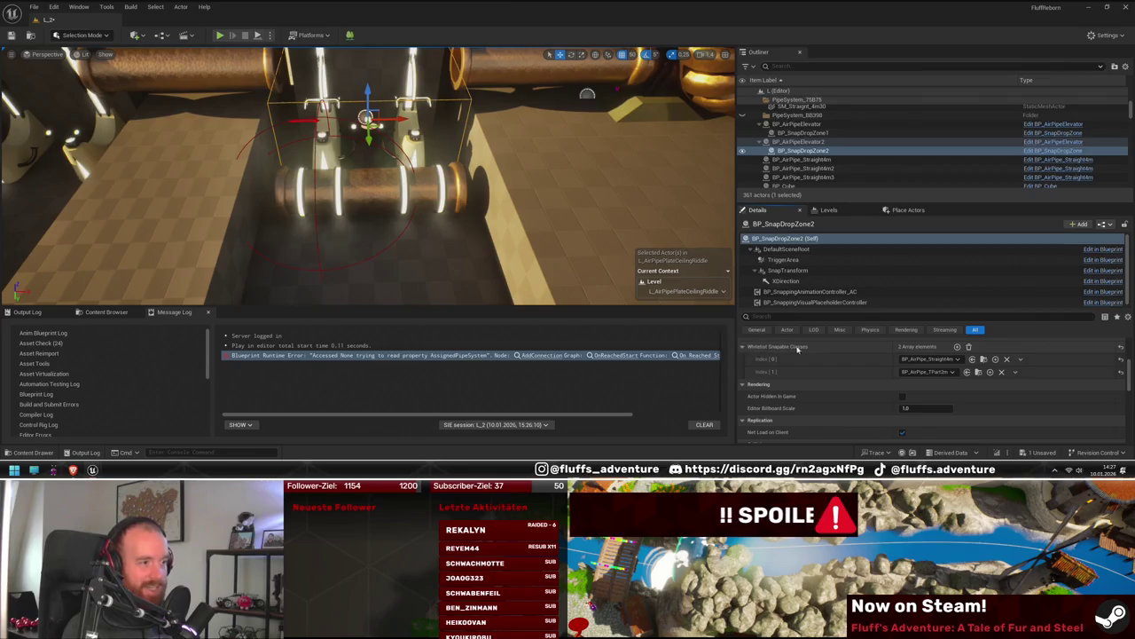
drag(379, 145, 364, 165)
scroll(701, 279, down, 2)
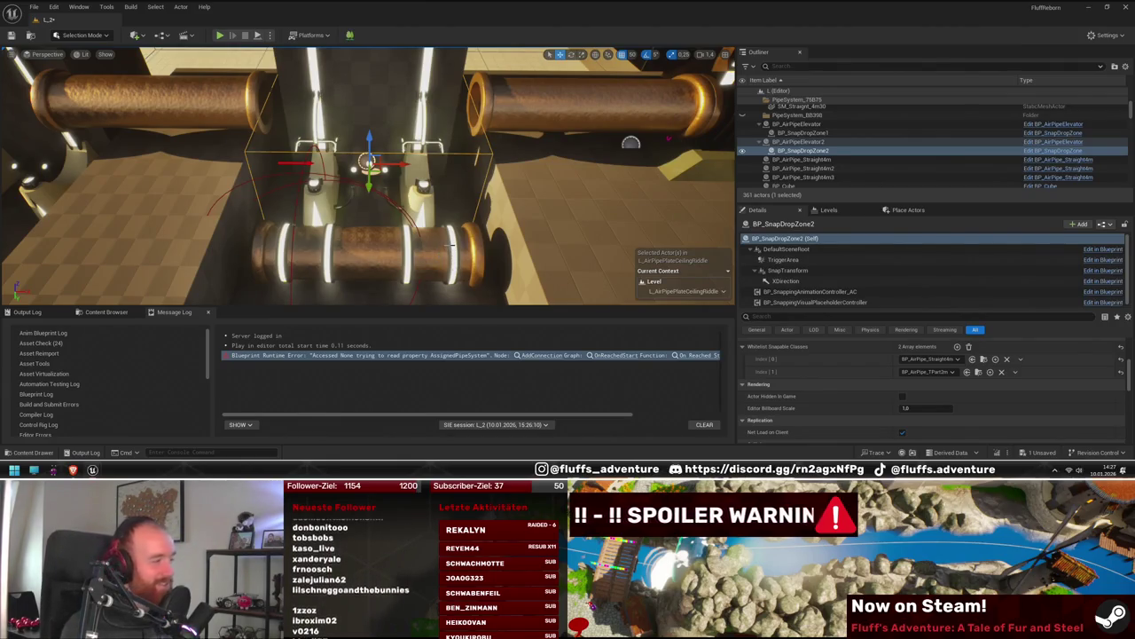
mouse_move(443, 204)
mouse_down()
mouse_move(408, 213)
mouse_move(431, 238)
mouse_up()
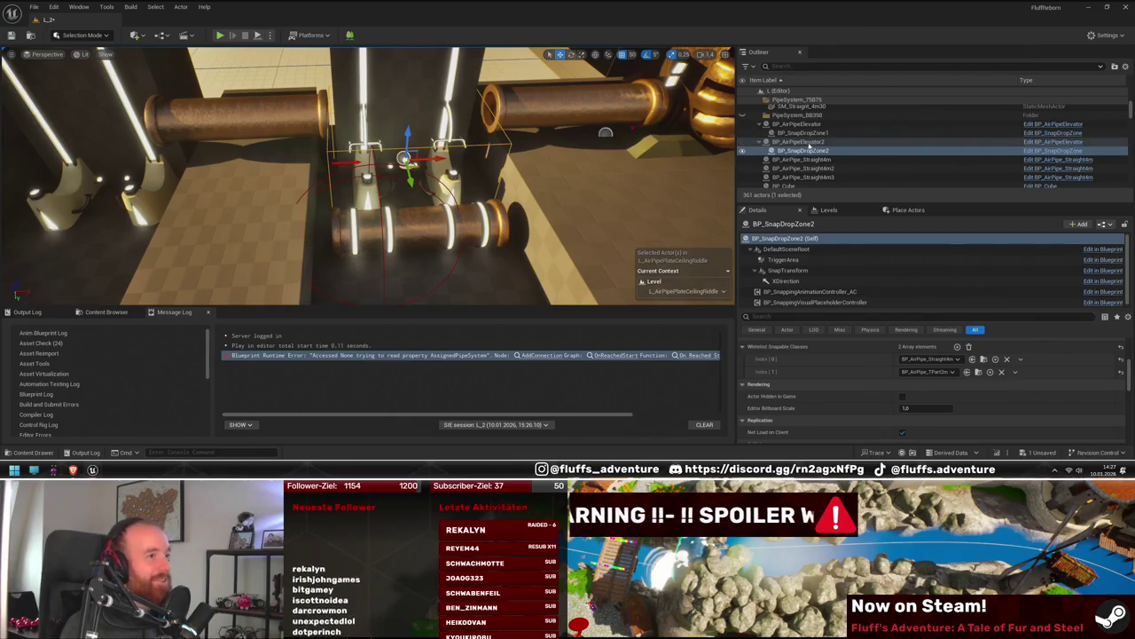
click(802, 149)
mouse_move(533, 221)
mouse_down()
mouse_move(466, 249)
mouse_move(510, 239)
mouse_move(475, 215)
mouse_up()
click(807, 142)
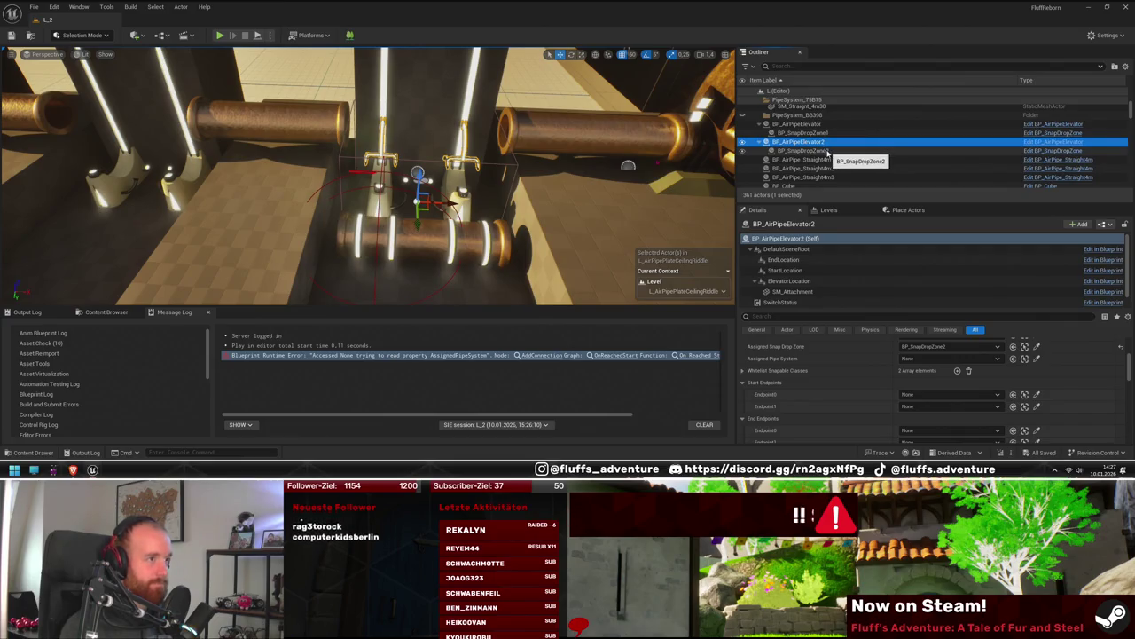
- Alt-drag three leftward copies of BP_AirPipeElevator2, BP_SnapDropZone2 and BP_AirPipe_Straight4m3, up to BP_AirPipeElevator5
ctrl+click(827, 152)
ctrl+click(412, 248)
key(f)
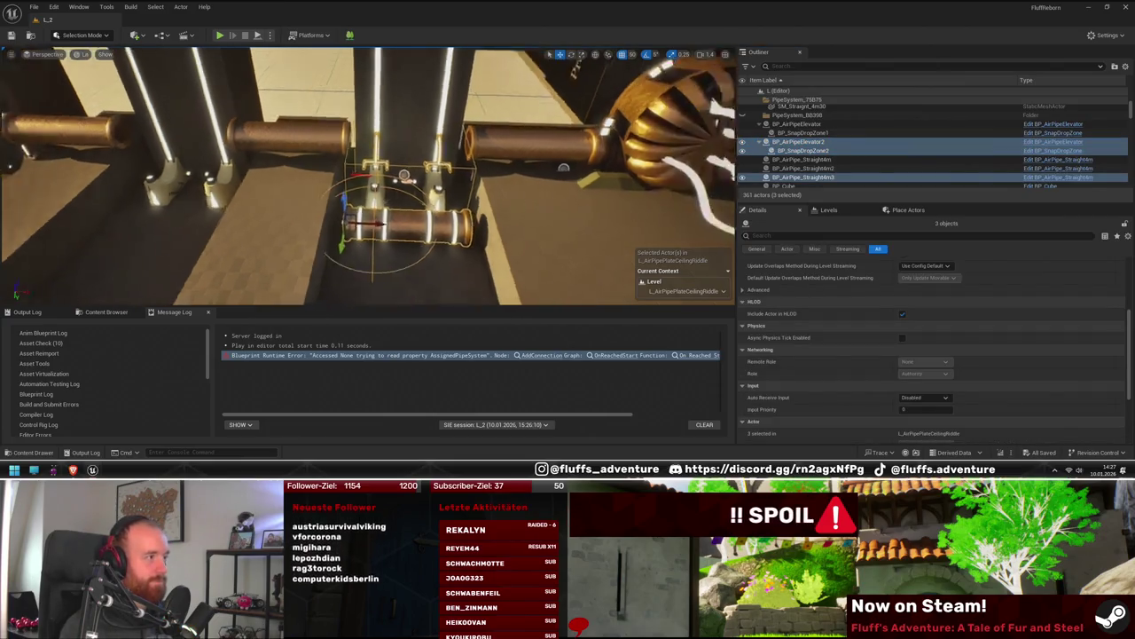
mouse_move(456, 177)
mouse_down()
mouse_move(329, 178)
mouse_move(411, 178)
mouse_up()
key(Left)
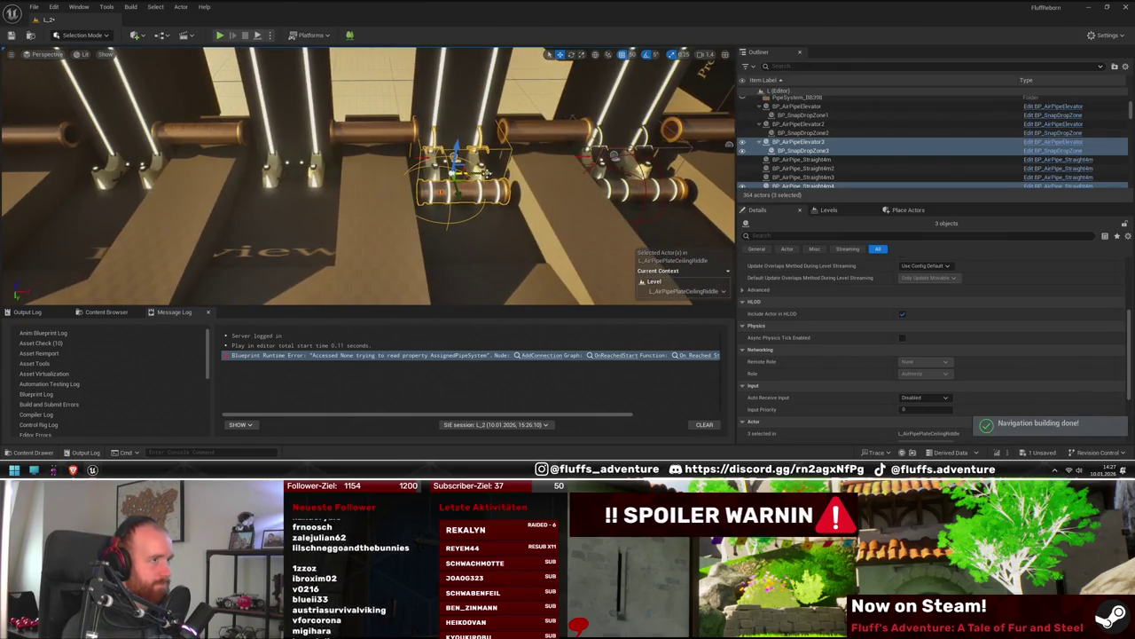
drag(456, 178, 293, 177)
key(Left)
key(Left)
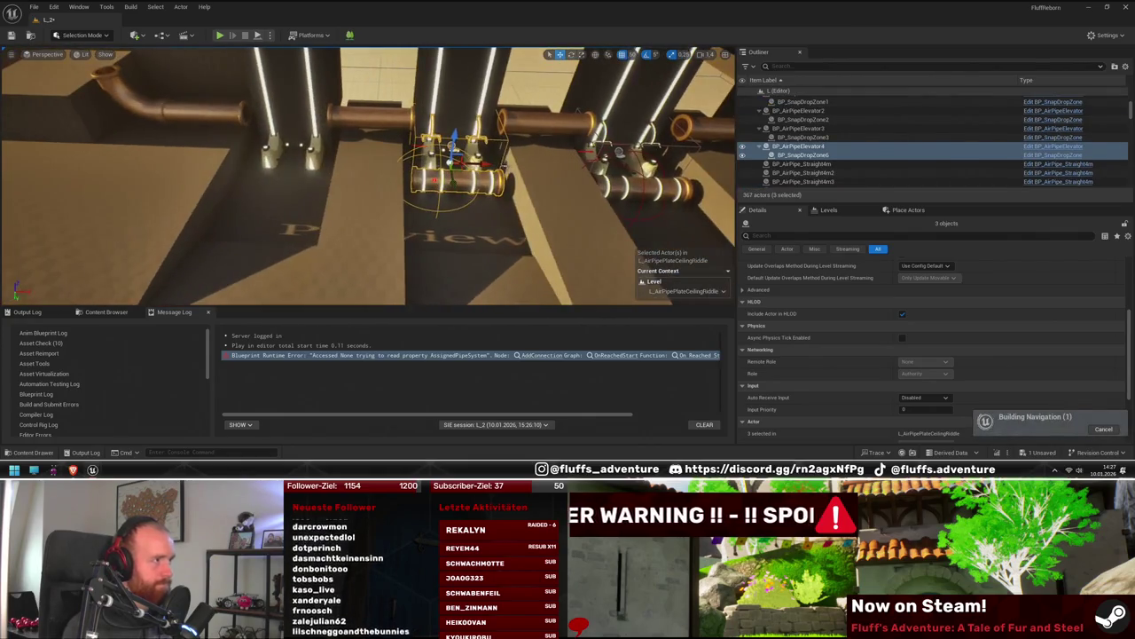
drag(499, 160, 328, 160)
key(Right)
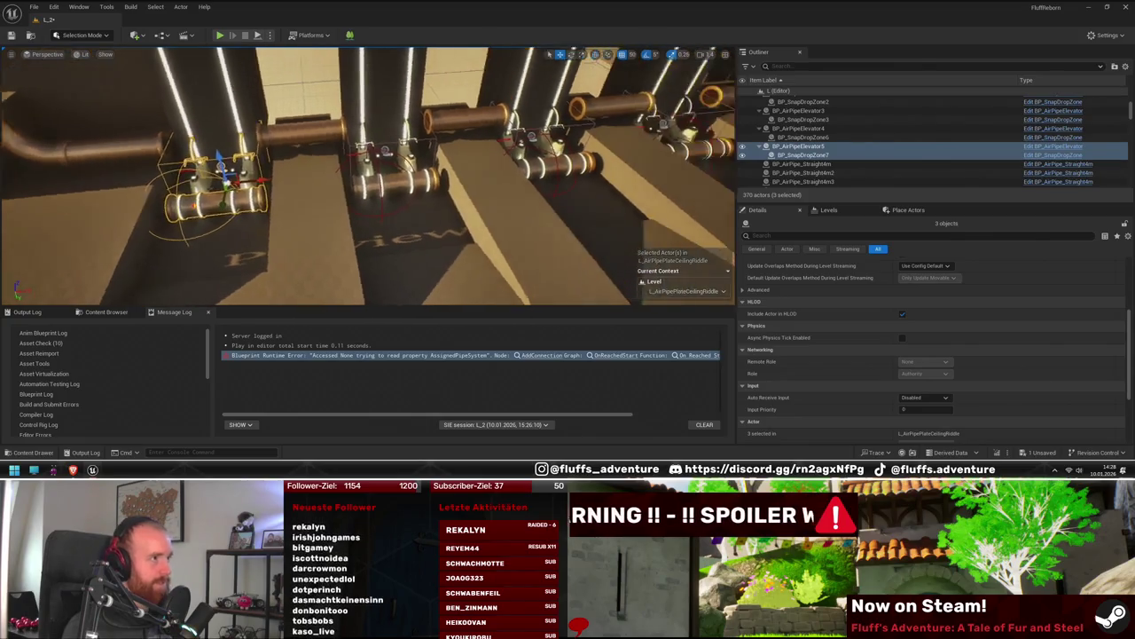
click(175, 217)
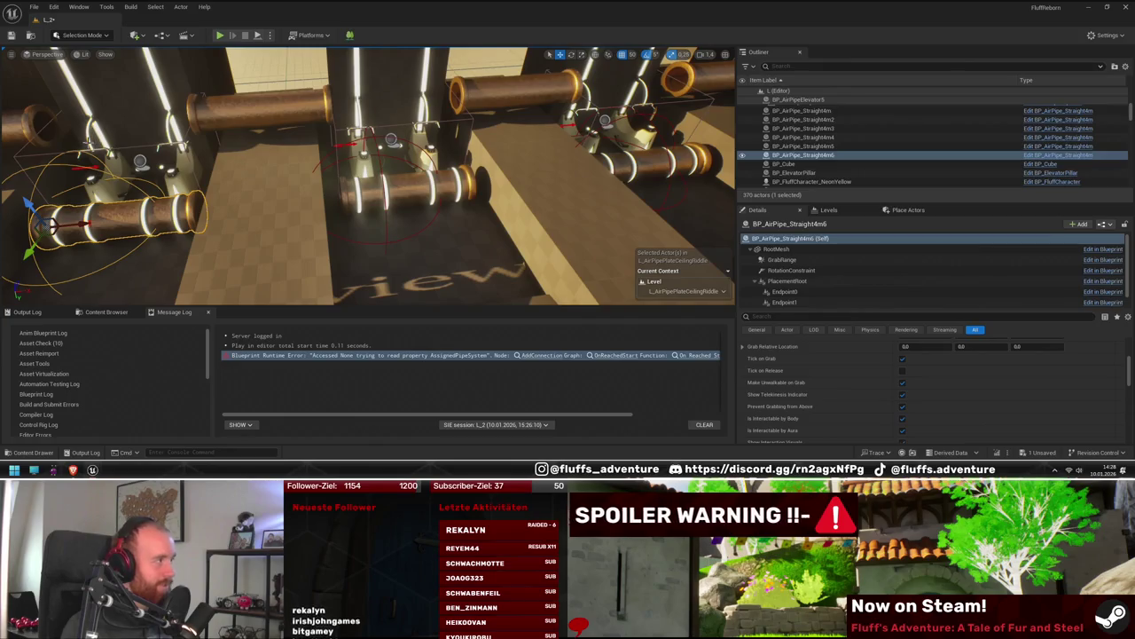
- Select BP_AirPipeElevator5 and jump to its Snapped Pipe
click(88, 142)
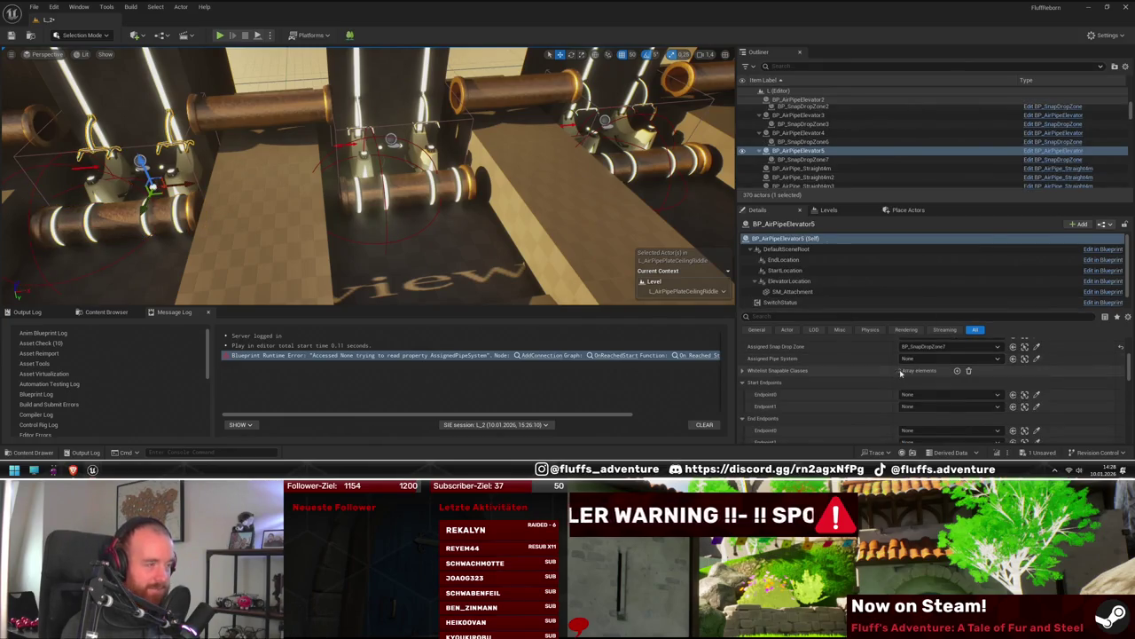
scroll(918, 383, up, 2)
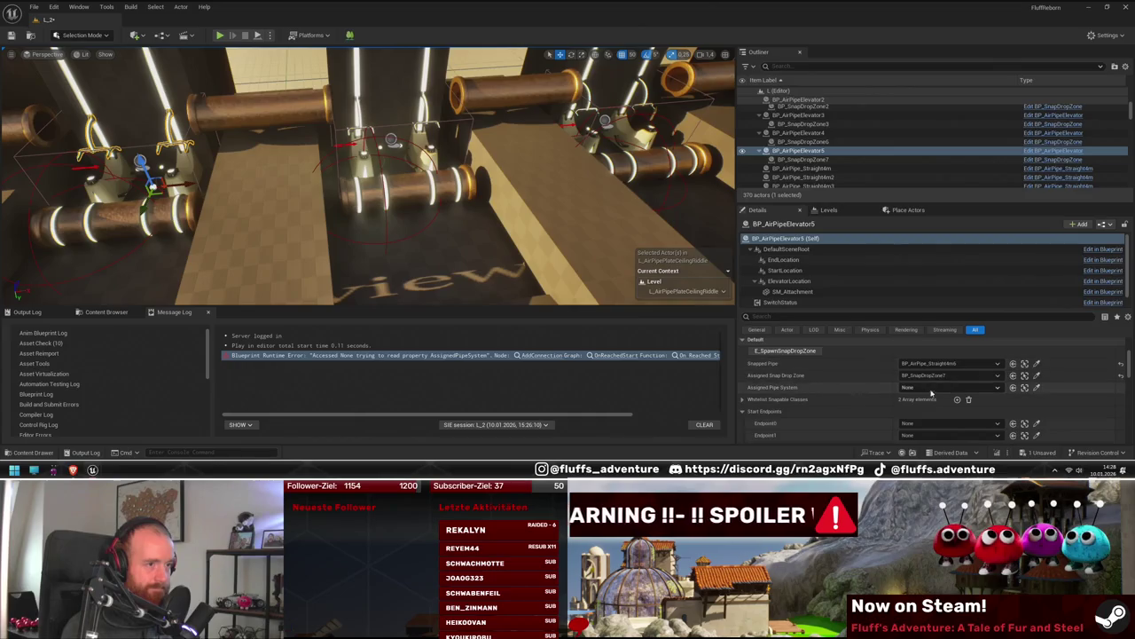
click(1025, 364)
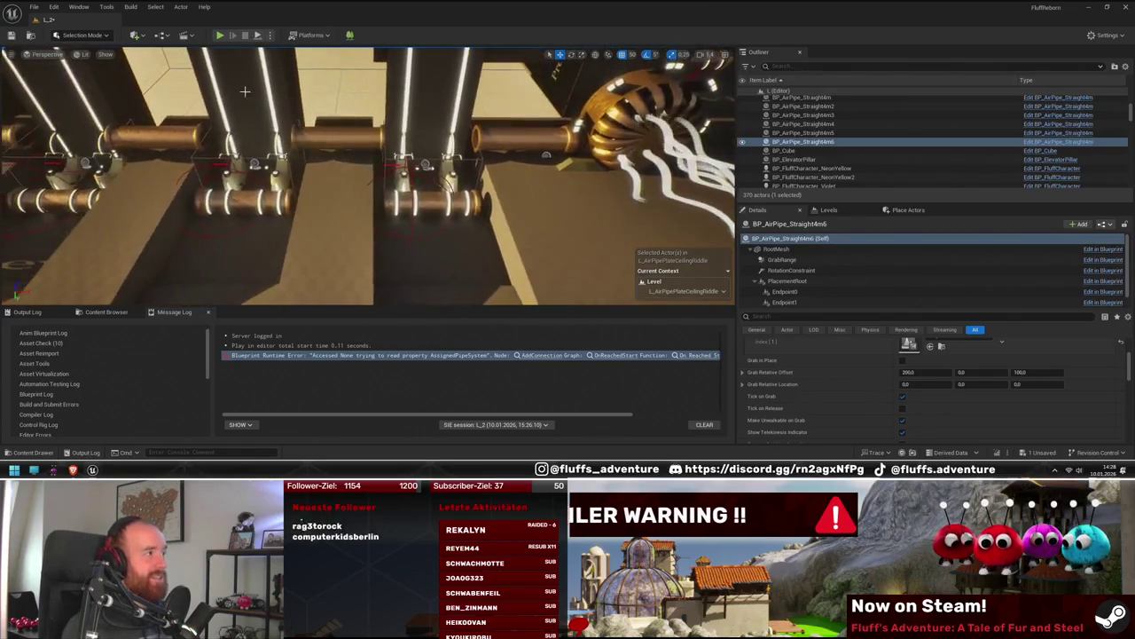
- Simulate the level to test the elevators, then stop the simulation
click(257, 35)
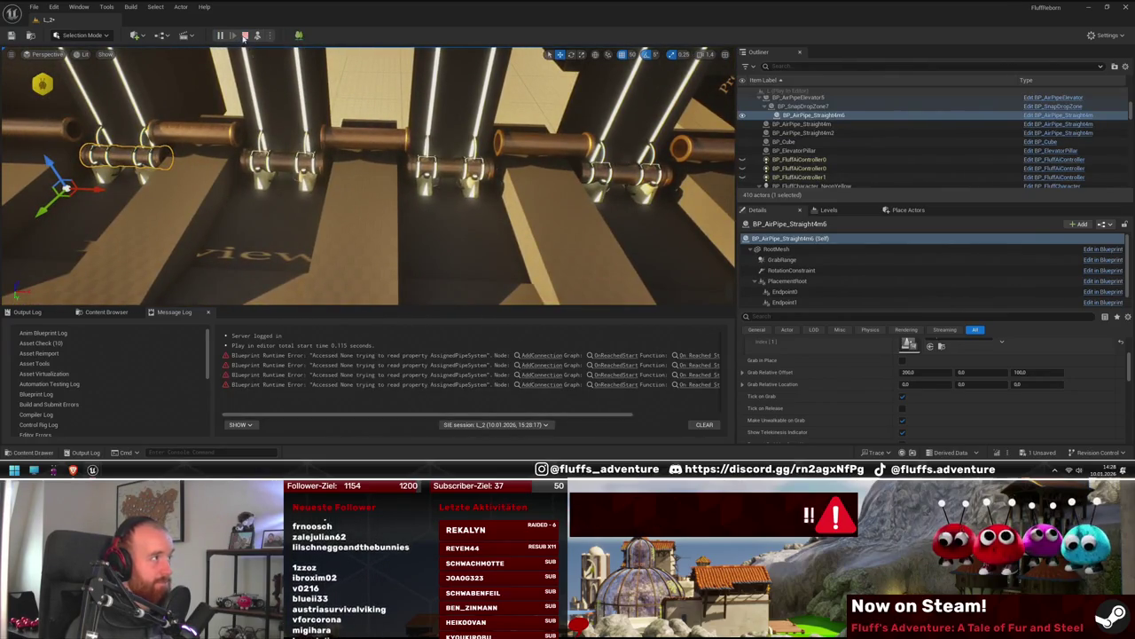
click(245, 36)
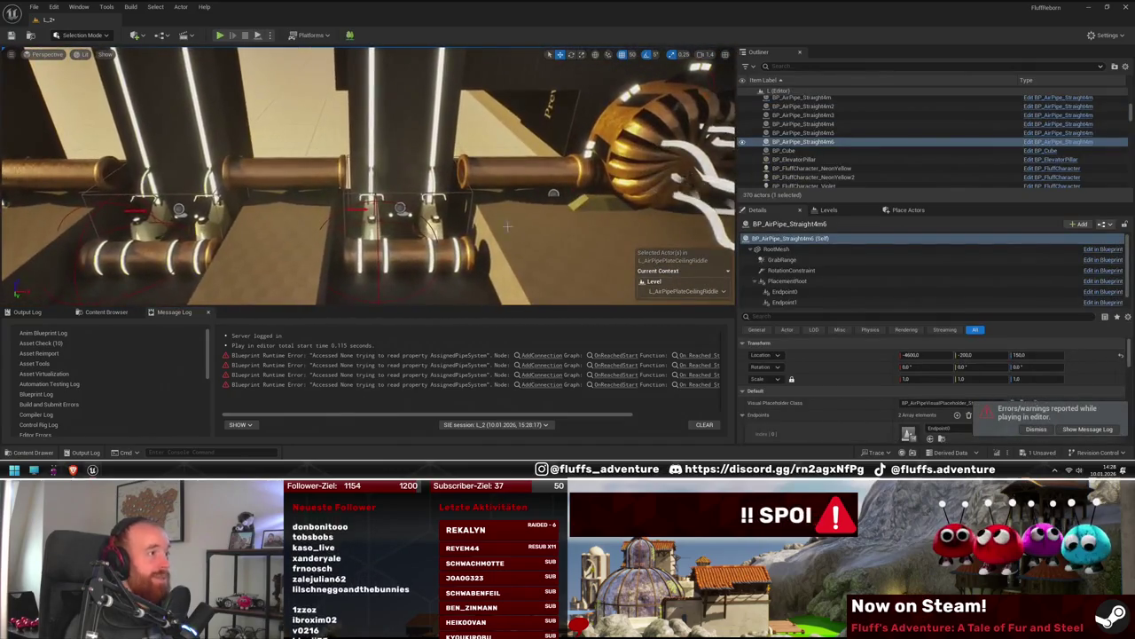
key(w)
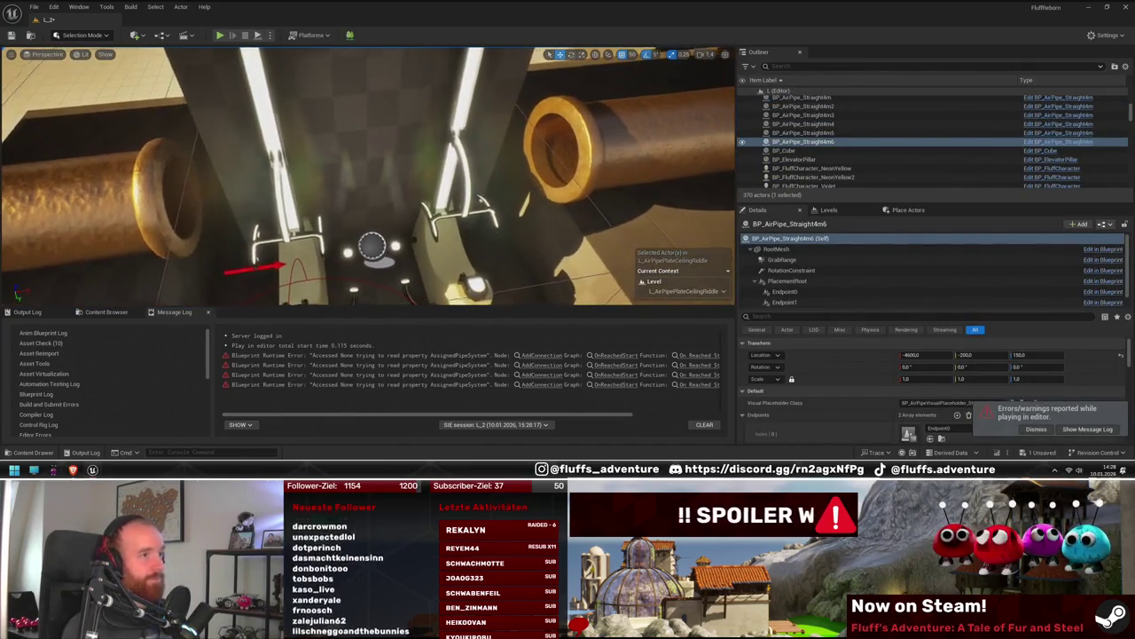
click(384, 226)
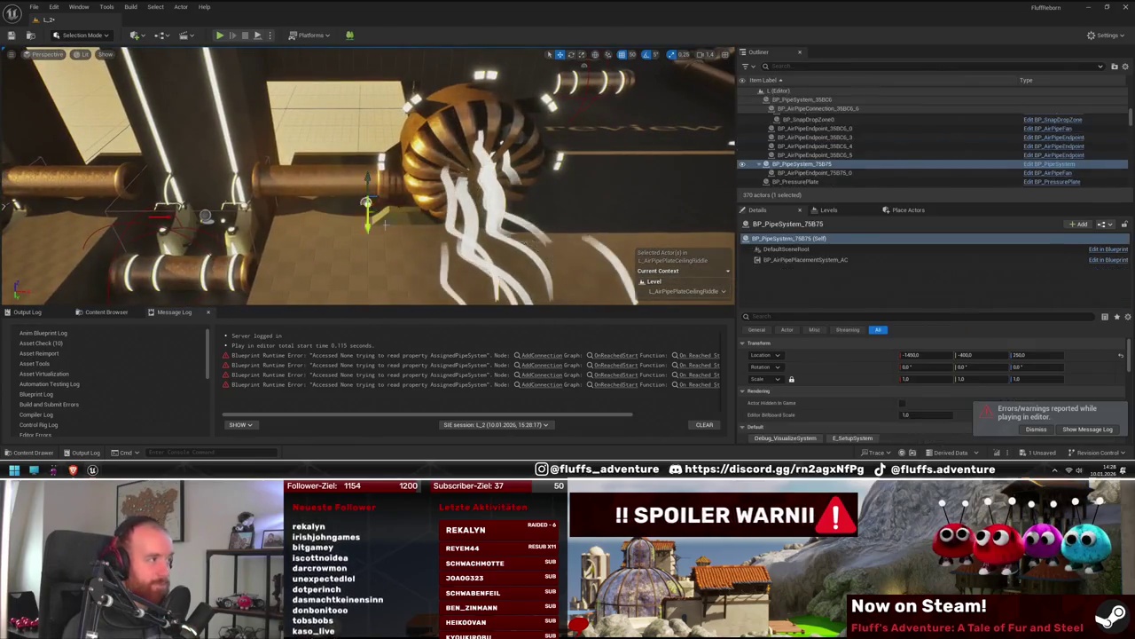
key(s)
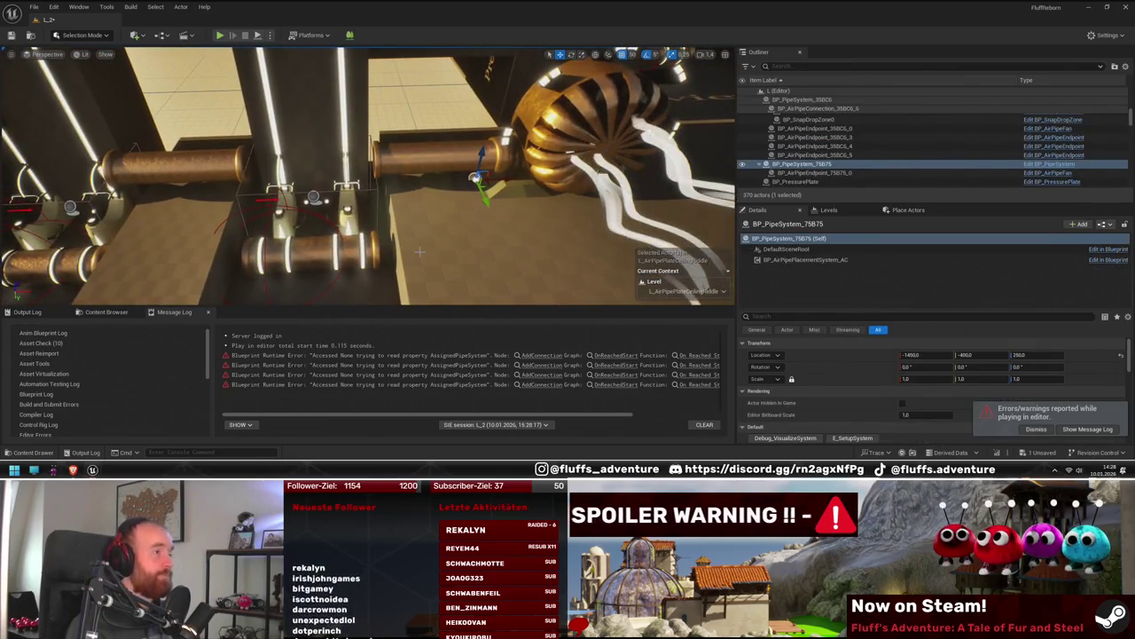
key(a)
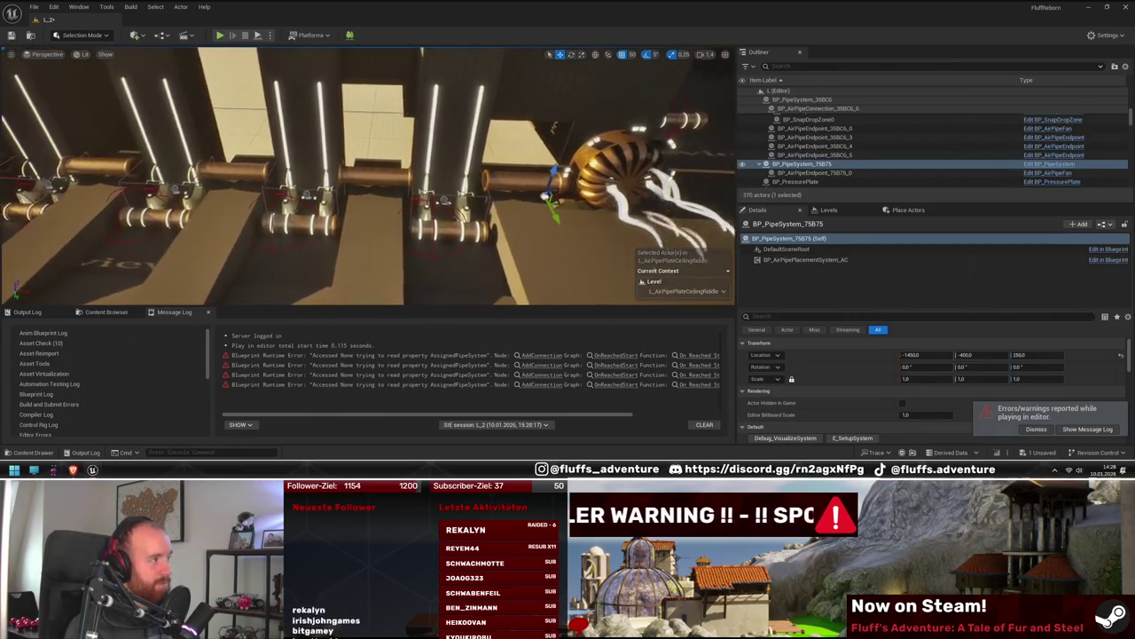
key(w)
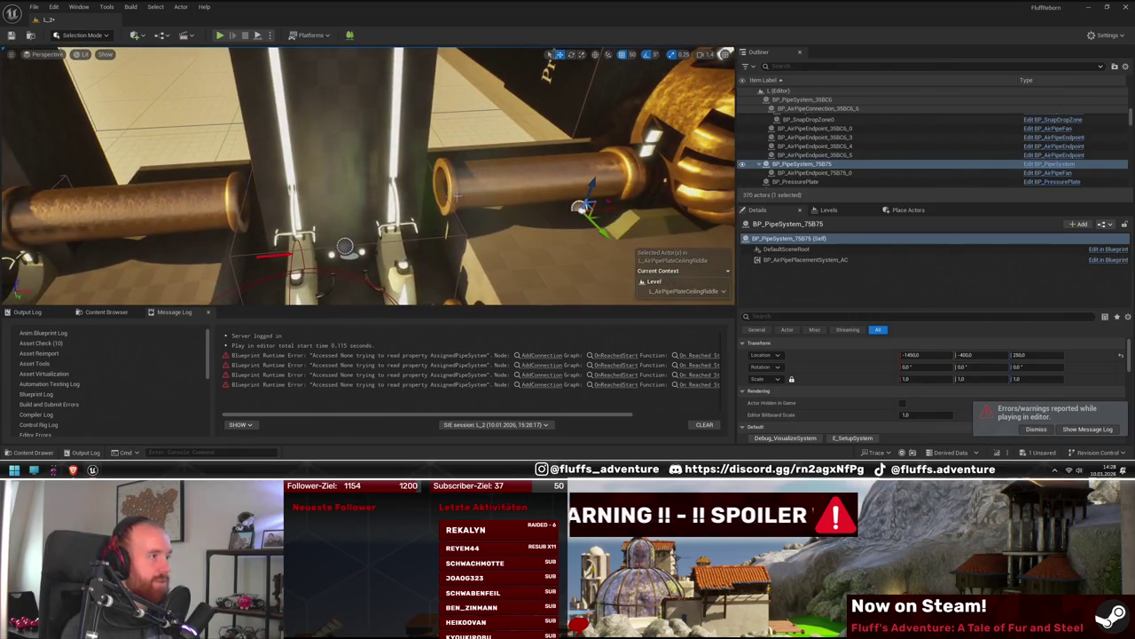
key(d)
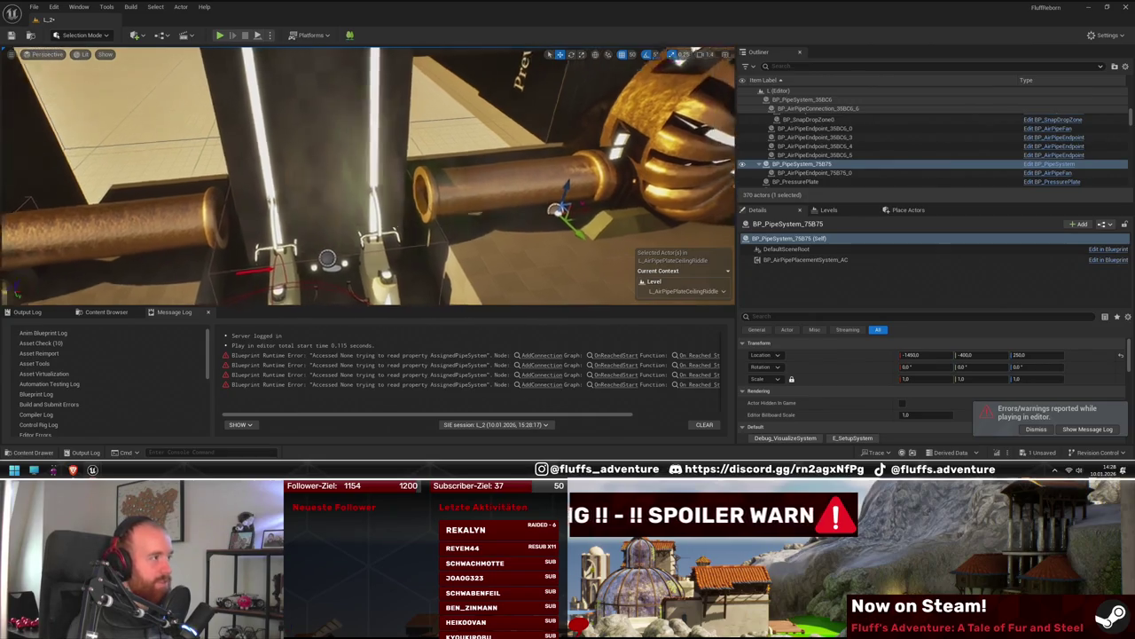
key(s)
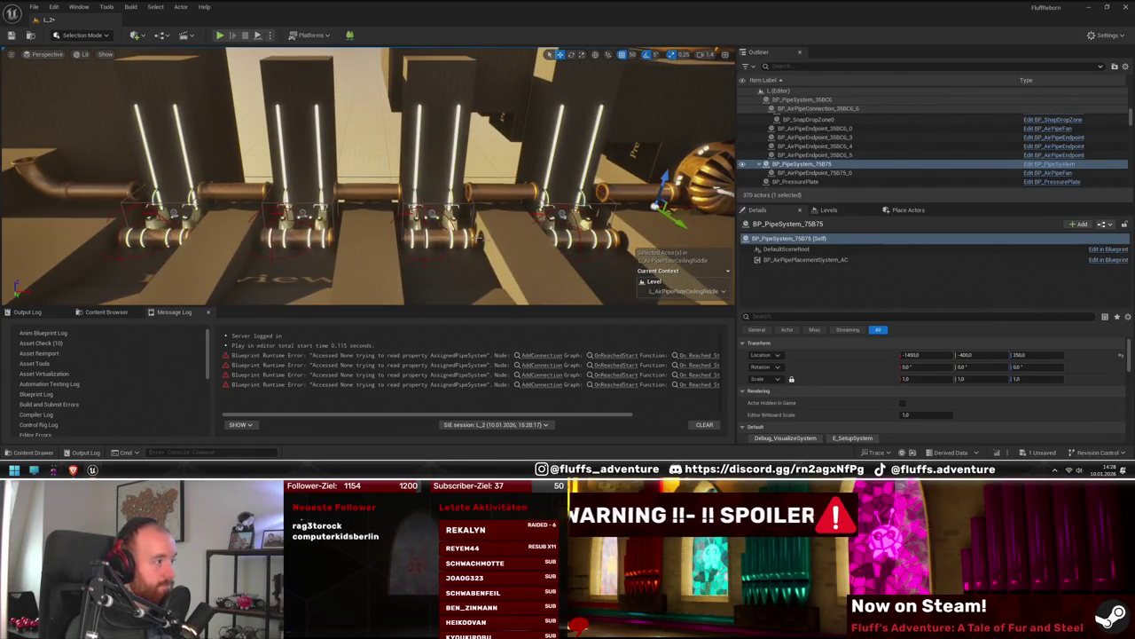
key(d)
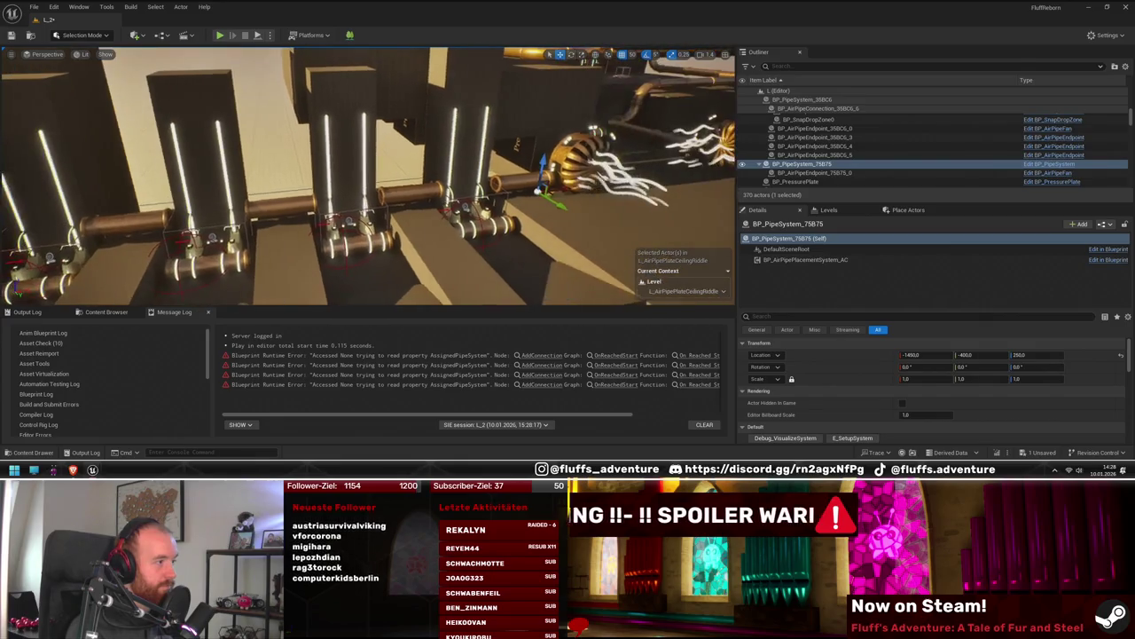
key(d)
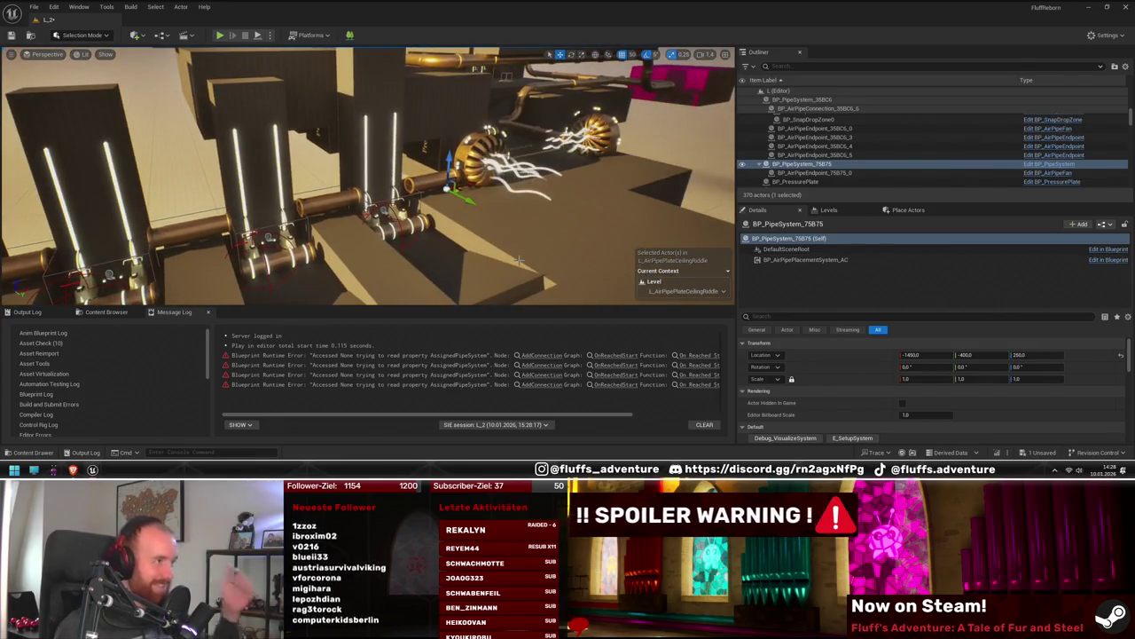
key(w)
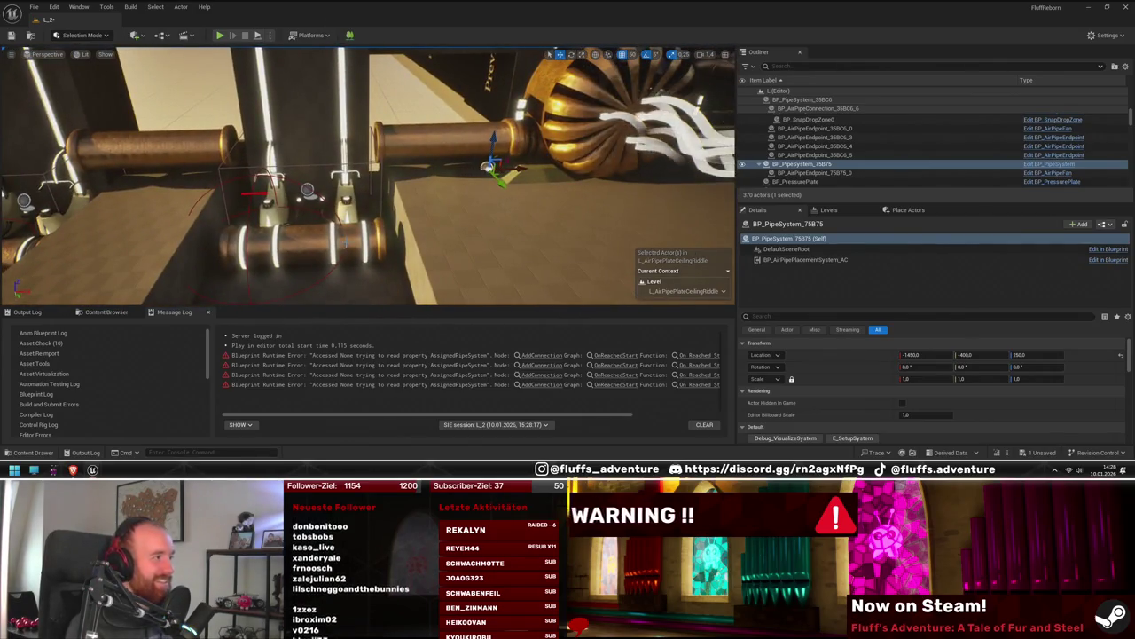
key(a)
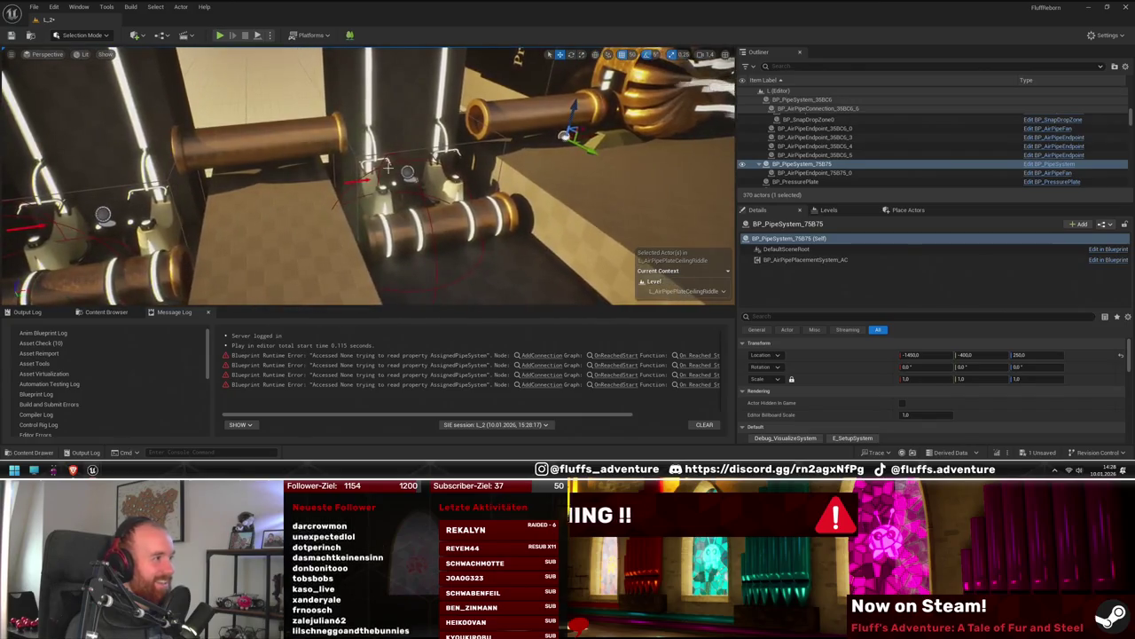
key(e)
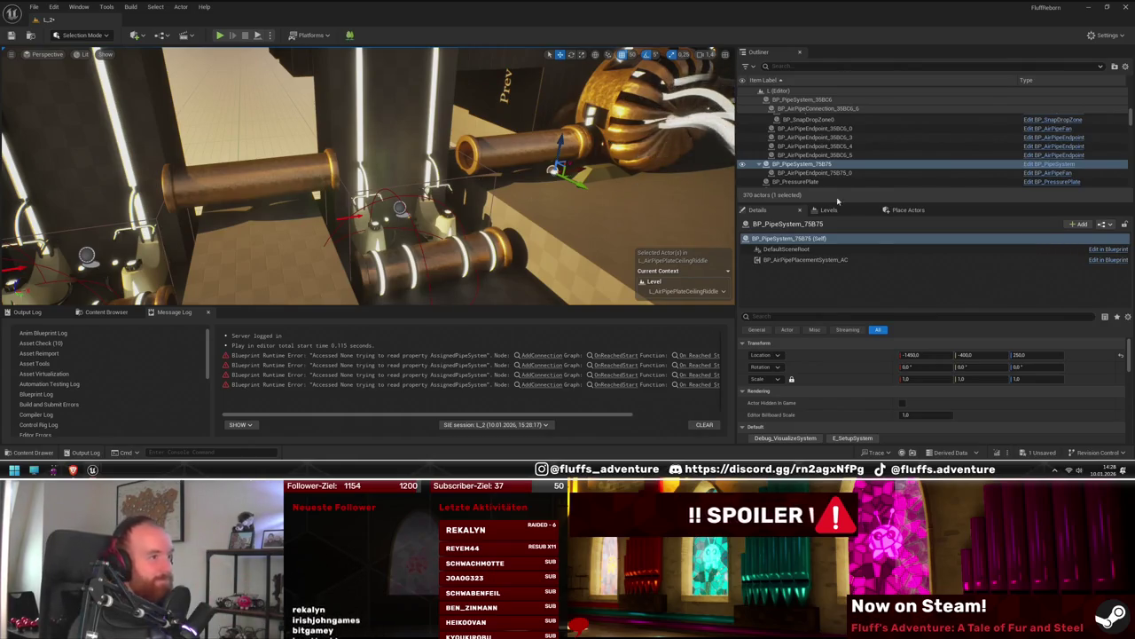
key(w)
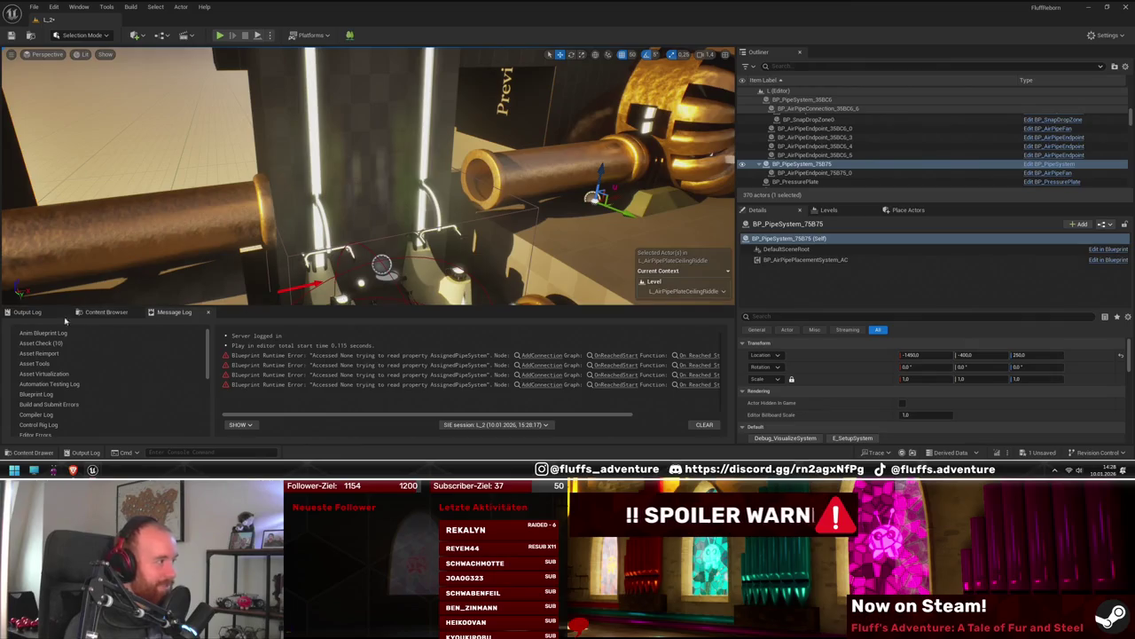
- Place a BP_AirPipeInitialConnection from the AirPipes folder at Location Y -400 and inspect it
click(106, 312)
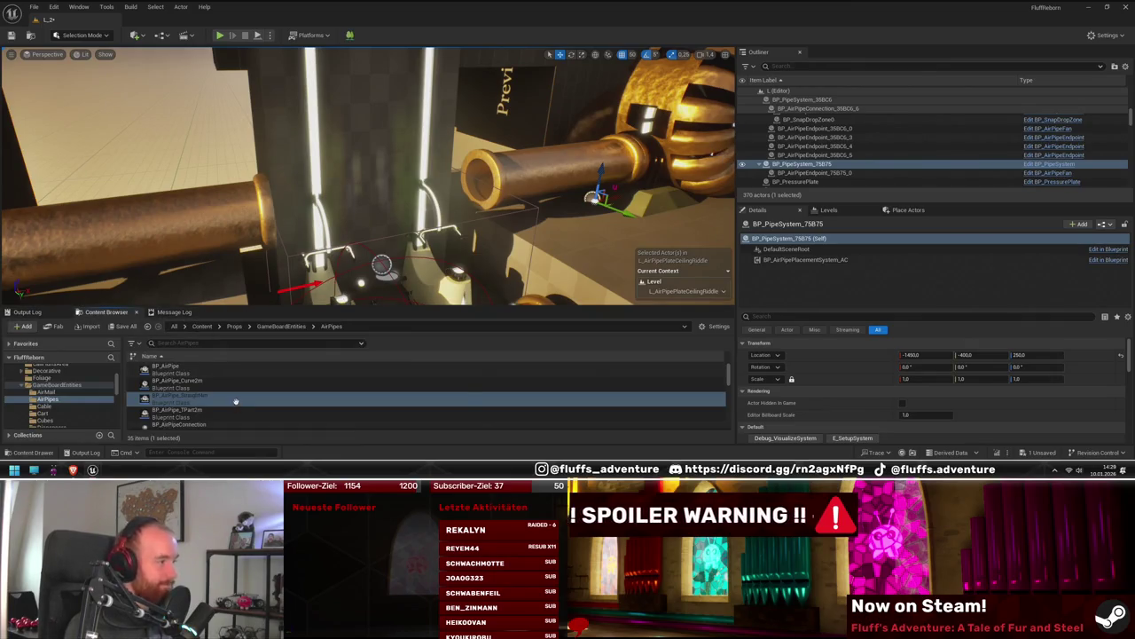
scroll(266, 400, down, 2)
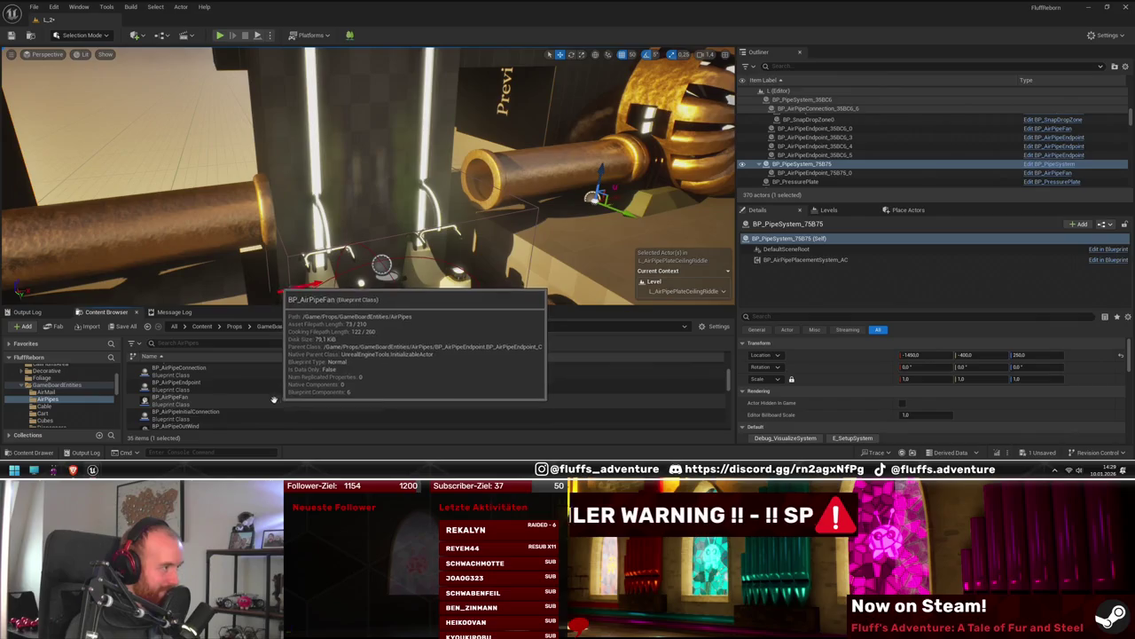
click(270, 412)
drag(500, 184, 549, 197)
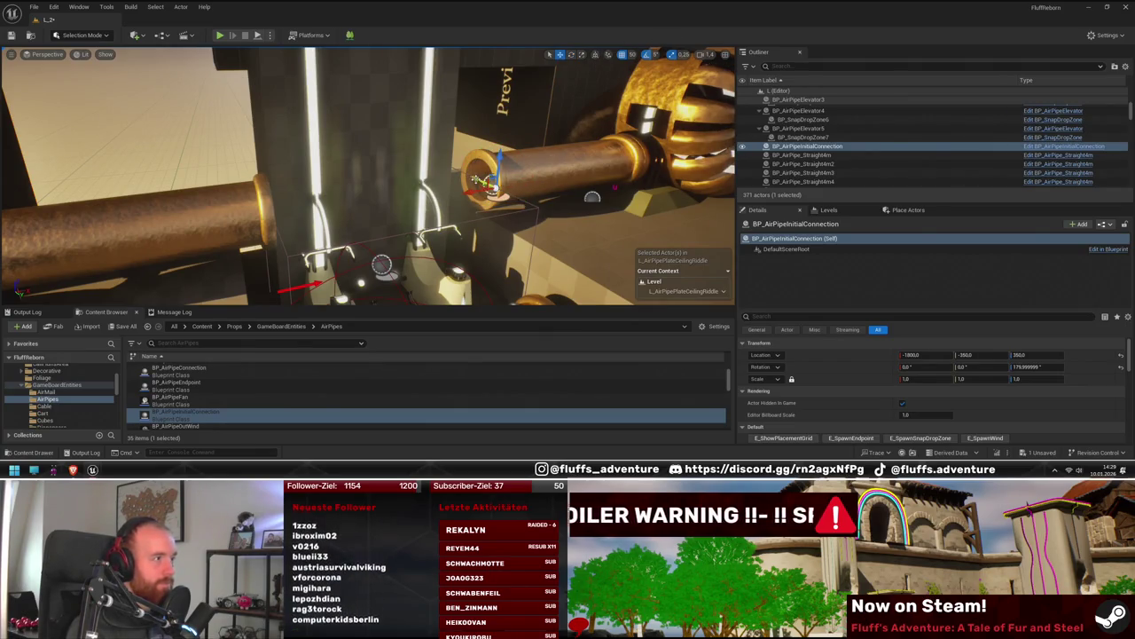
drag(483, 181, 354, 168)
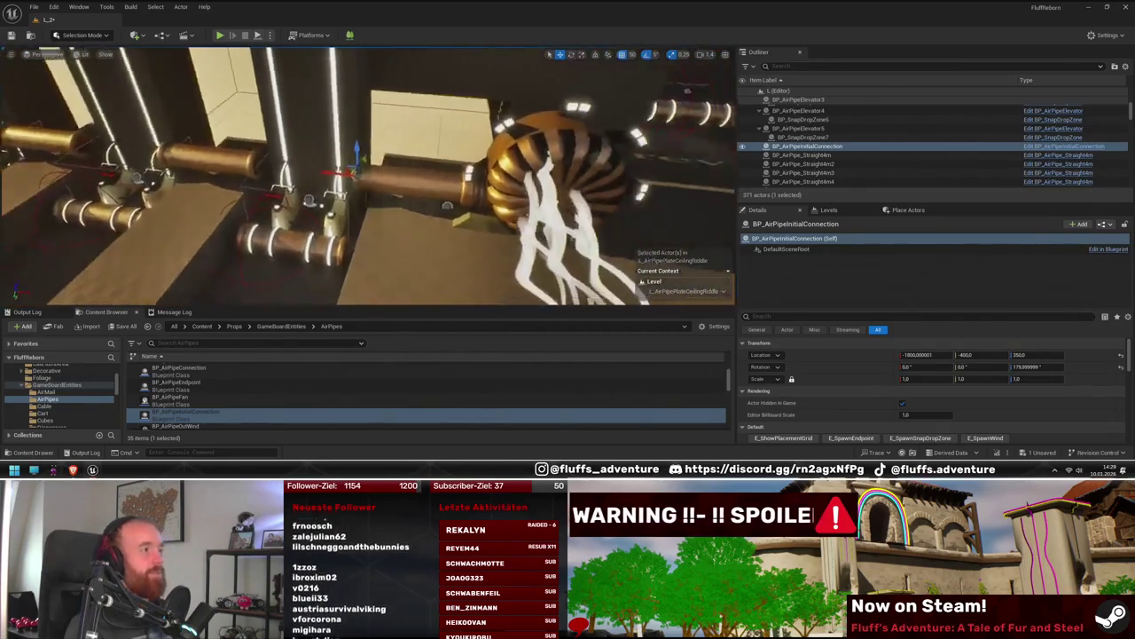
drag(532, 213, 590, 215)
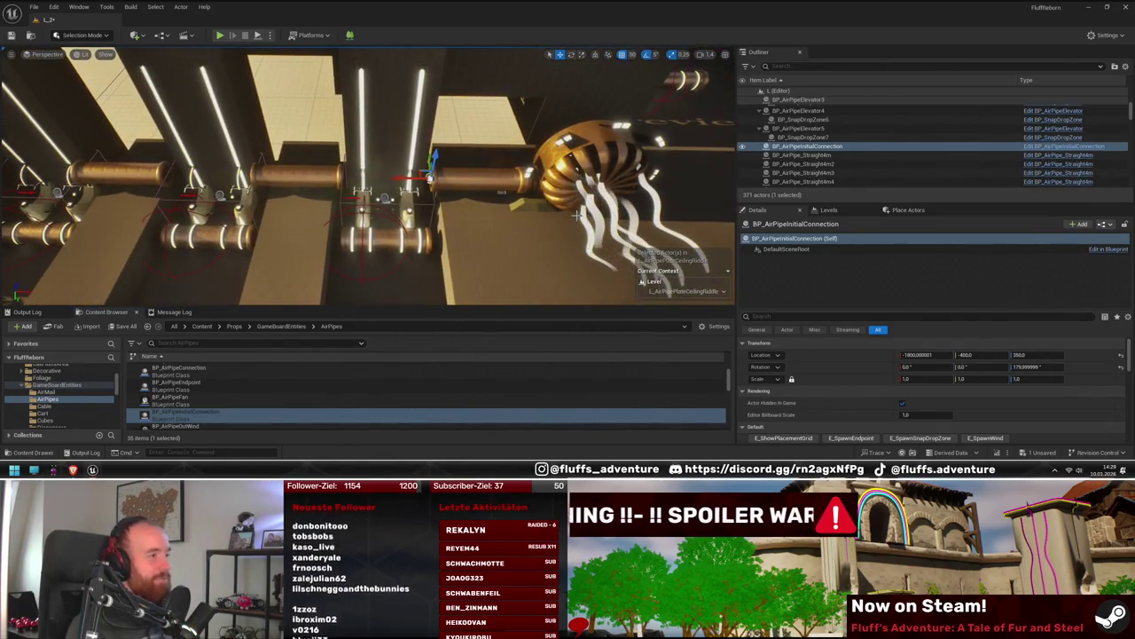
drag(483, 243, 483, 243)
drag(461, 200, 460, 201)
drag(398, 182, 360, 206)
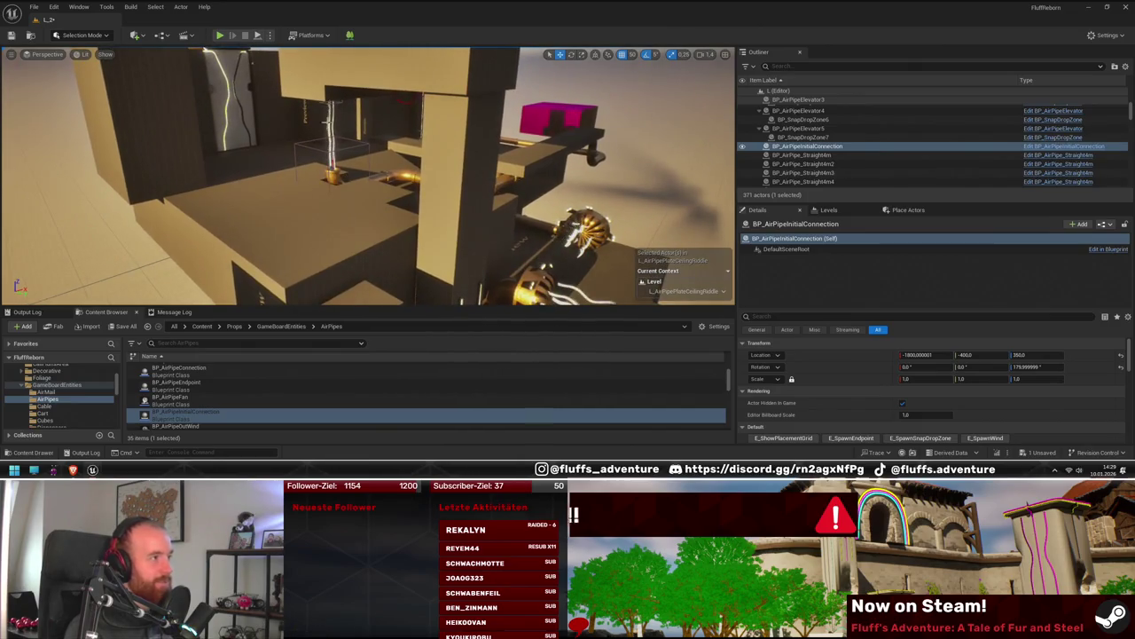
drag(321, 160, 354, 134)
click(355, 133)
drag(442, 123, 441, 124)
drag(516, 140, 534, 167)
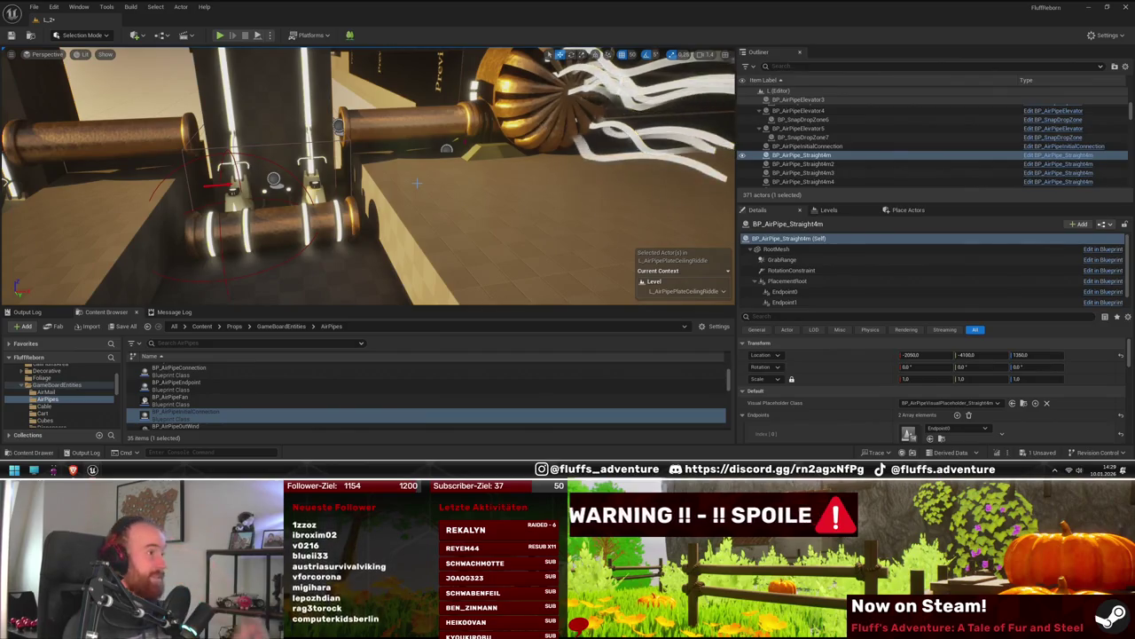
drag(416, 181, 419, 175)
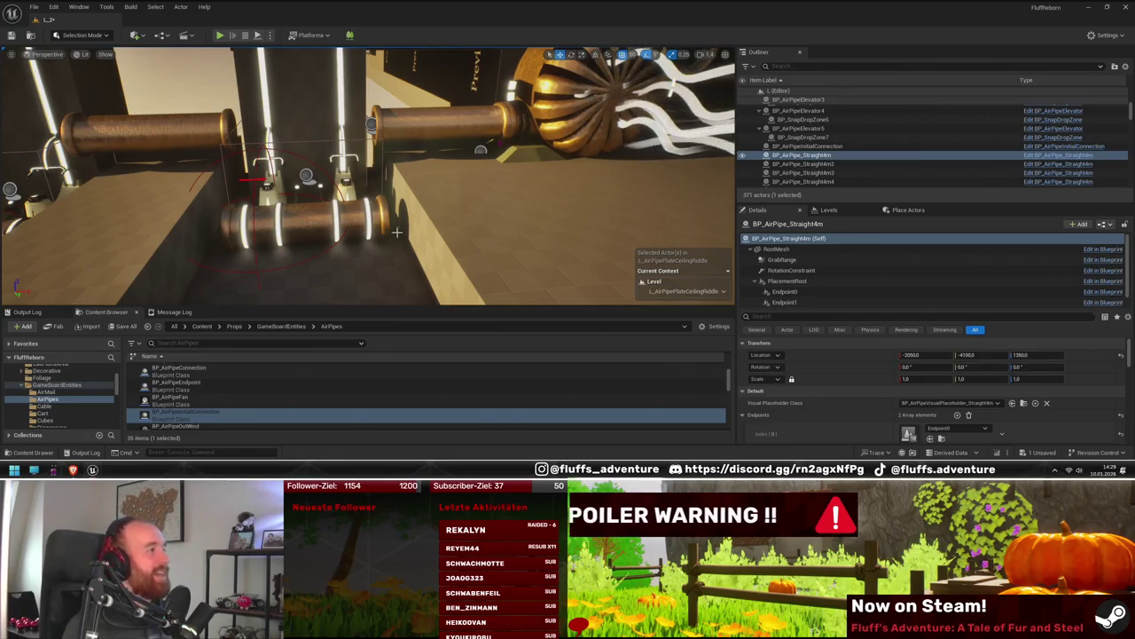
scroll(396, 232, down, 10)
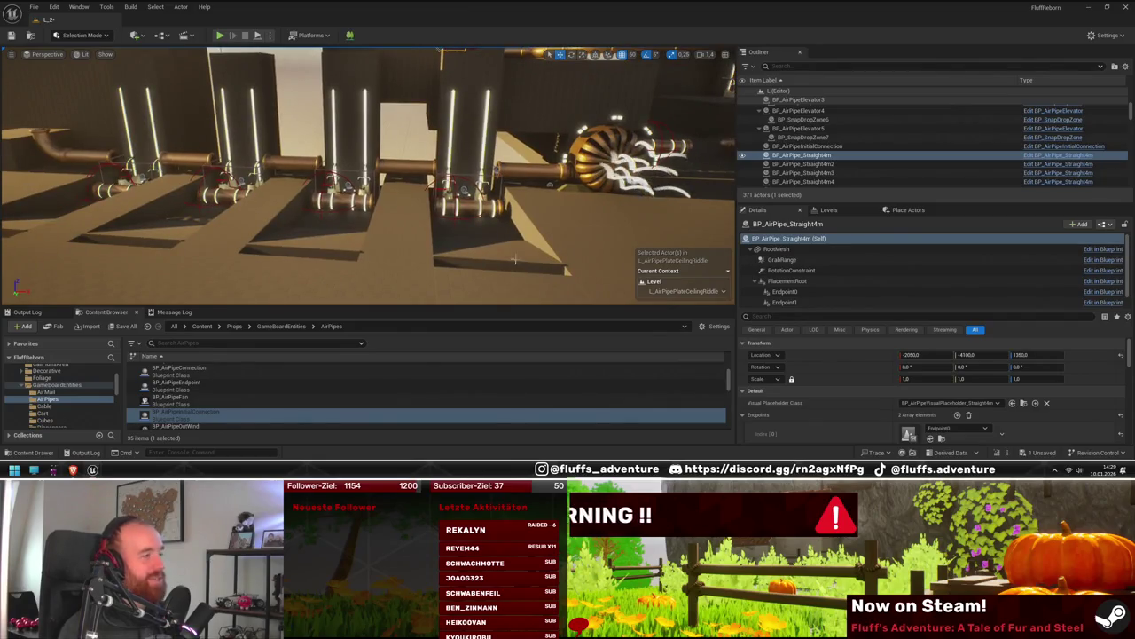
mouse_move(514, 258)
mouse_down()
mouse_move(530, 259)
mouse_move(468, 260)
mouse_up()
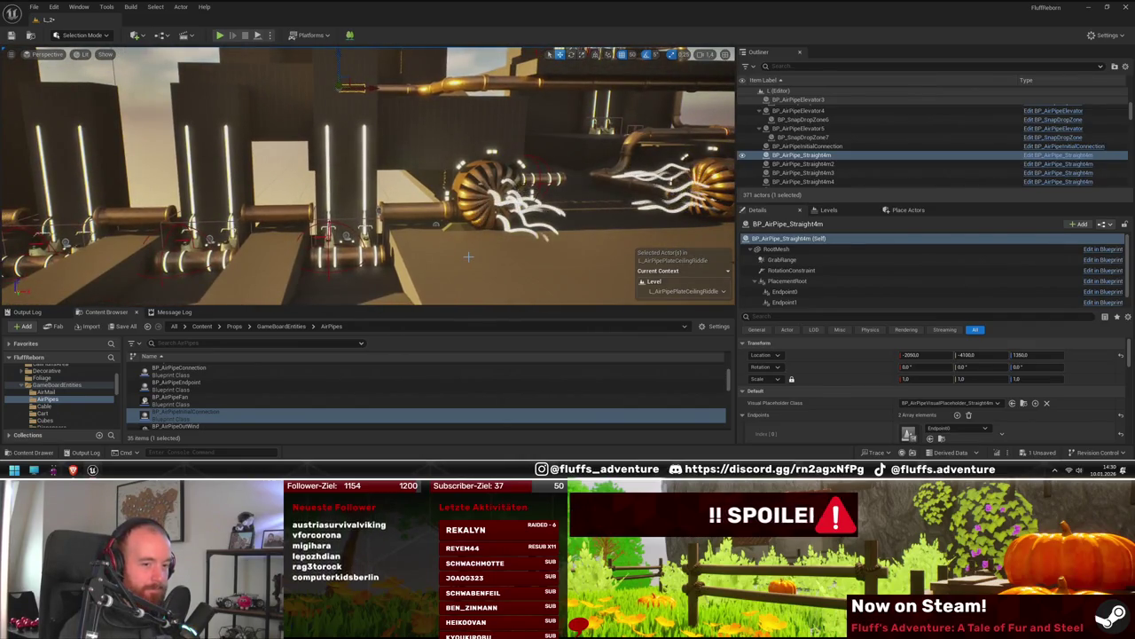
drag(469, 258, 469, 258)
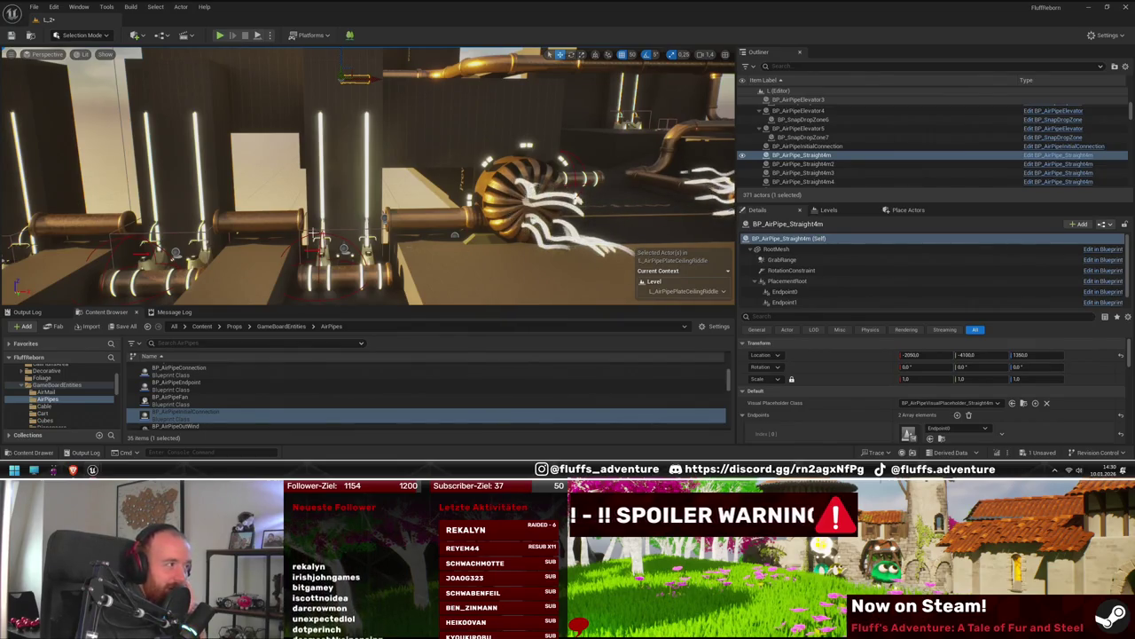
scroll(397, 233, up, 10)
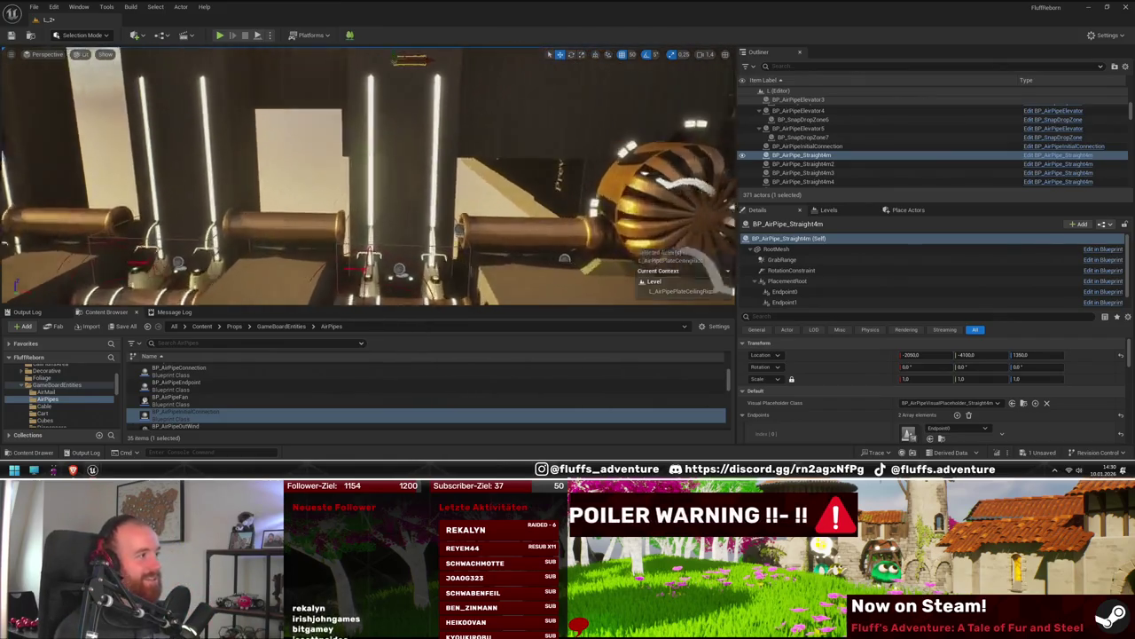
scroll(363, 236, up, 2)
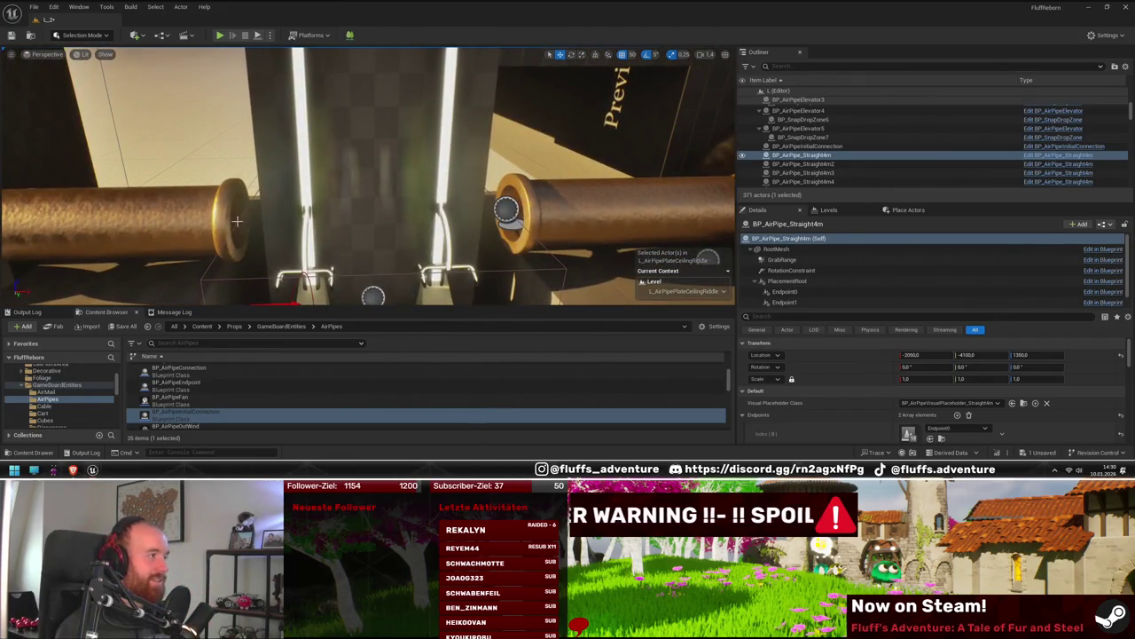
key(f)
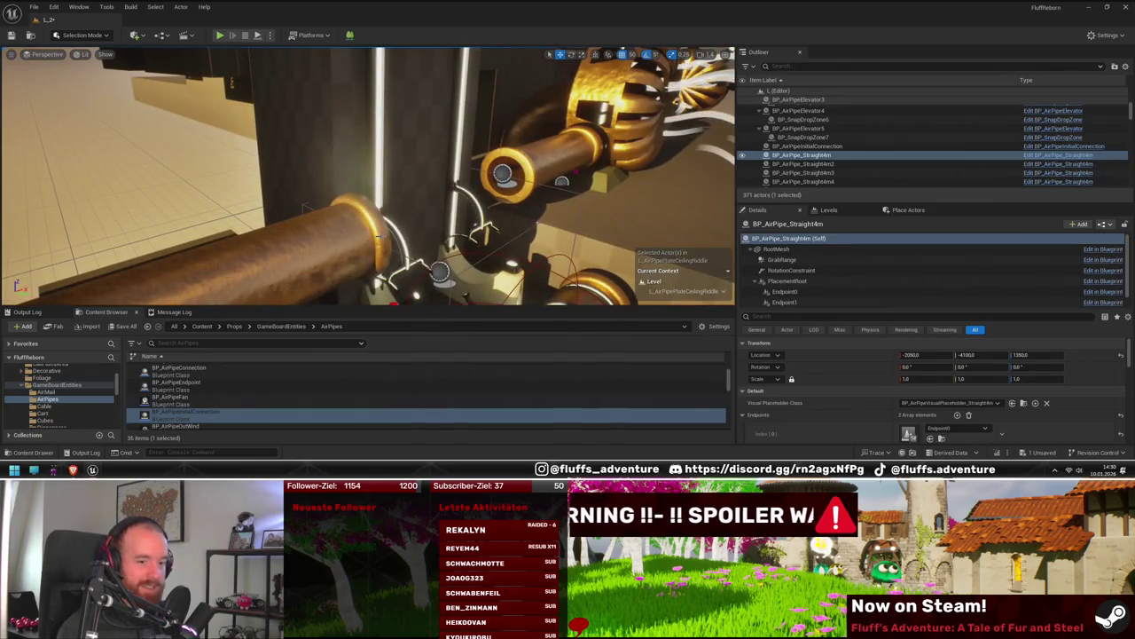
drag(618, 240, 550, 235)
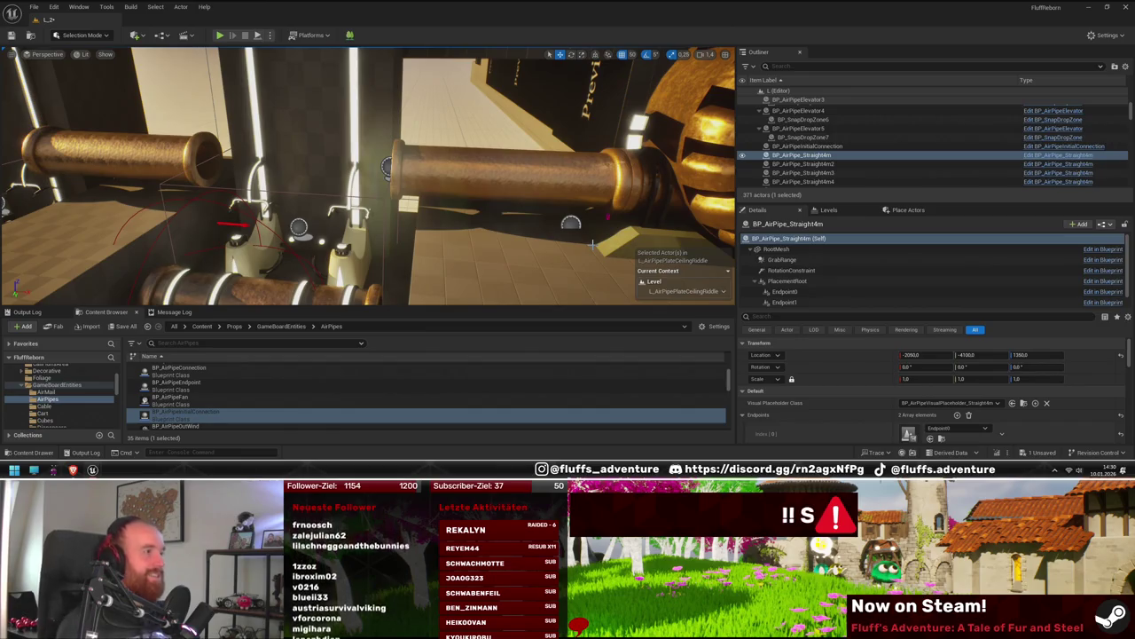
drag(592, 244, 561, 194)
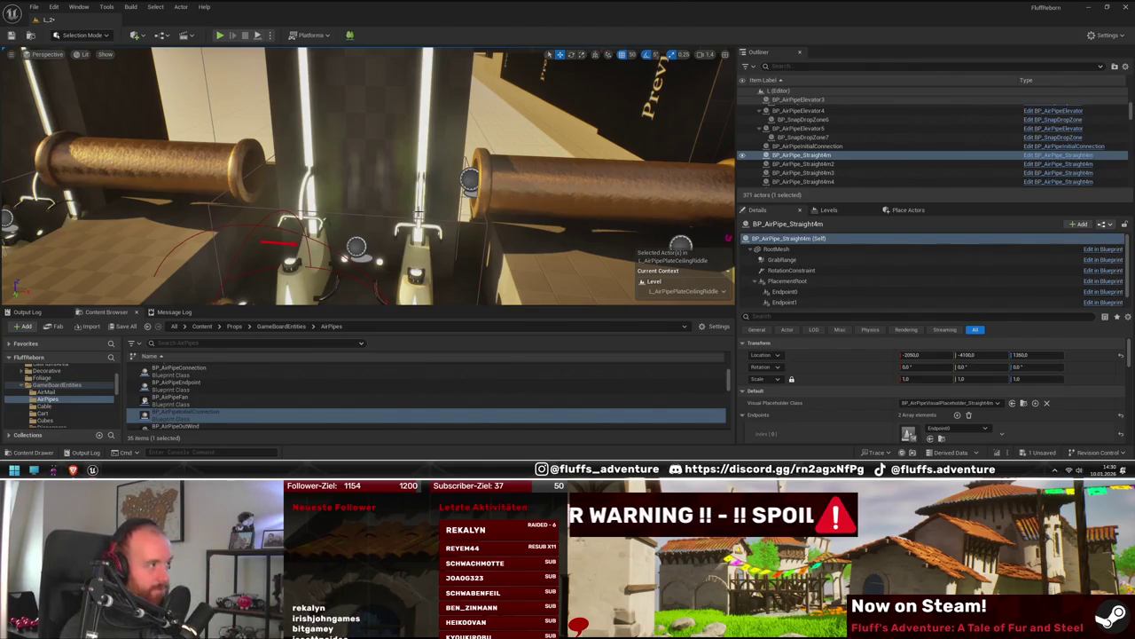
click(419, 213)
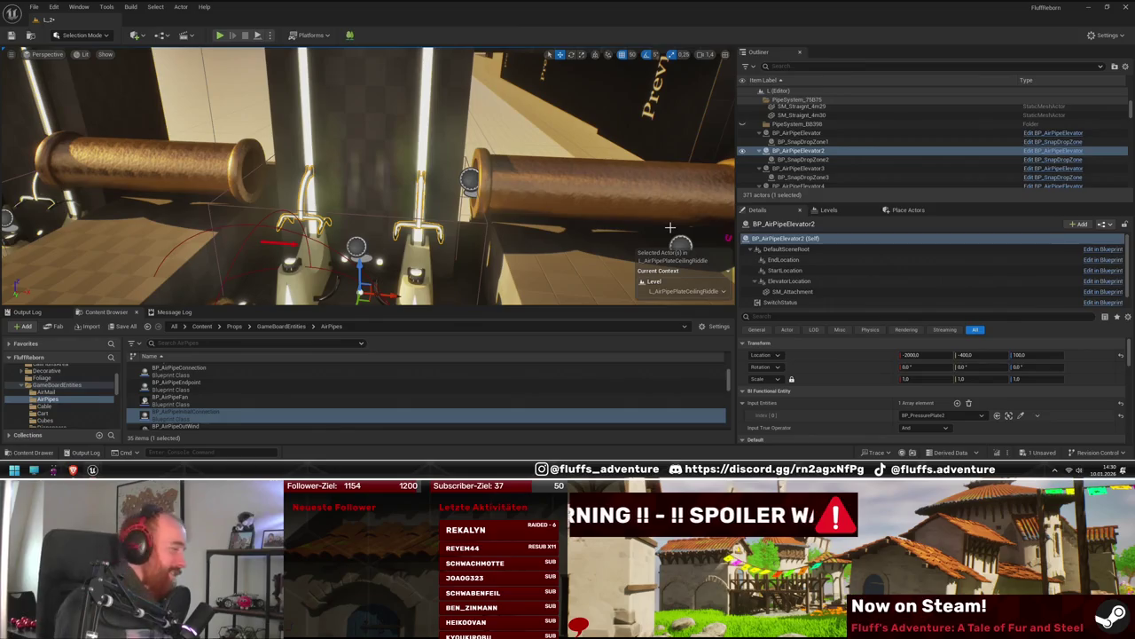
- Add a Static Mesh Cube under BP_AirPipeElevator2's SM_Attachment at Location Z 250
drag(653, 235, 671, 237)
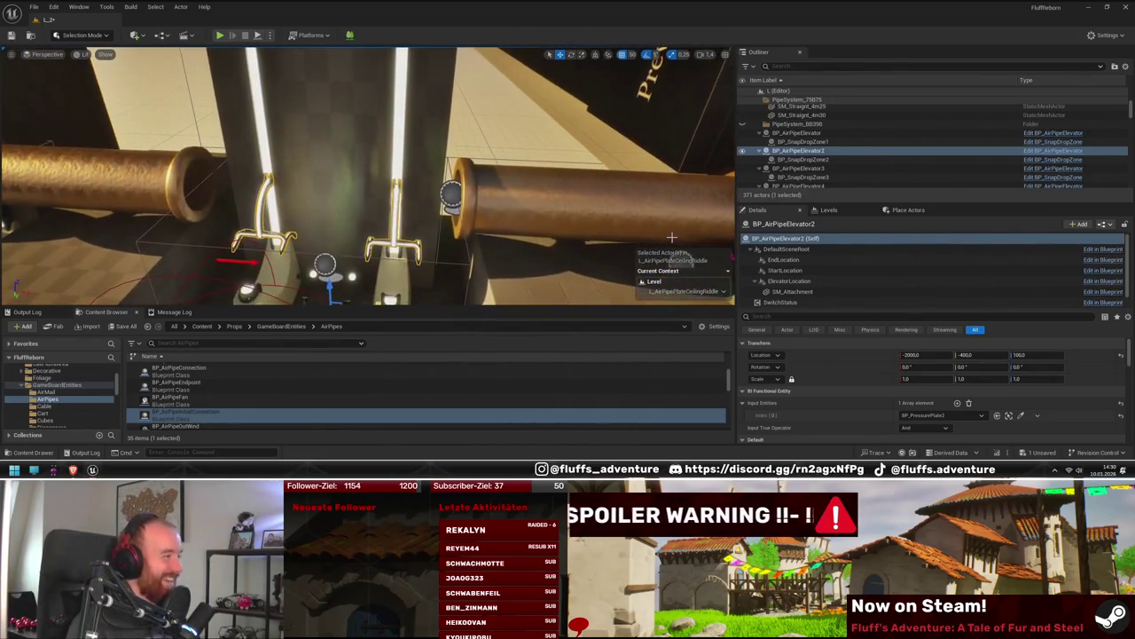
click(794, 292)
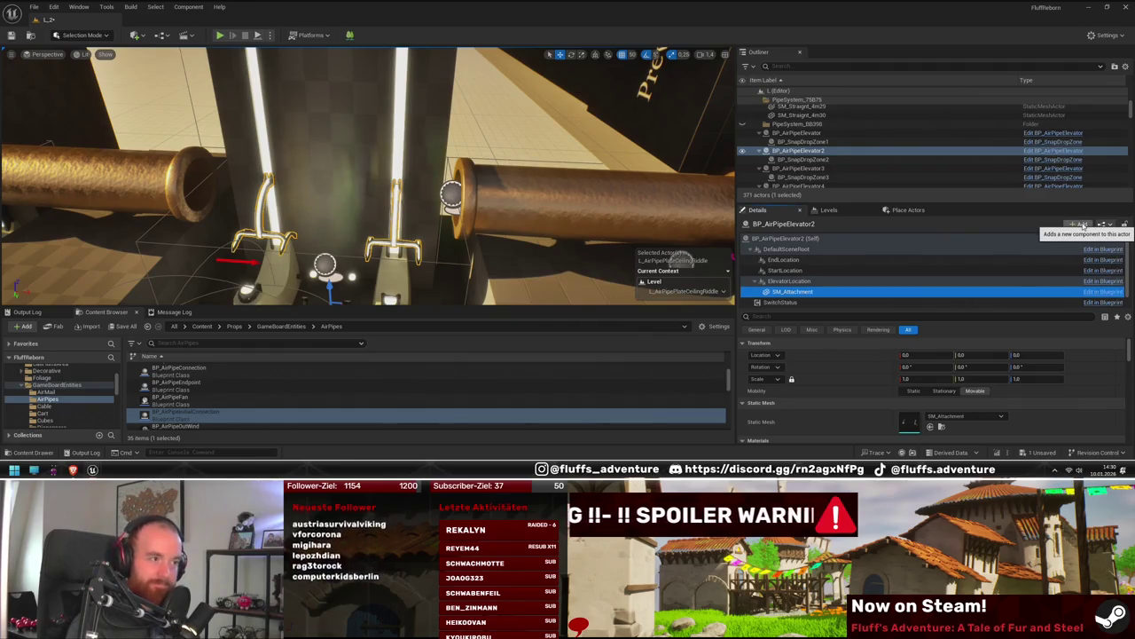
click(1081, 226)
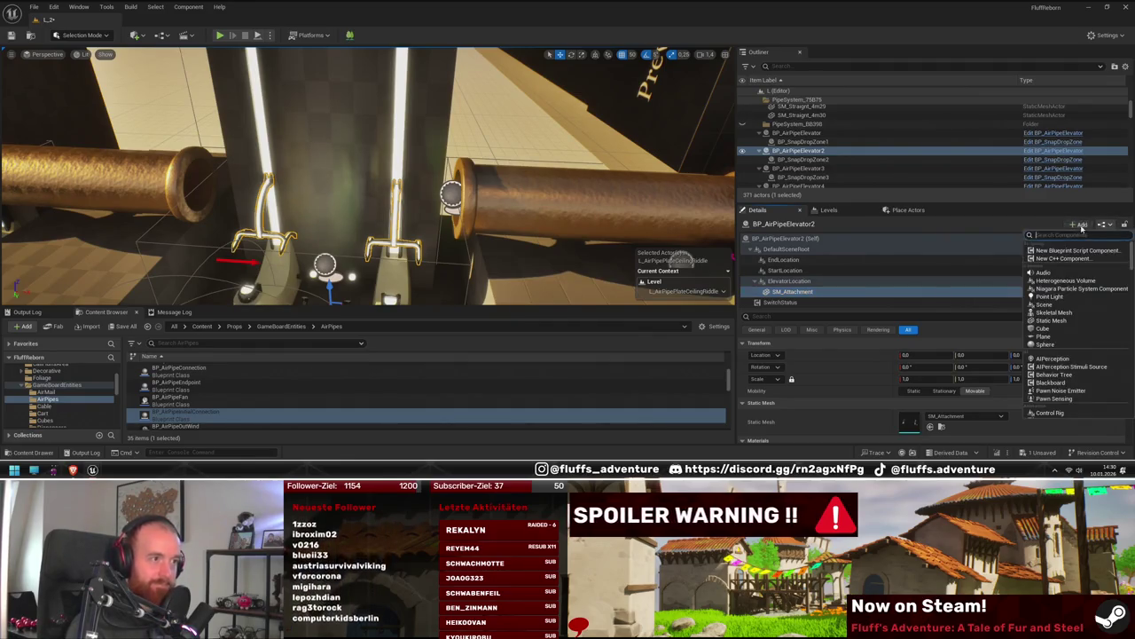
click(1074, 328)
key(Return)
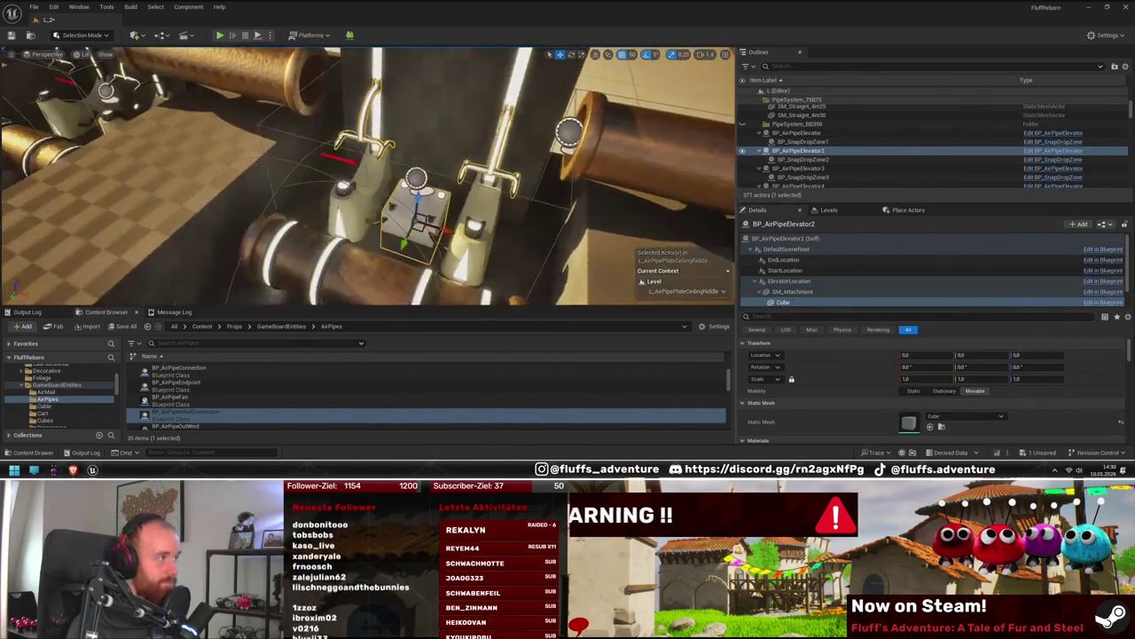
text(250)
key(Return)
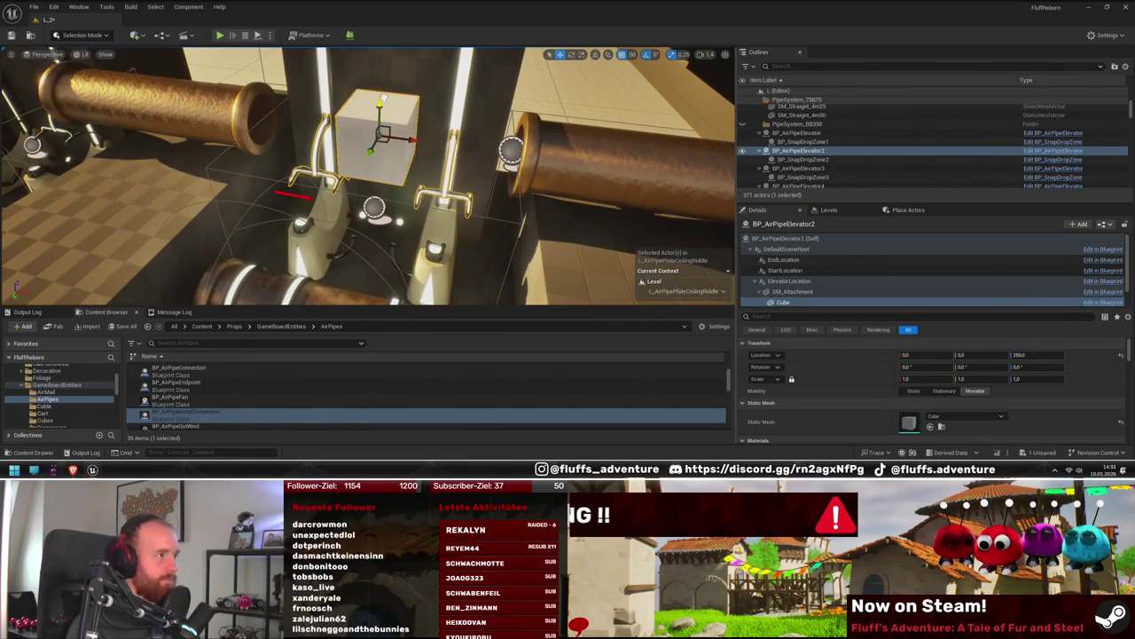
- Tilt the cube 45° on X and scale it to 3.75 × 0.75 × 0.25
key(e)
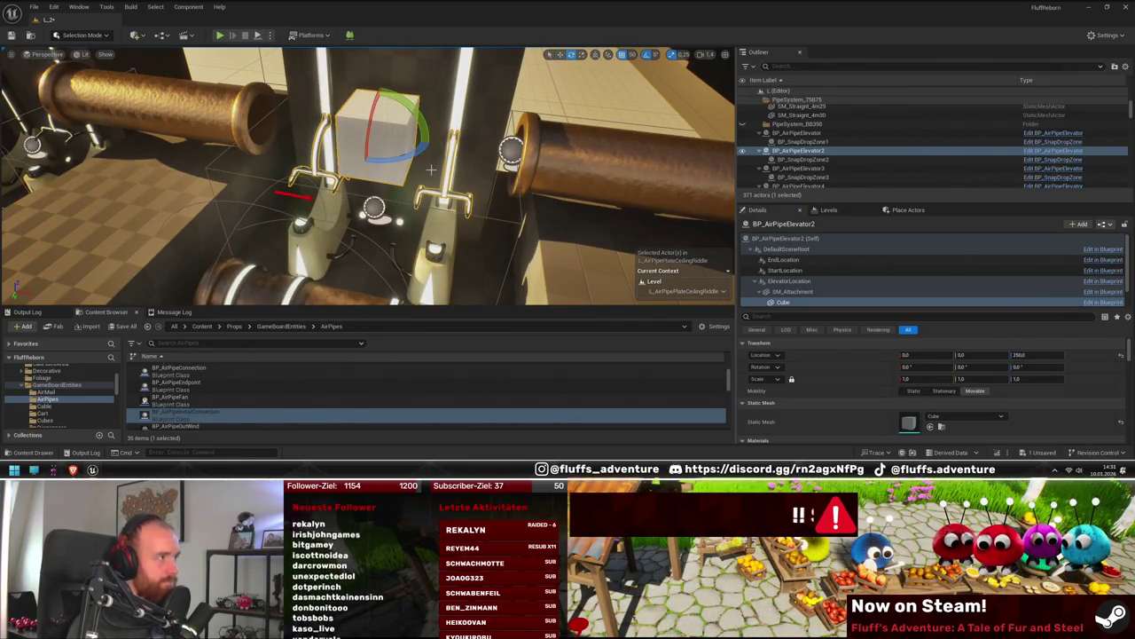
drag(369, 118, 365, 121)
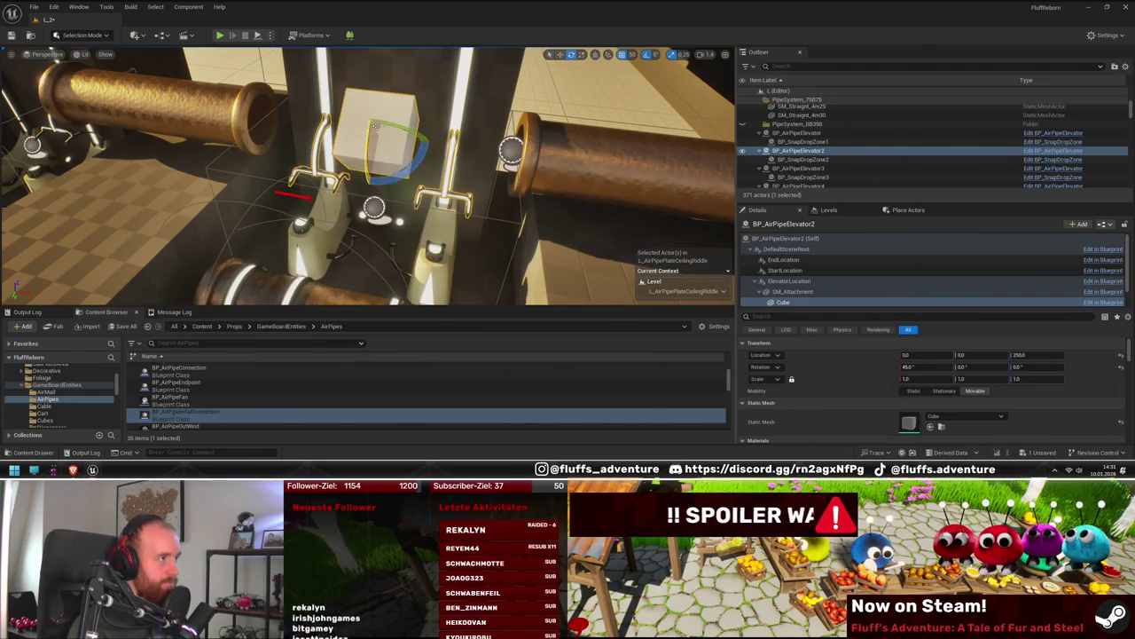
mouse_move(369, 178)
mouse_down()
mouse_move(320, 186)
mouse_move(381, 186)
mouse_move(379, 196)
mouse_up()
text(0.25)
key(Return)
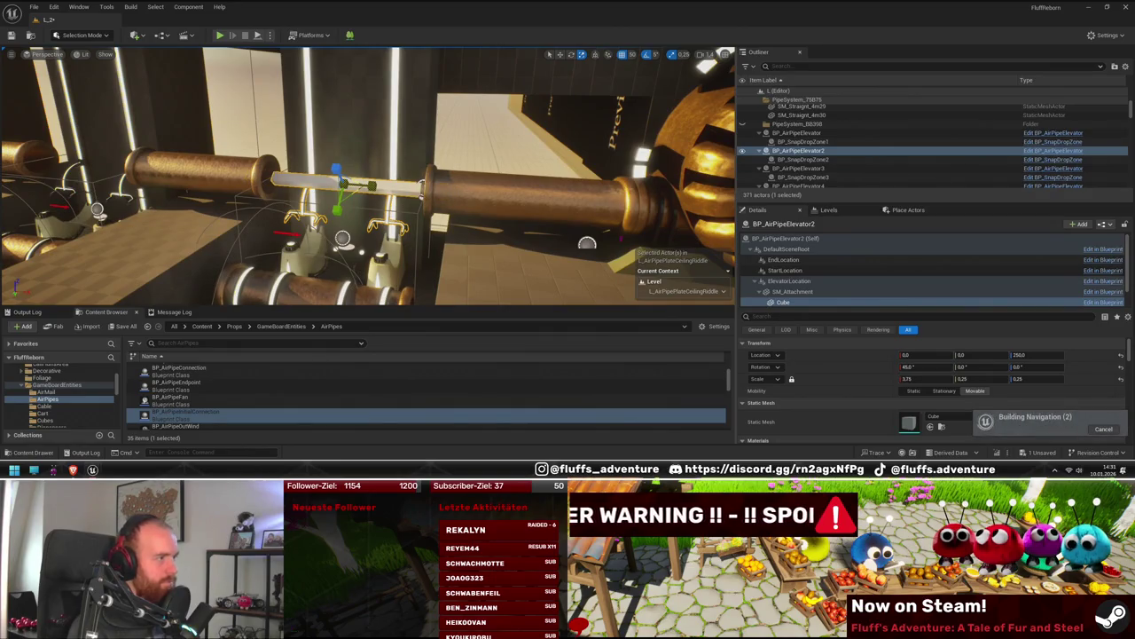
mouse_move(421, 185)
mouse_down()
mouse_move(353, 245)
mouse_move(293, 215)
mouse_move(310, 207)
mouse_move(289, 229)
mouse_up()
drag(927, 379, 936, 379)
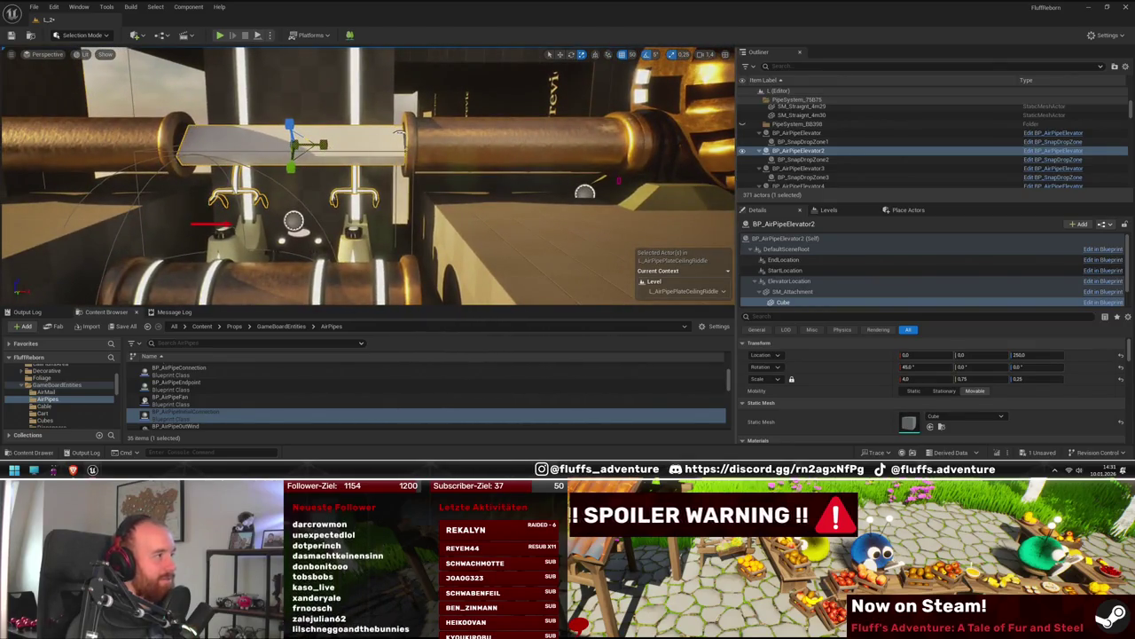
key(ctrl+z)
drag(399, 134, 590, 169)
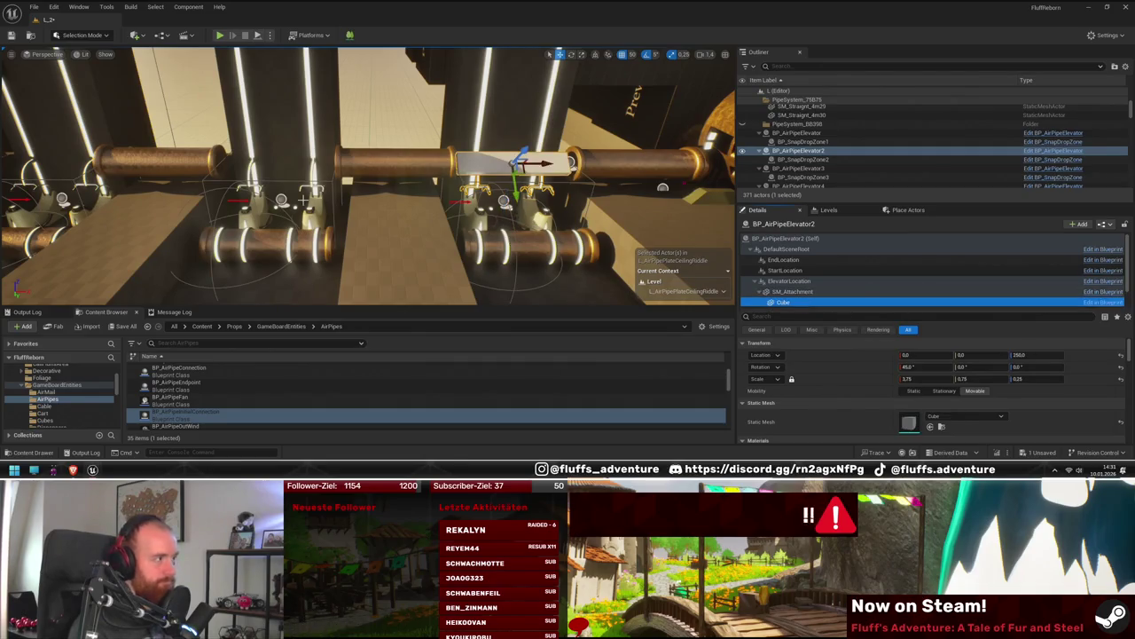
click(283, 200)
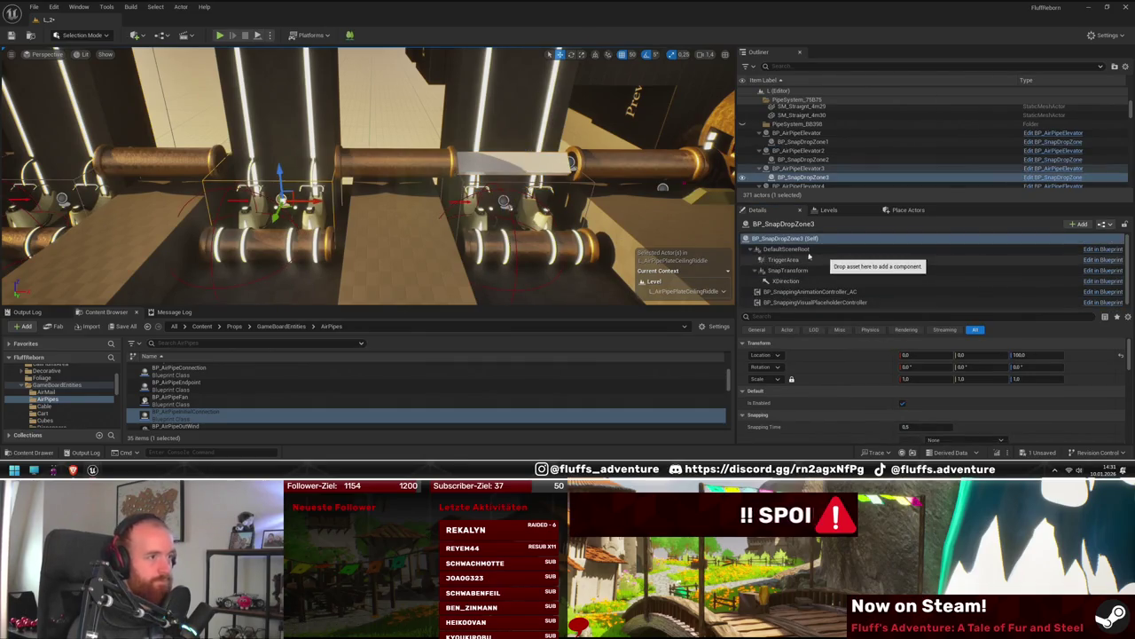
- Add the cube plank under SM_Attachment on the third pipe elevator
key(f)
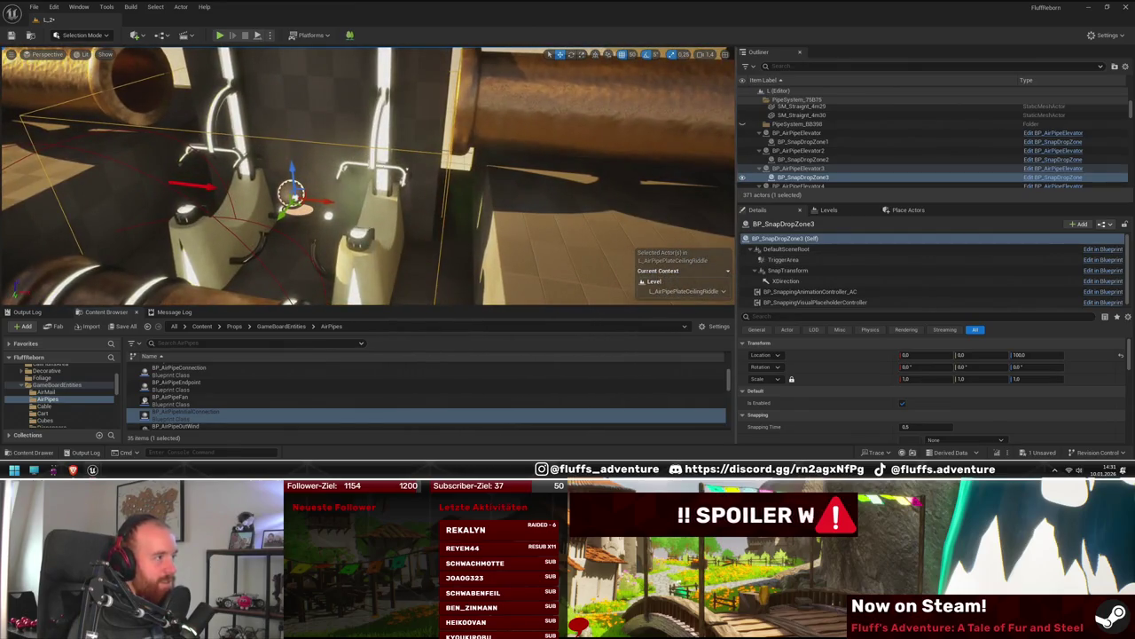
click(798, 167)
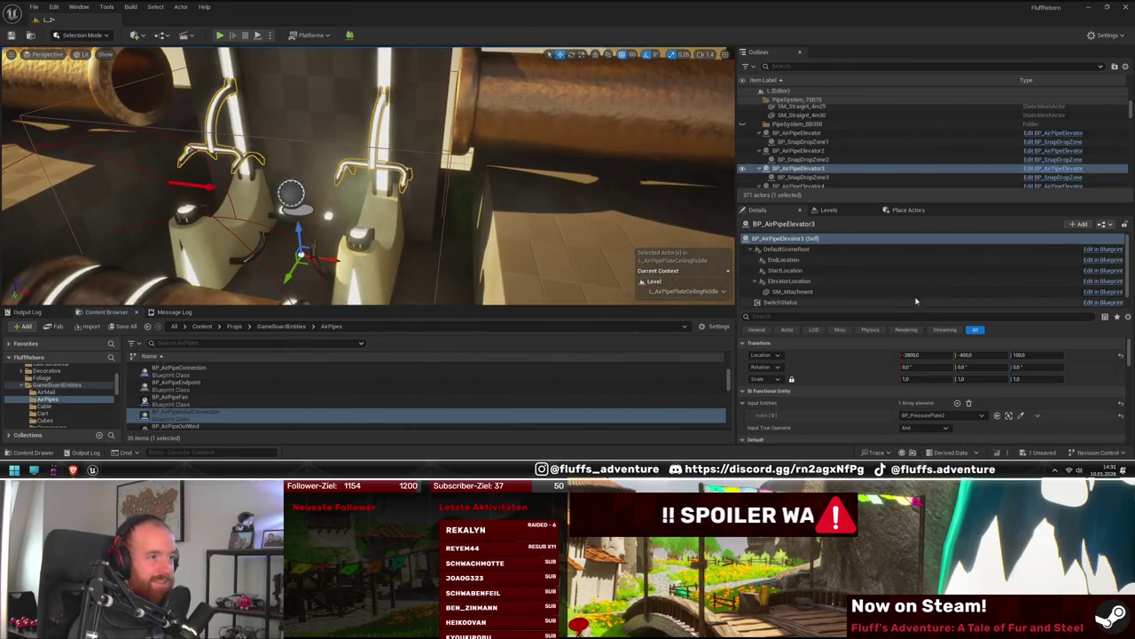
click(825, 291)
drag(794, 285, 792, 280)
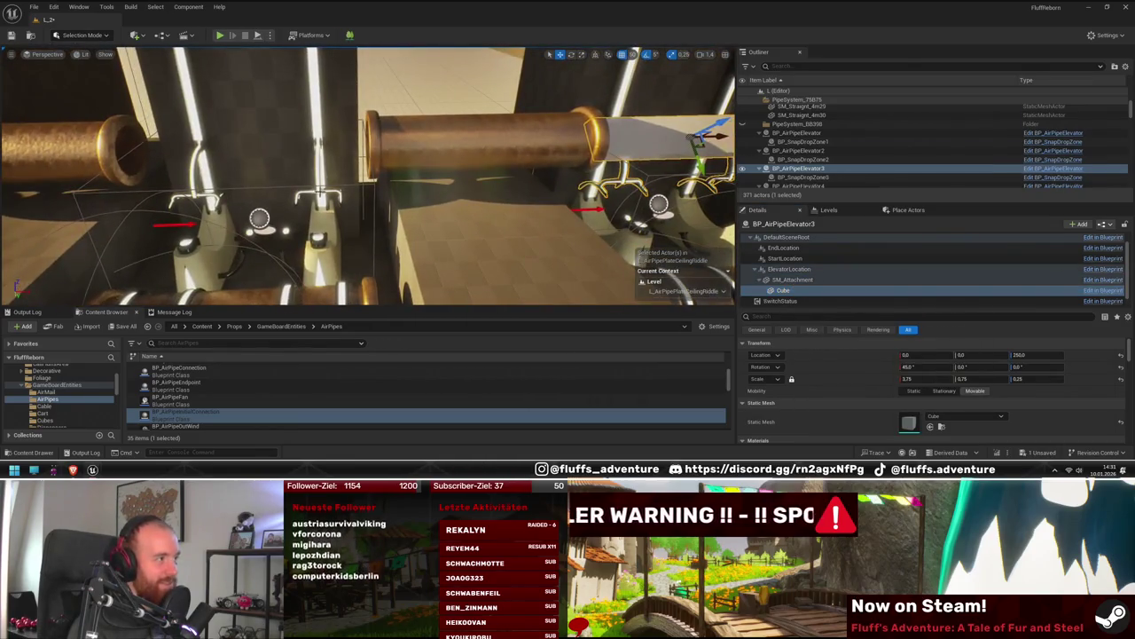
- Paste the Cube plank under SM_Attachment on the fourth pipe elevator
click(485, 249)
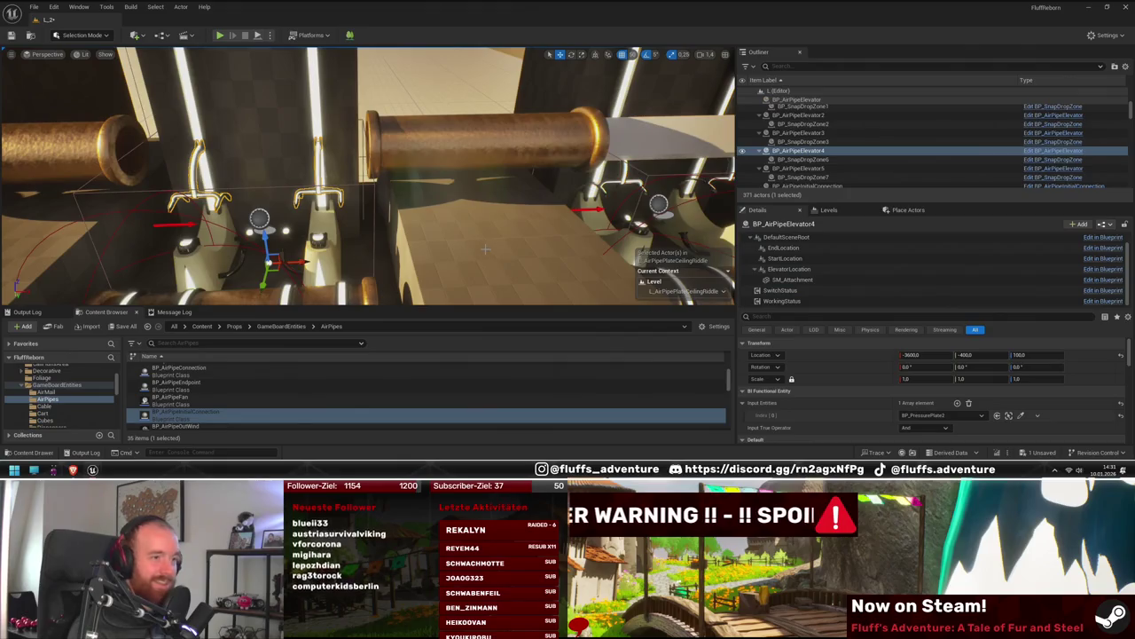
click(815, 280)
key(ctrl+v)
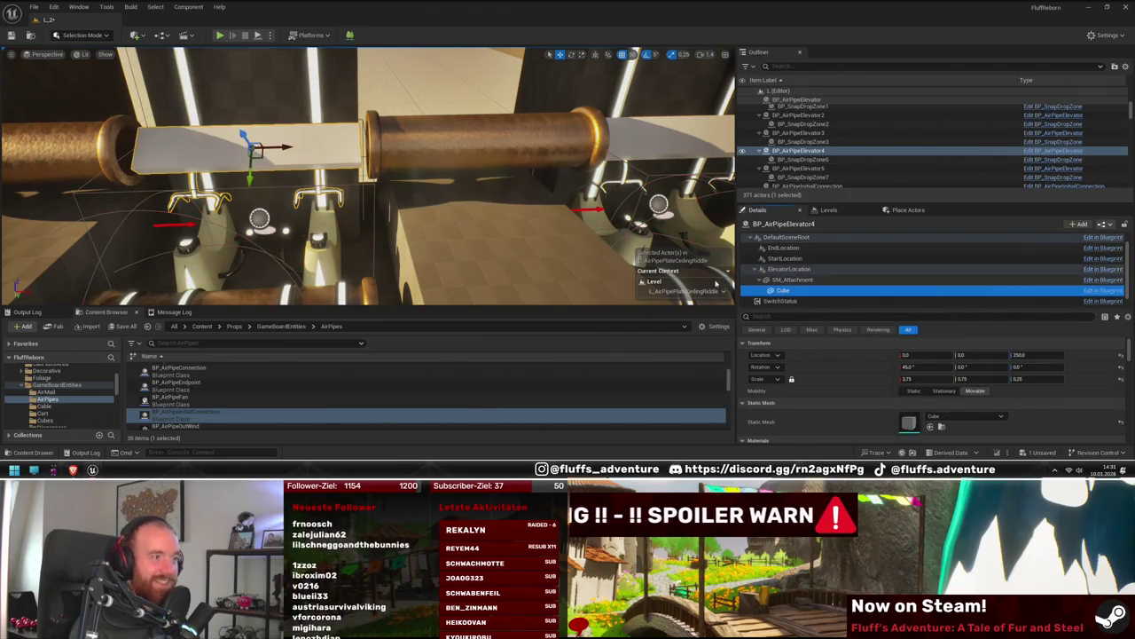
drag(715, 283, 594, 248)
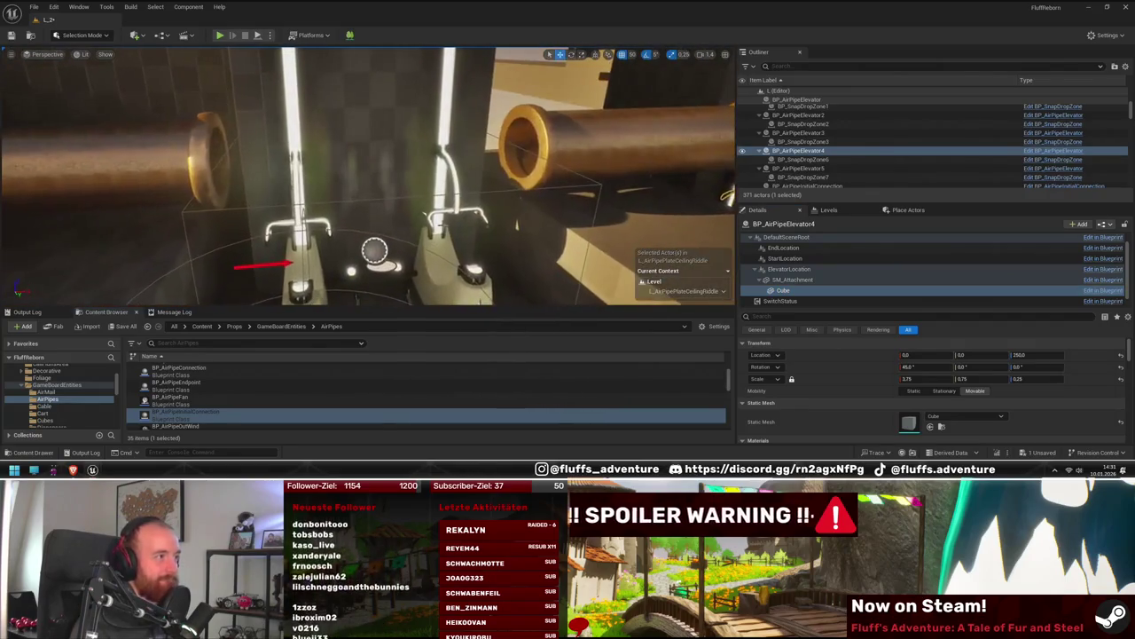
key(f)
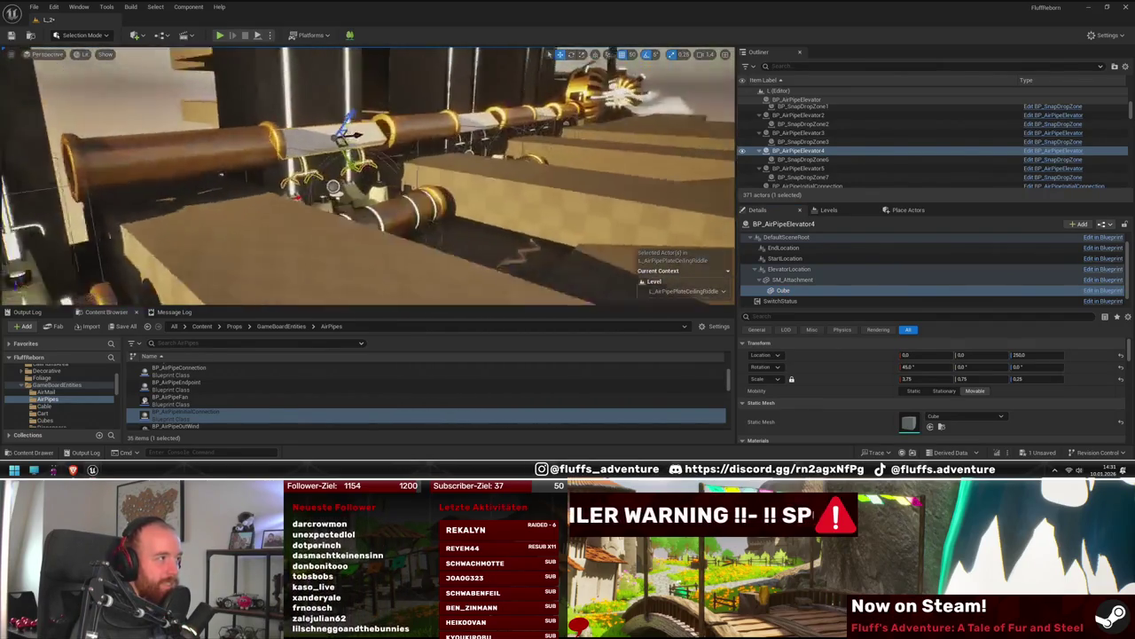
mouse_move(368, 177)
mouse_down()
mouse_move(301, 186)
mouse_move(519, 225)
mouse_move(514, 190)
mouse_up()
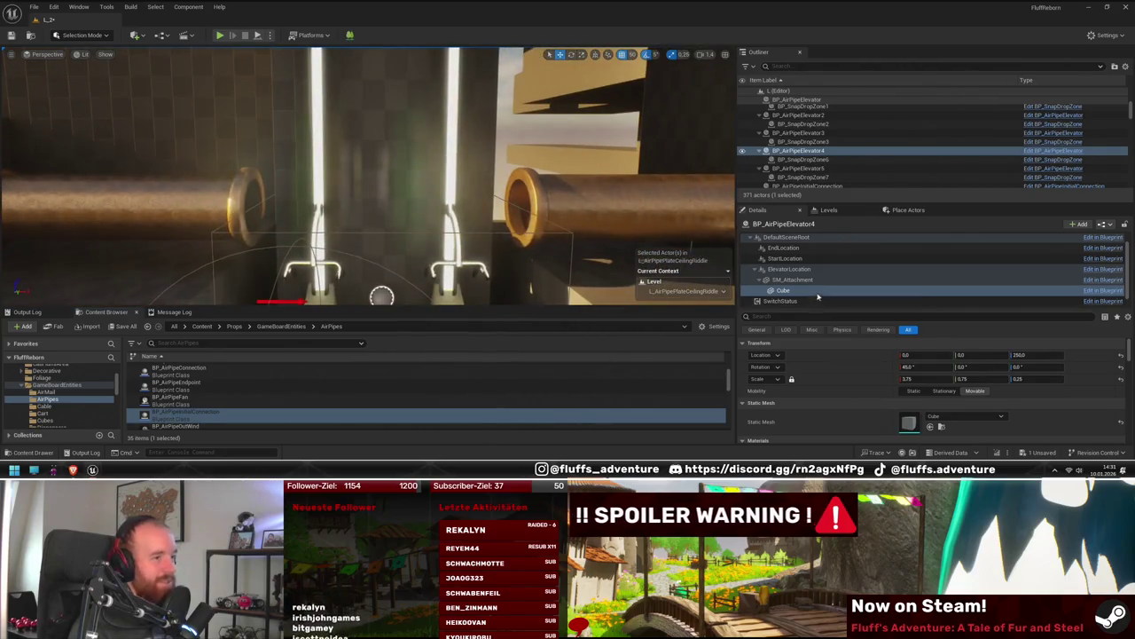
drag(515, 241, 479, 253)
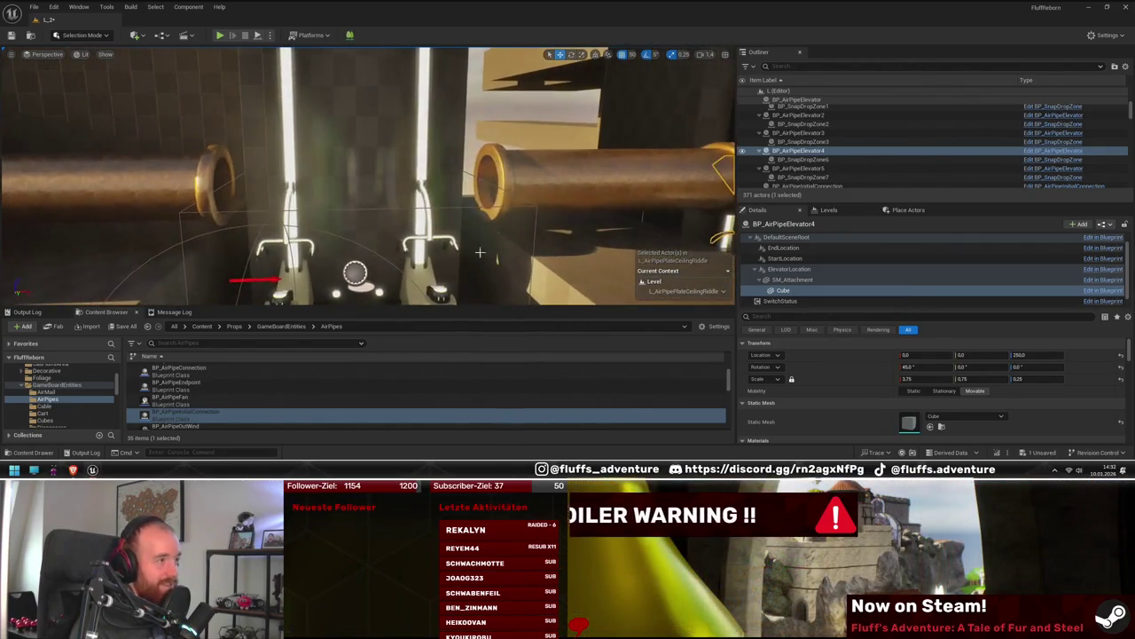
- Paste the Cube plank under BP_AirPipeElevator5's SM_Attachment and frame BP_AirPipeInitialConnection
click(426, 236)
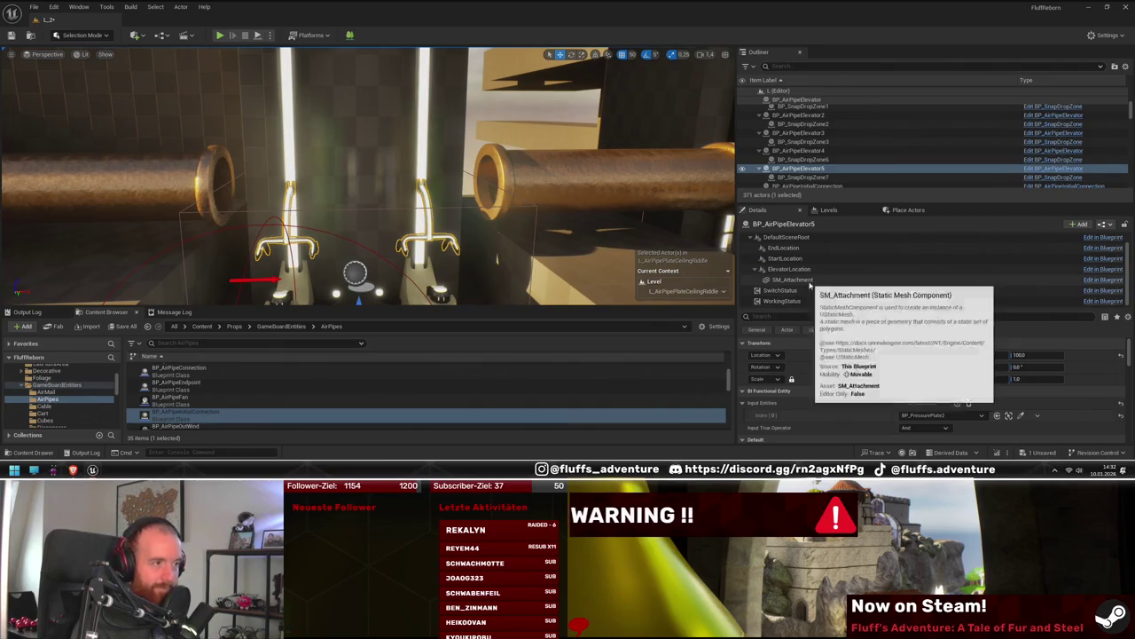
key(ctrl+v)
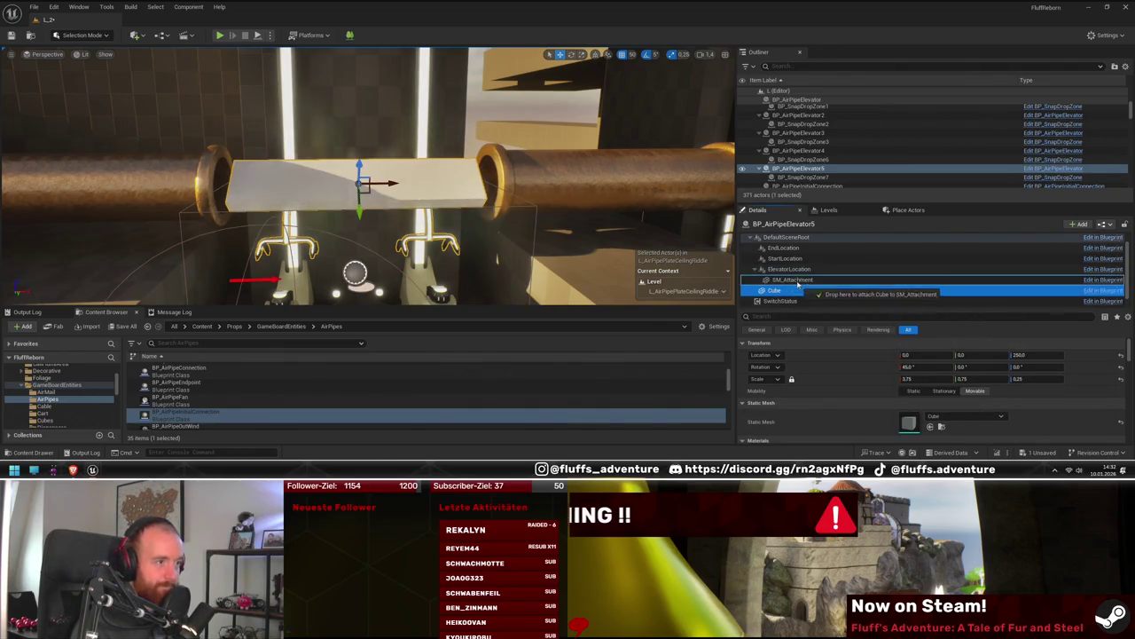
drag(798, 282, 798, 282)
scroll(568, 184, down, 10)
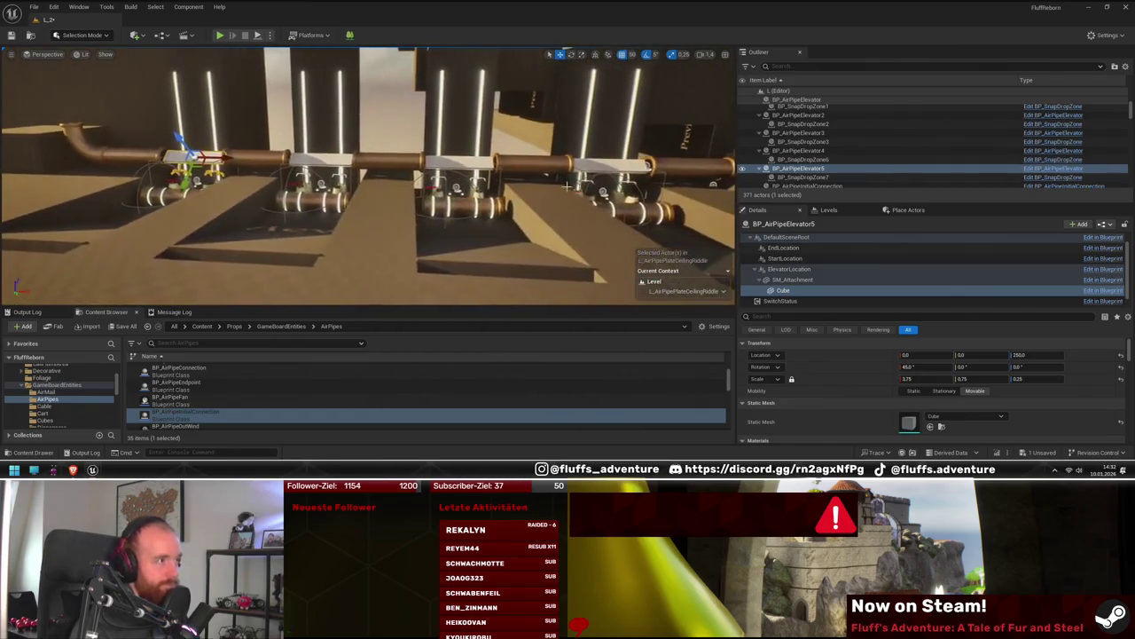
scroll(568, 184, up, 10)
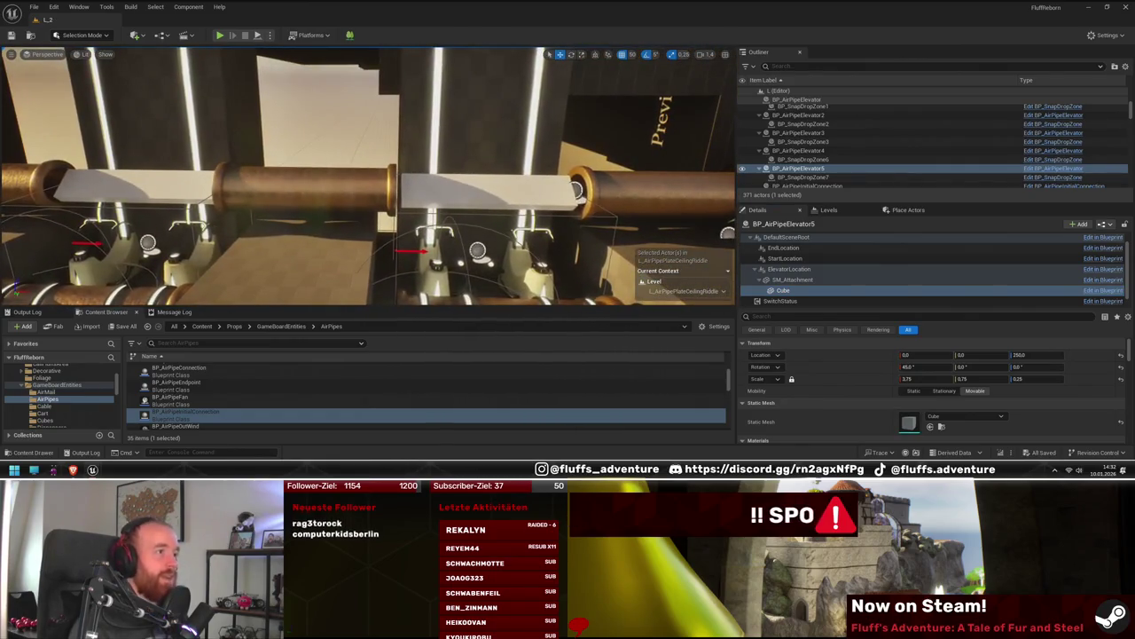
click(577, 189)
key(f)
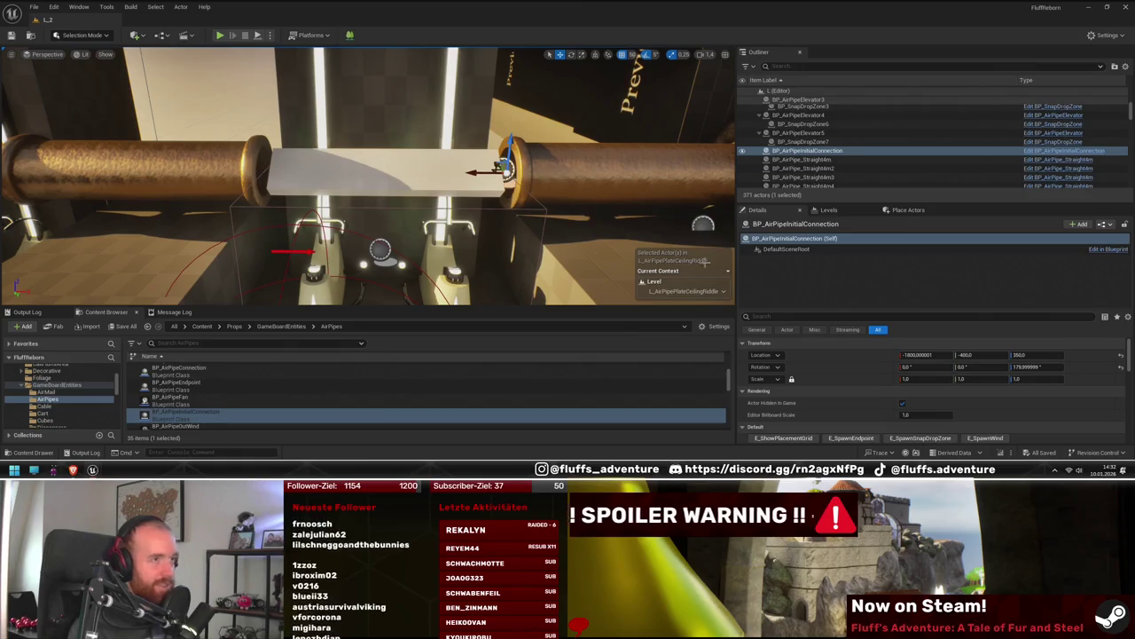
- Place a BP_AirPipeEndpoint at the pipe end beside BP_AirPipeInitialConnection
scroll(263, 376, up, 2)
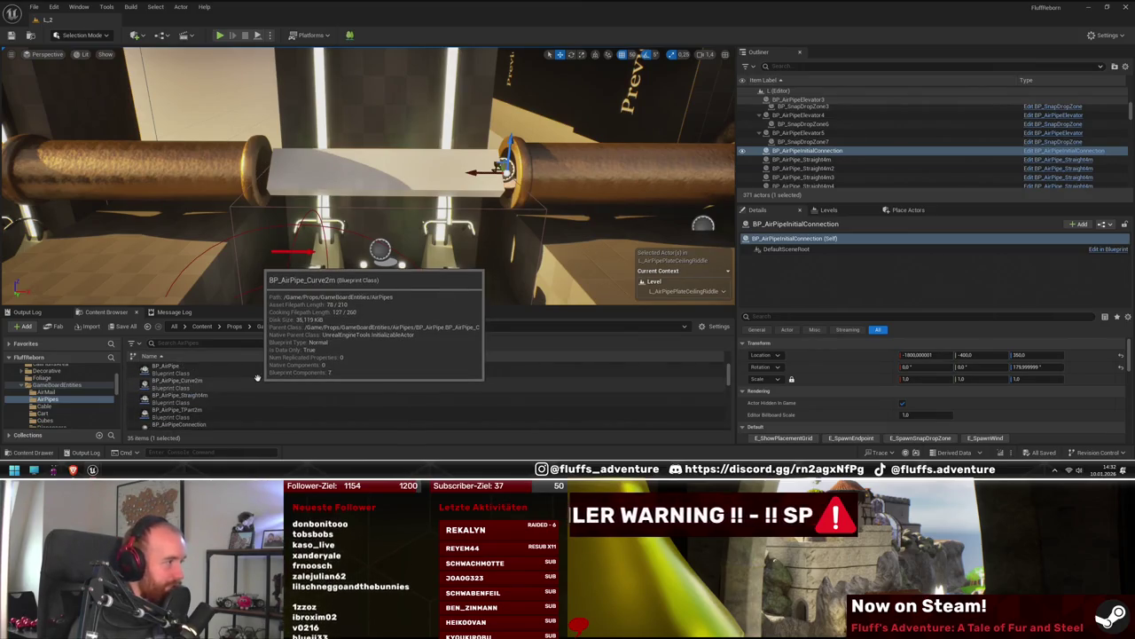
scroll(232, 394, down, 2)
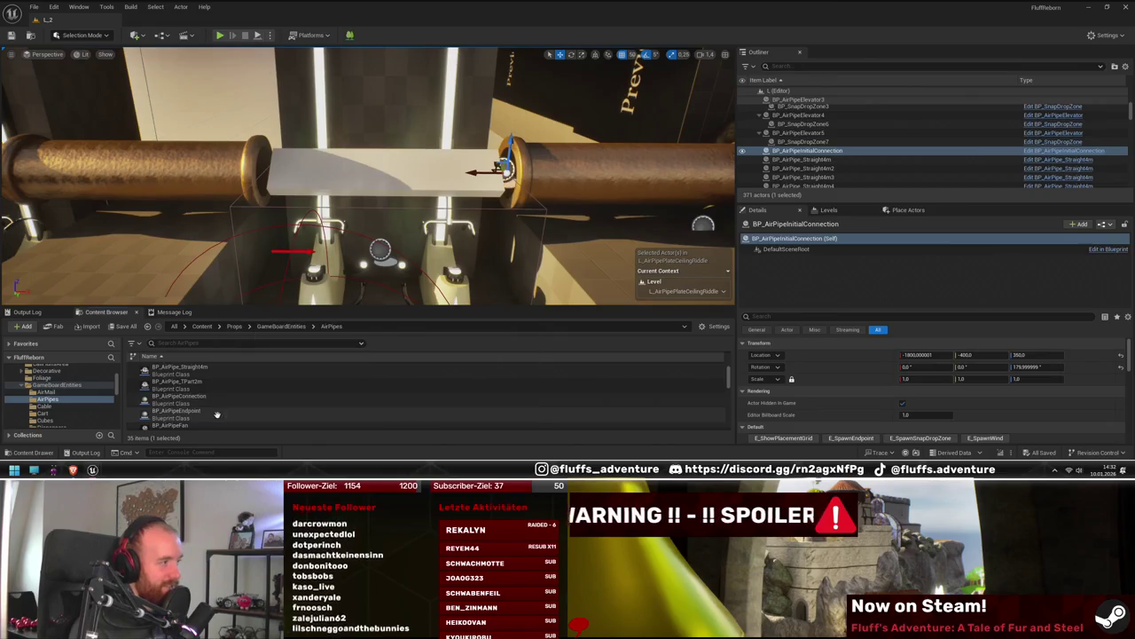
mouse_move(219, 413)
mouse_down()
mouse_move(266, 177)
mouse_move(255, 184)
mouse_move(382, 173)
mouse_up()
drag(544, 215, 616, 259)
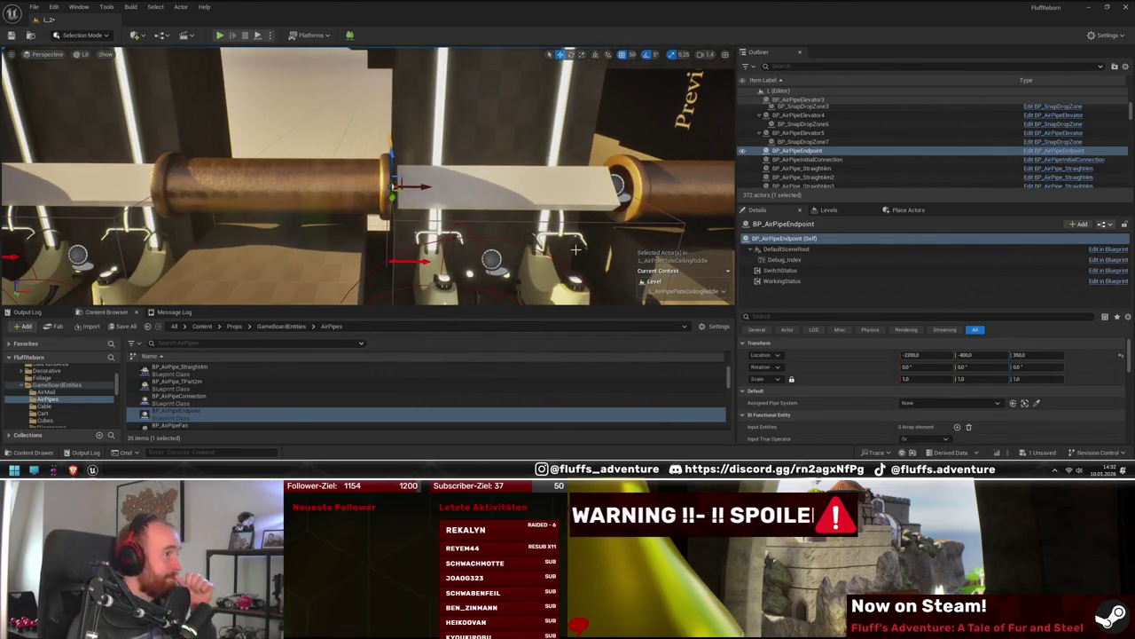
click(616, 188)
key(f)
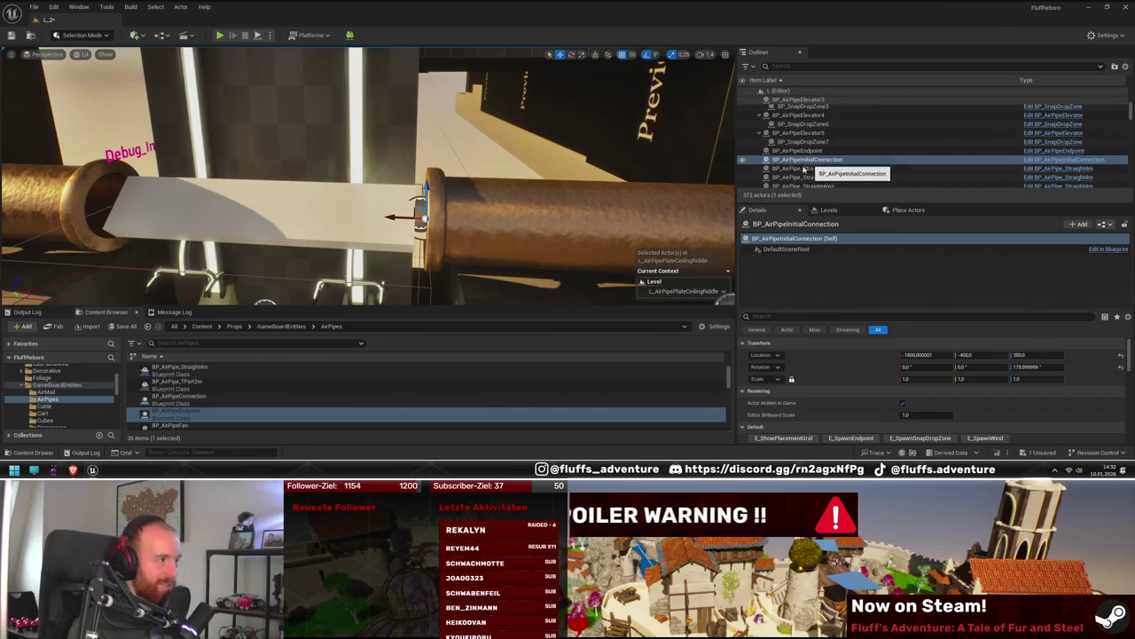
drag(586, 257, 268, 182)
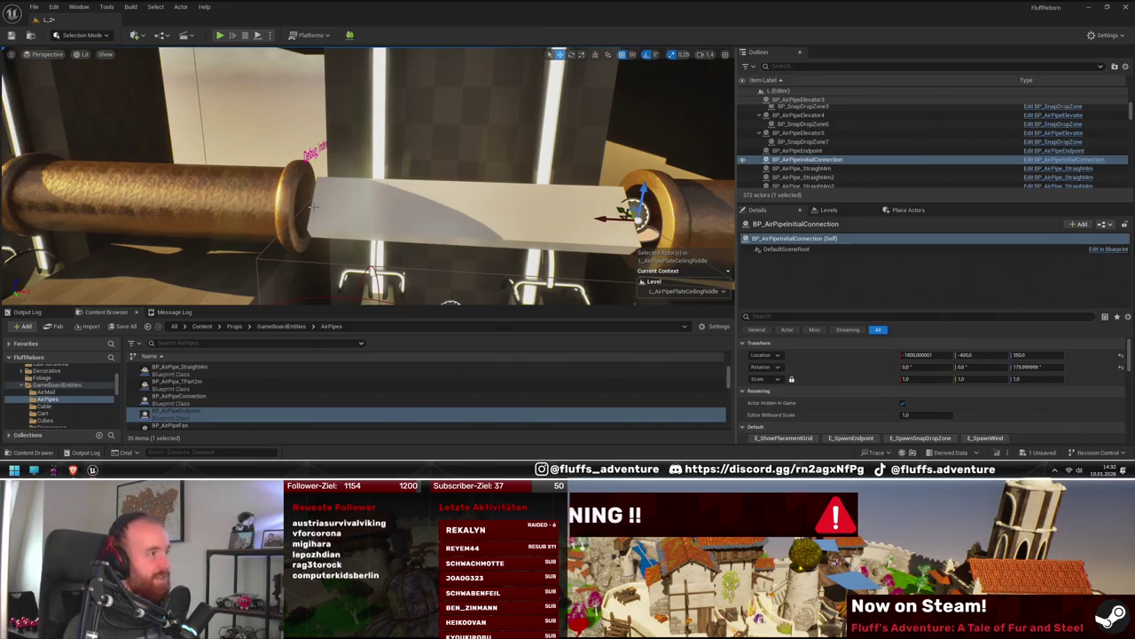
mouse_move(330, 154)
mouse_down()
mouse_move(586, 190)
mouse_move(592, 220)
mouse_up()
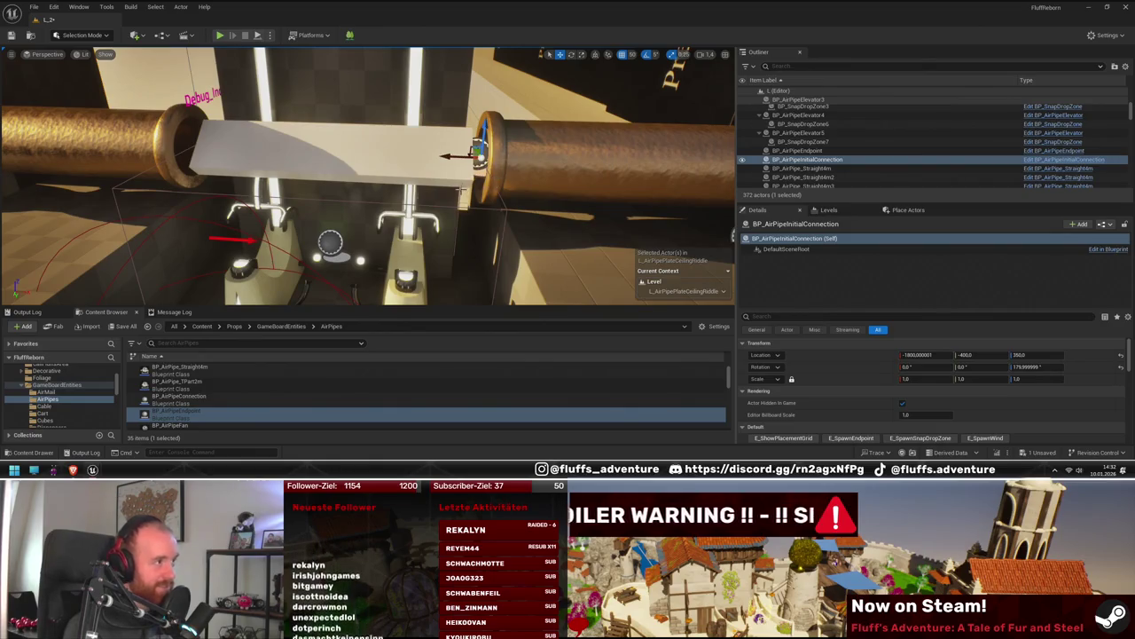
mouse_move(592, 220)
mouse_down()
mouse_move(295, 147)
mouse_move(298, 174)
mouse_move(266, 169)
mouse_up()
- Remove BP_AirPipeInitialConnection and place a second endpoint at the right pipe end, turned about 176°
ctrl+click(228, 147)
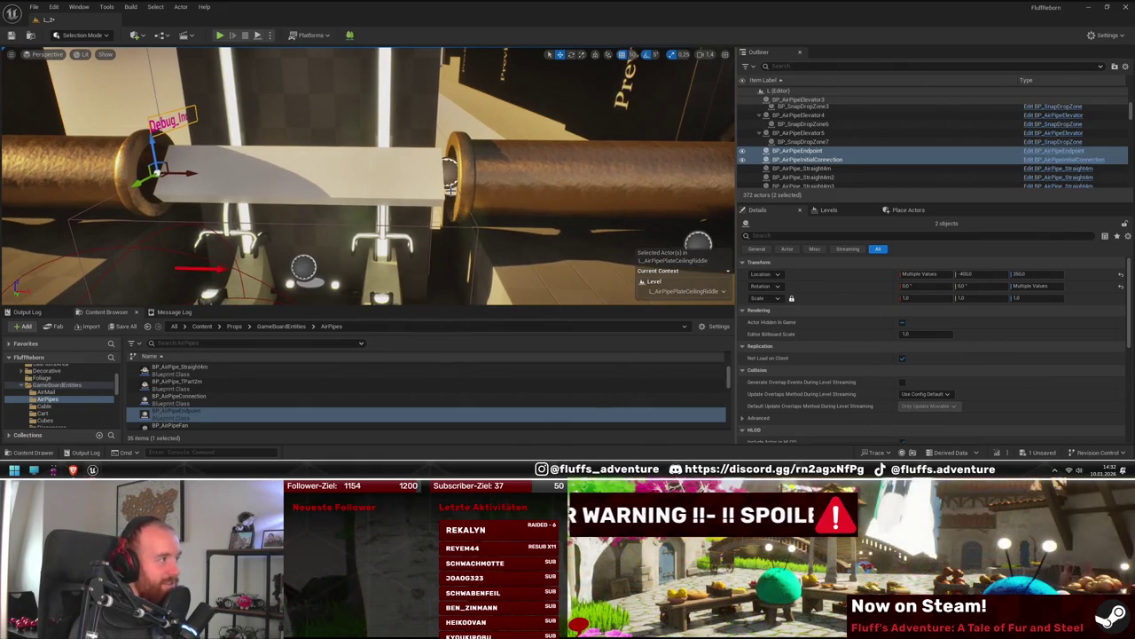
click(451, 188)
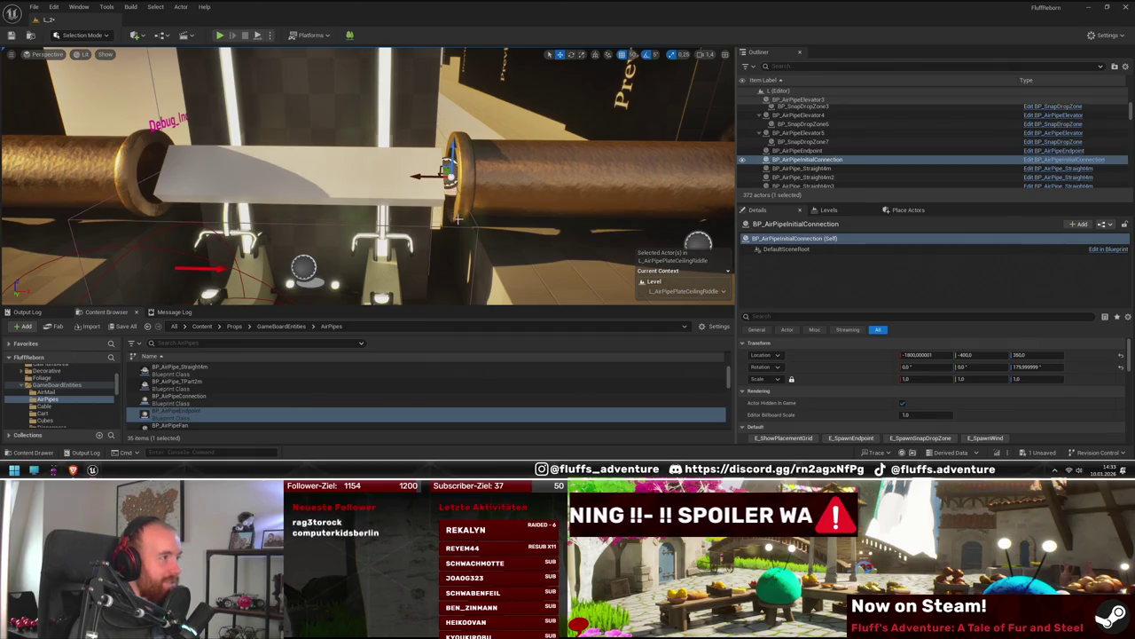
key(Escape)
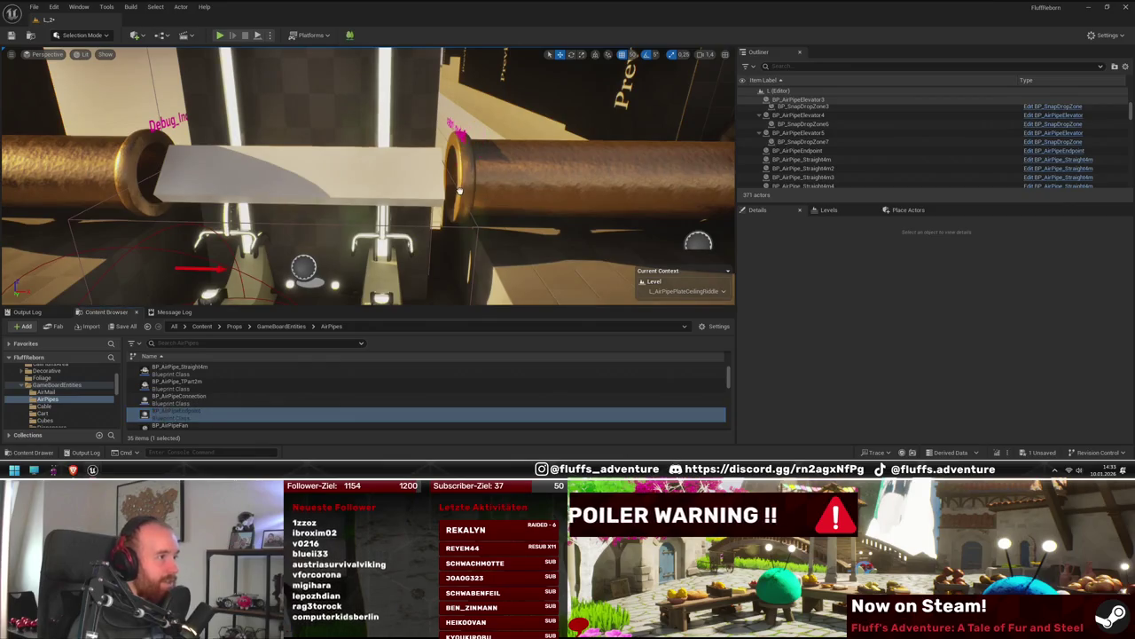
mouse_move(458, 193)
mouse_down()
mouse_move(315, 202)
mouse_move(623, 205)
mouse_up()
key(f)
key(e)
click(179, 113)
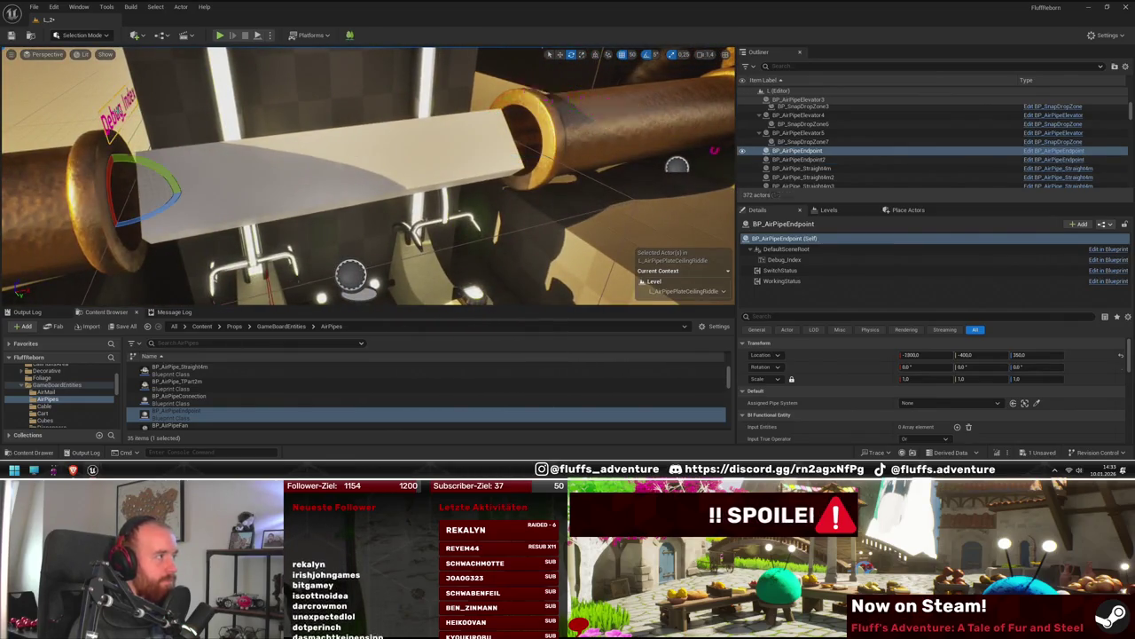
- Place BP_AirPipeOutWind at the pipe end, Location Y -400, rotated about 176° on Z
drag(266, 162, 422, 142)
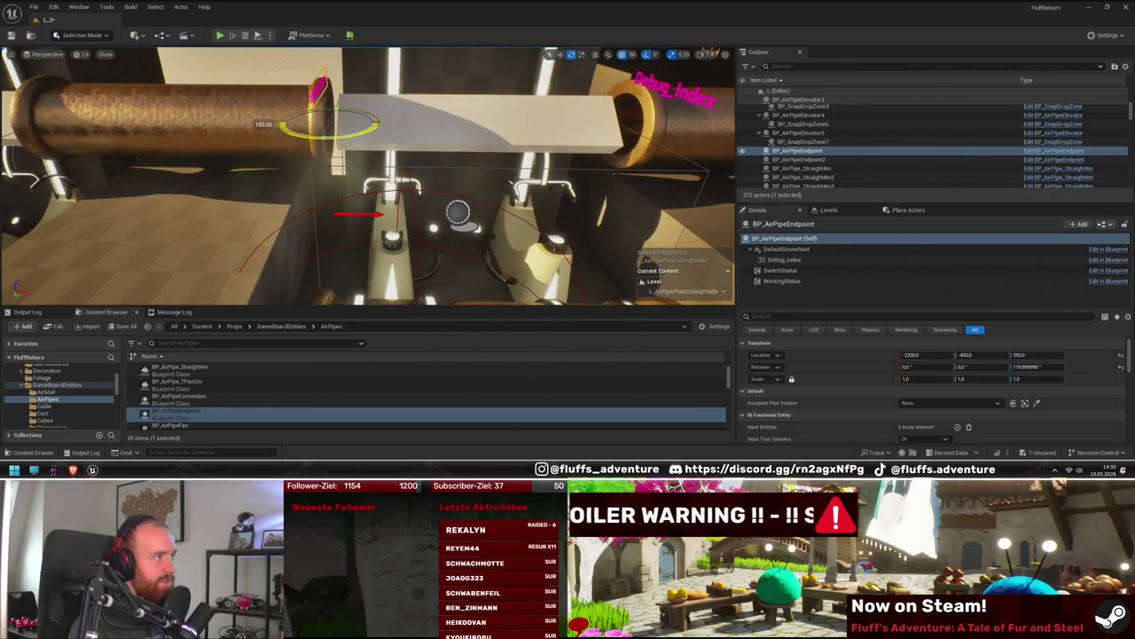
mouse_move(457, 211)
mouse_down()
mouse_move(351, 184)
mouse_move(501, 149)
mouse_up()
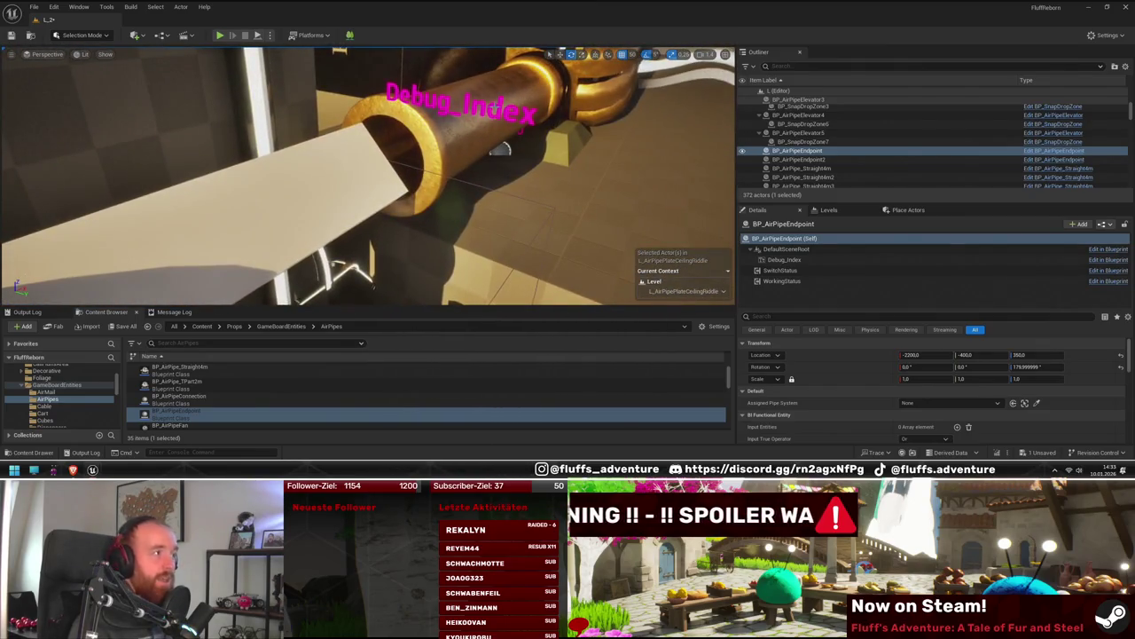
click(501, 149)
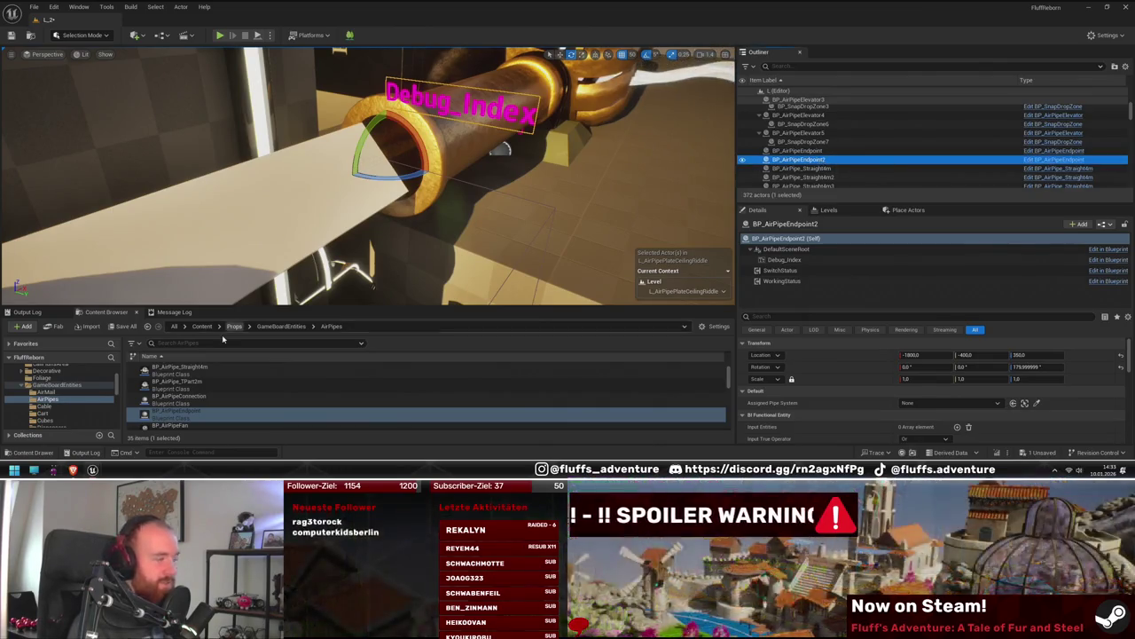
scroll(195, 405, down, 2)
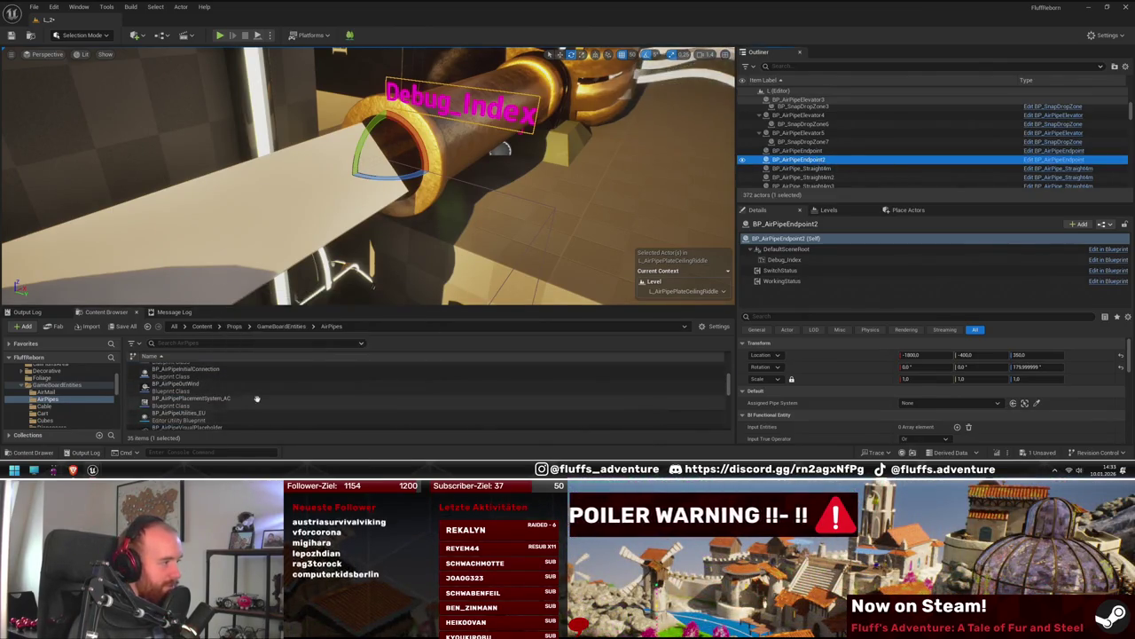
click(432, 171)
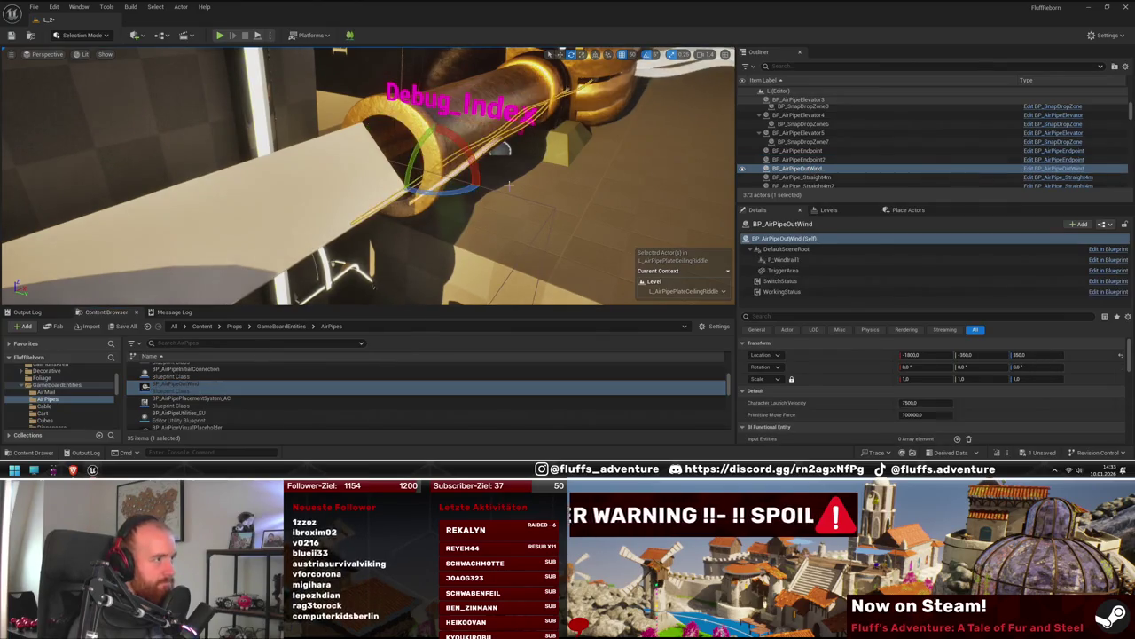
key(f)
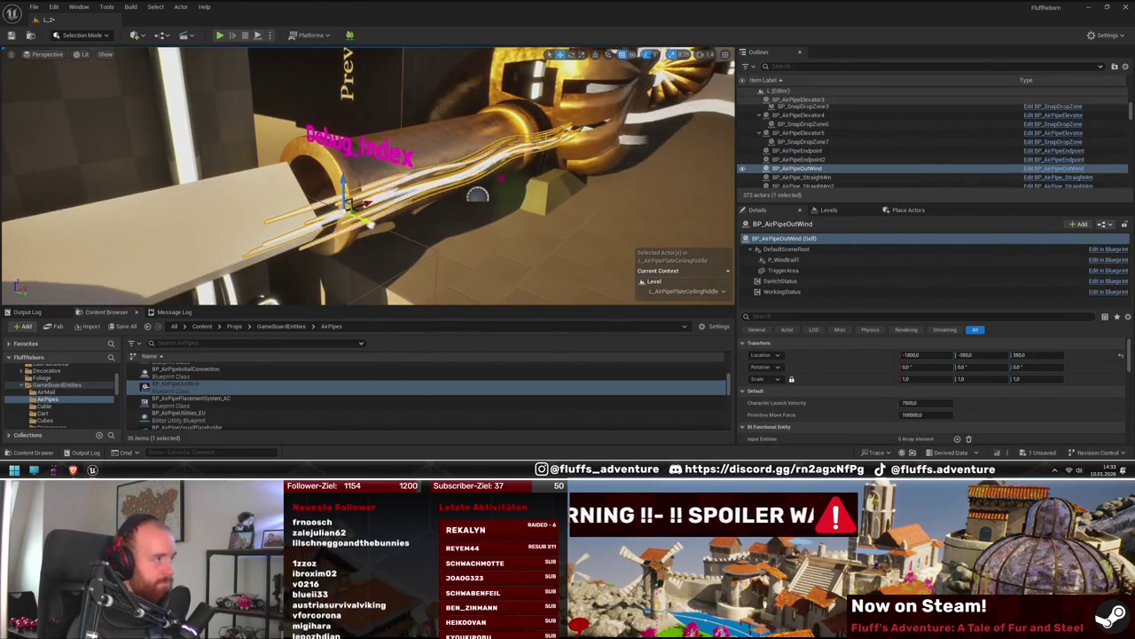
drag(375, 222, 259, 212)
key(e)
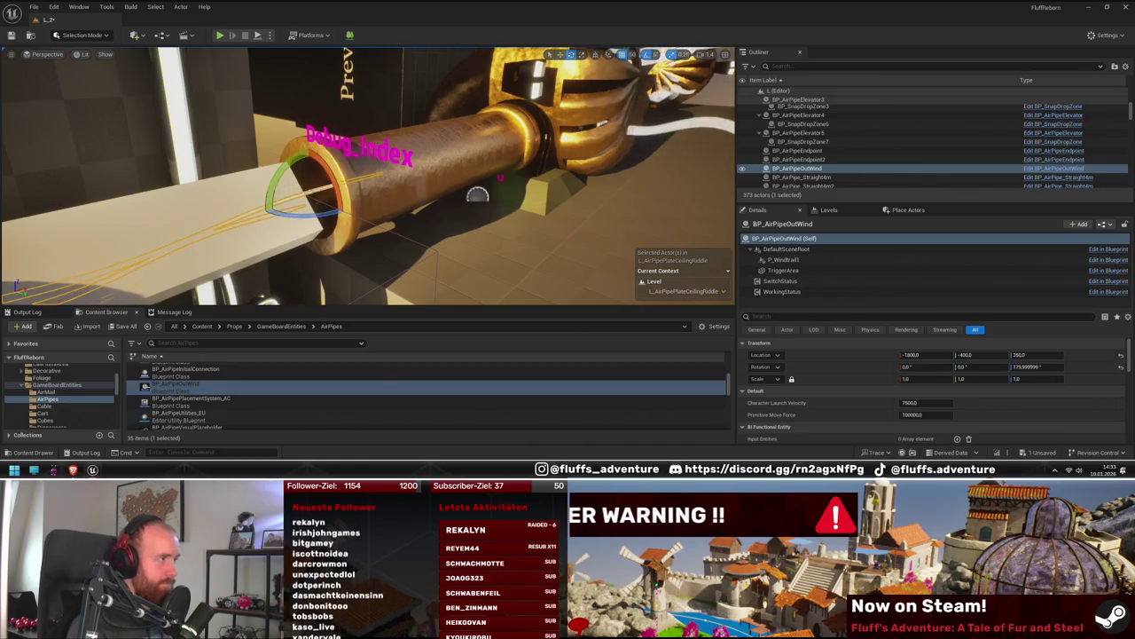
drag(567, 233, 461, 231)
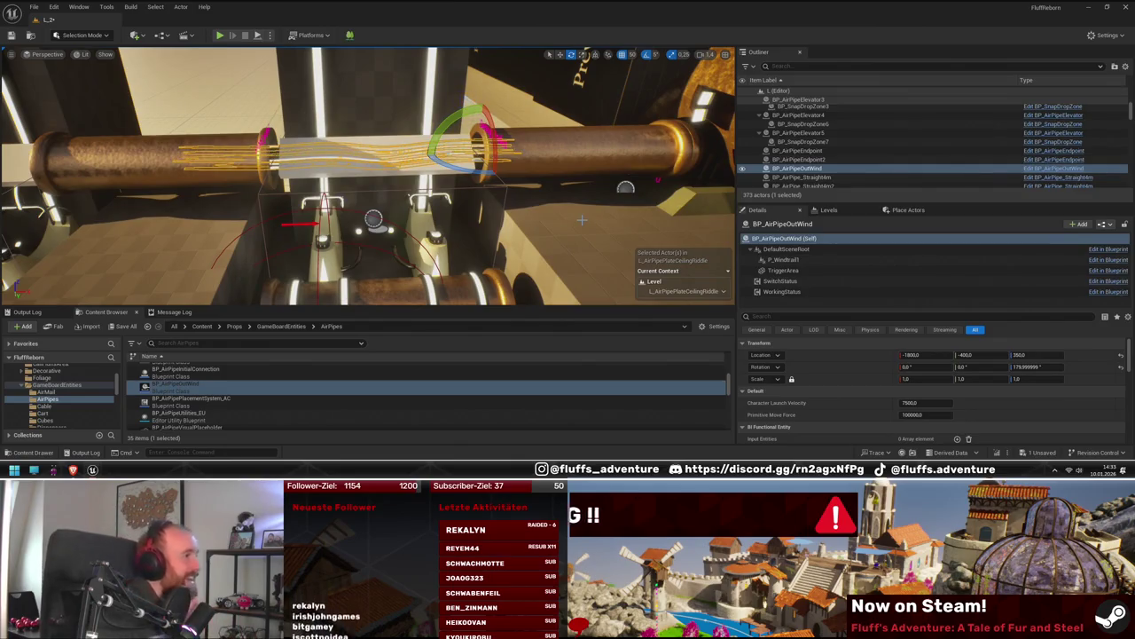
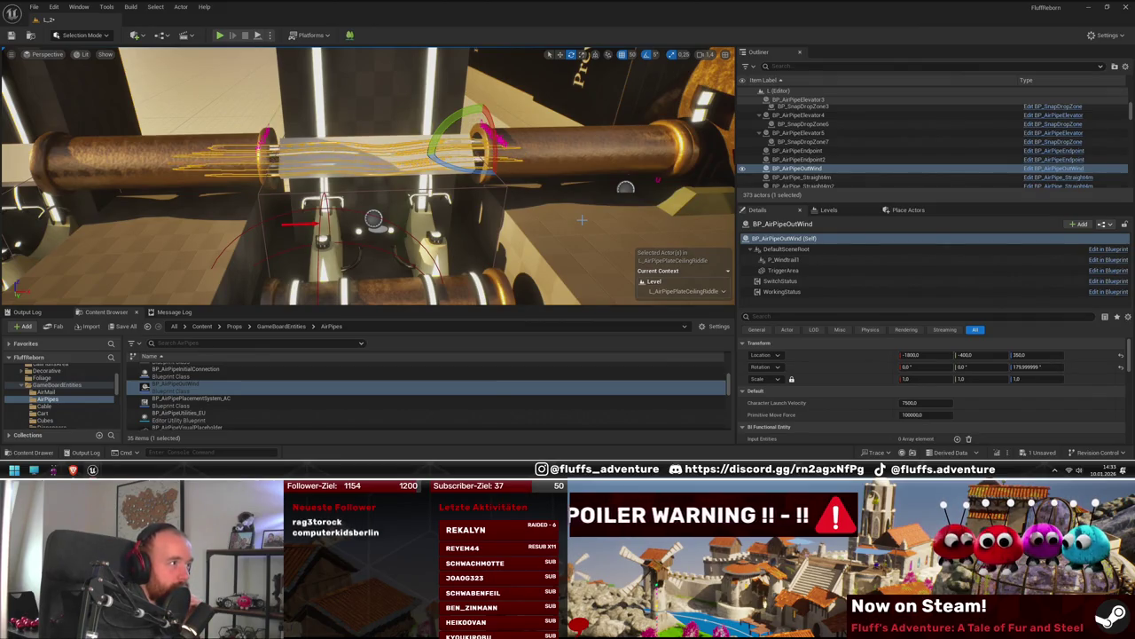
- Replace BP_AirPipeOutWind with a BP_AirPipeInitialConnection, turned 180° and moved to Y -400
key(Delete)
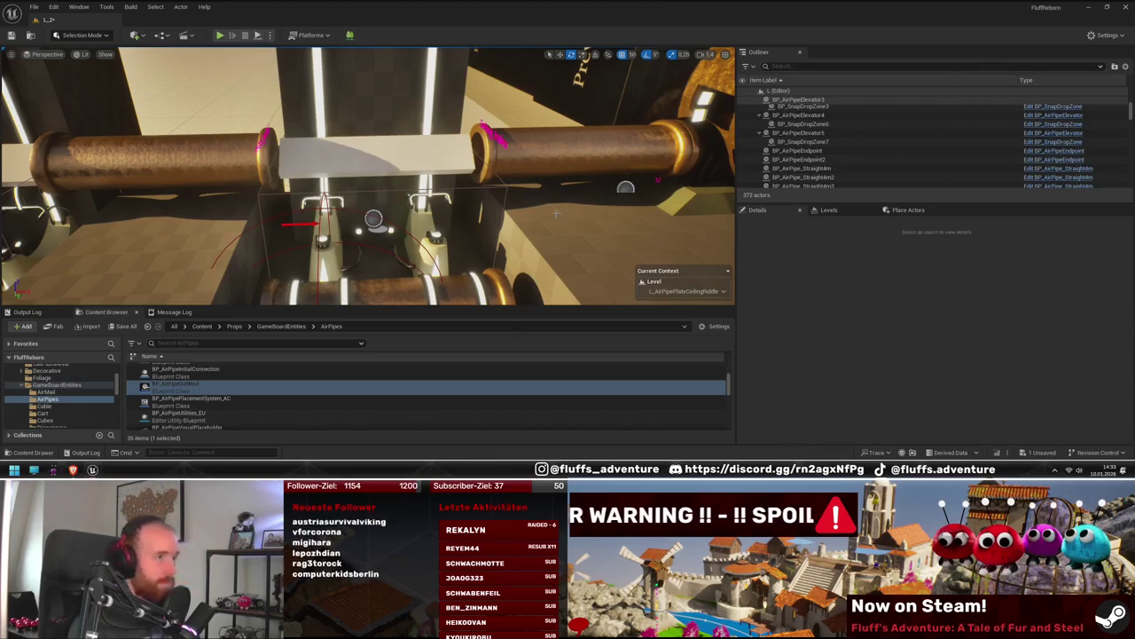
drag(510, 136, 510, 111)
scroll(508, 195, up, 3)
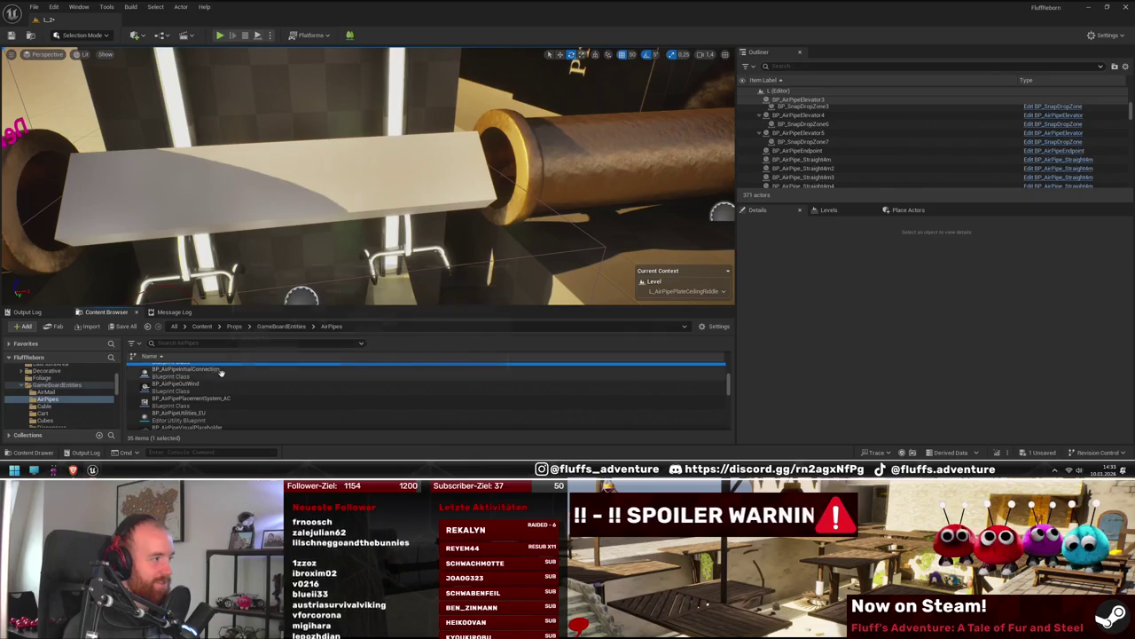
drag(503, 194, 511, 181)
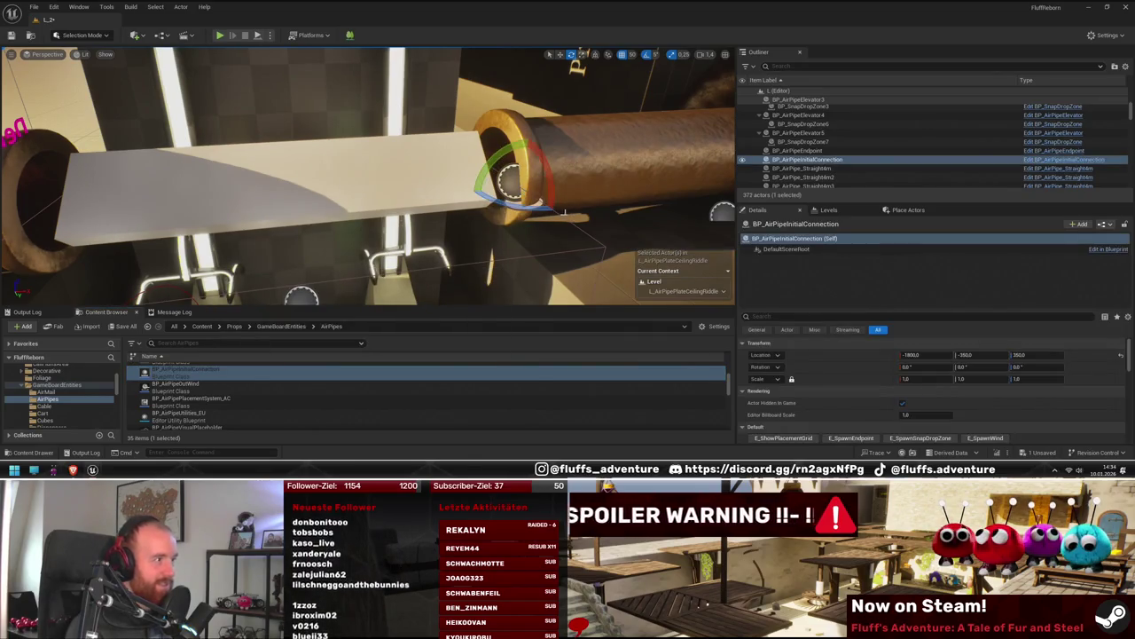
click(816, 160)
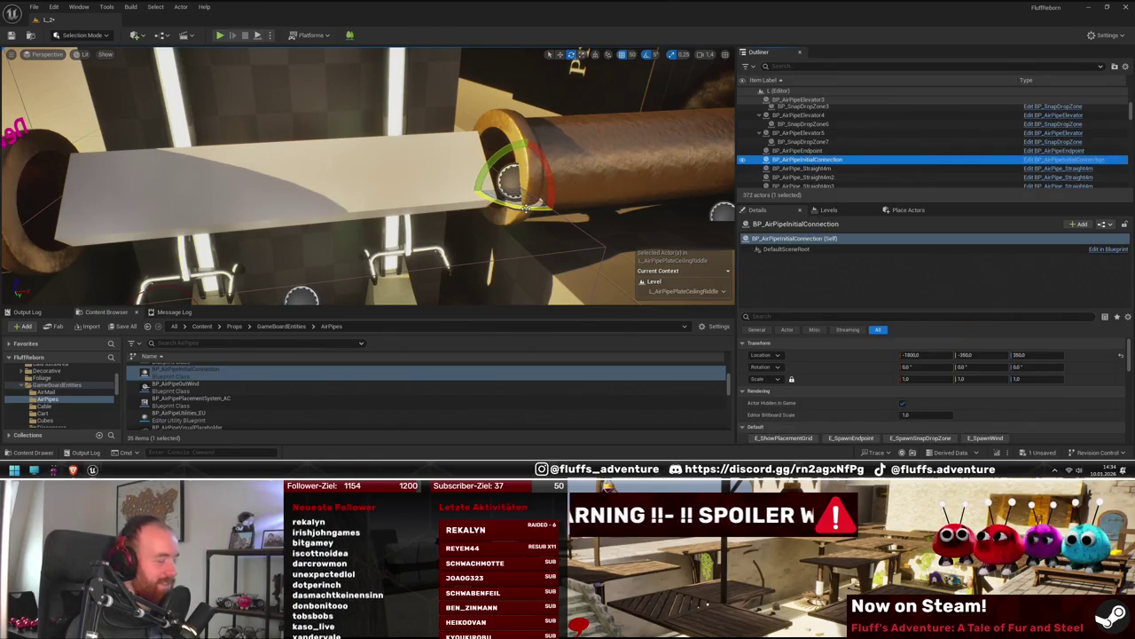
key(w)
drag(539, 197, 521, 184)
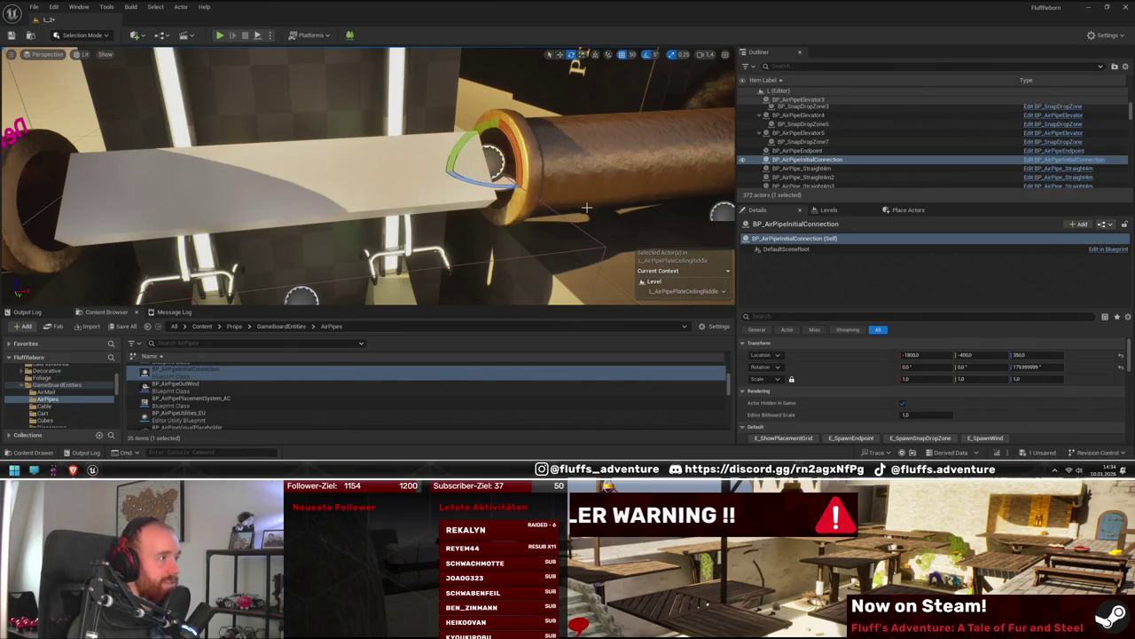
- Select the pipe endpoint together with the new initial connection and frame them
mouse_move(666, 217)
mouse_down()
mouse_move(585, 231)
mouse_move(632, 218)
mouse_move(603, 224)
mouse_move(414, 126)
mouse_move(466, 148)
mouse_move(402, 156)
mouse_move(449, 171)
mouse_up()
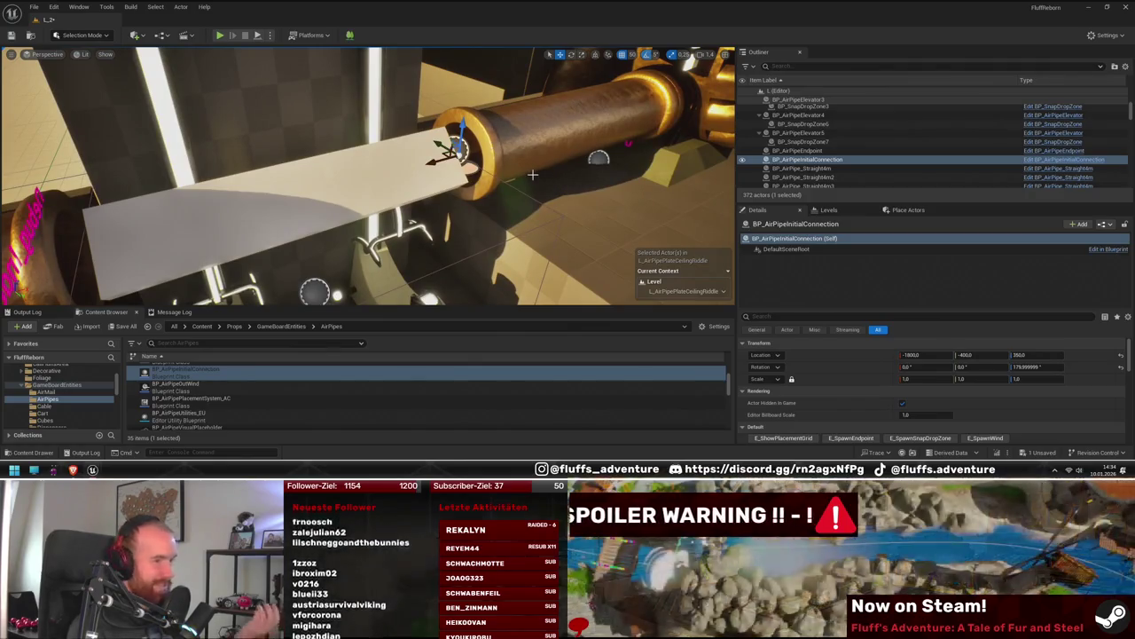
drag(581, 137, 581, 137)
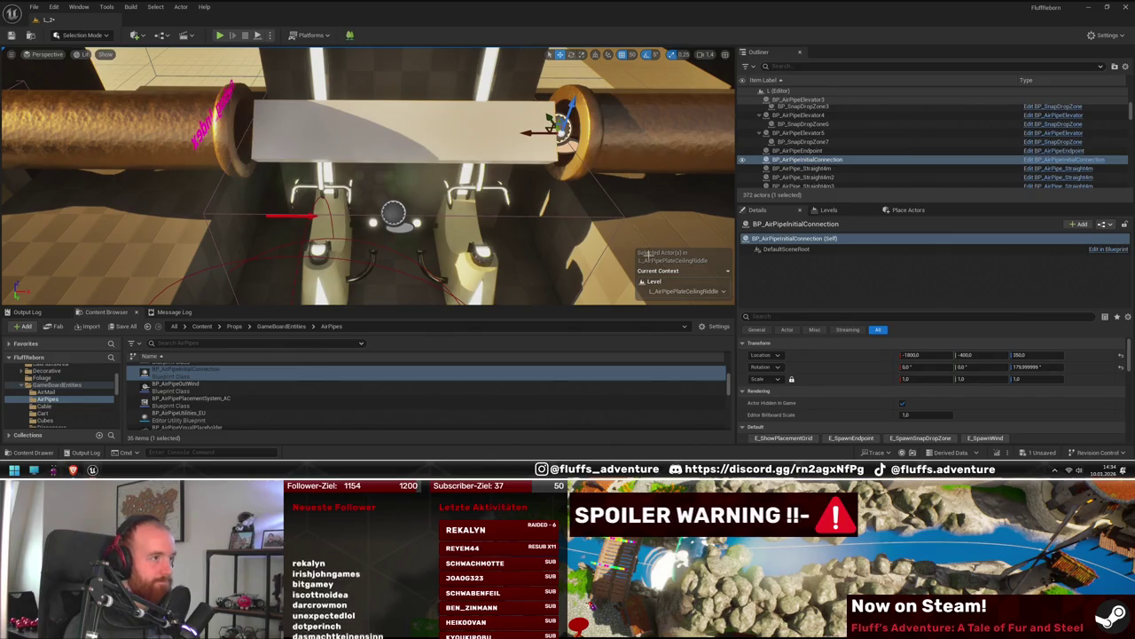
drag(293, 203, 292, 203)
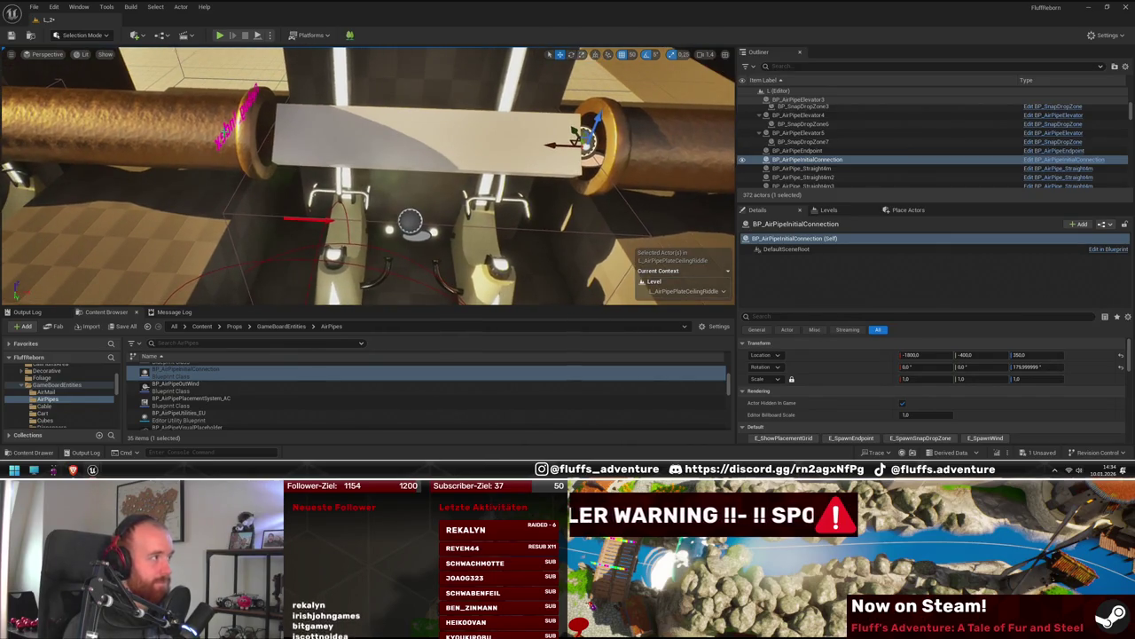
ctrl+click(798, 151)
key(f)
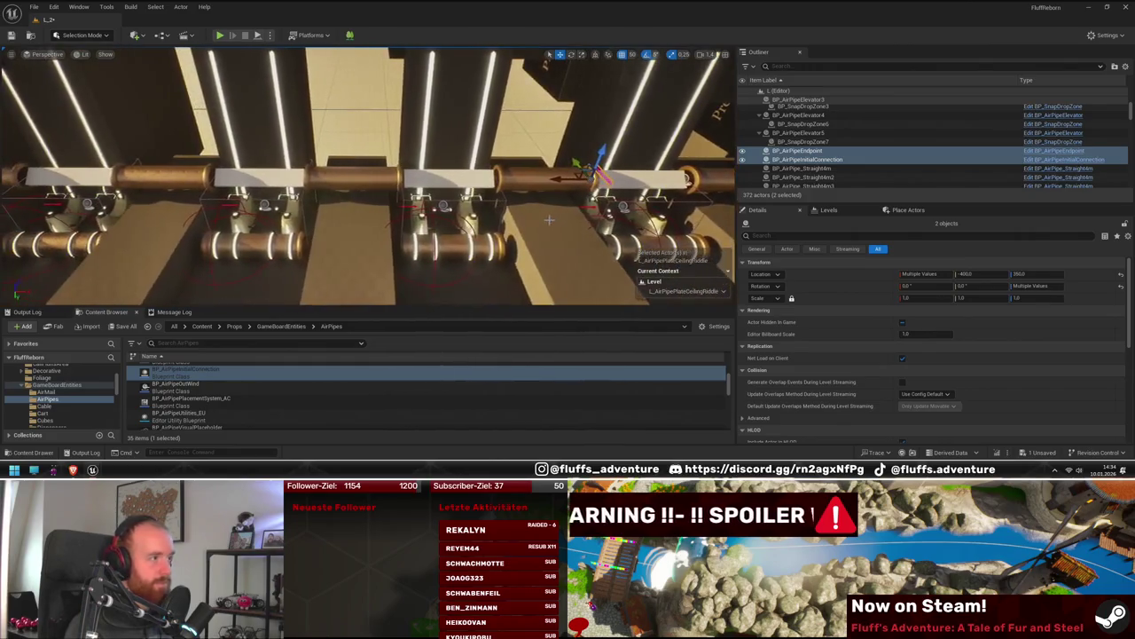
- Inspect the plank SM_NaniteCube105 and frame the initial connection piece
drag(636, 226, 628, 230)
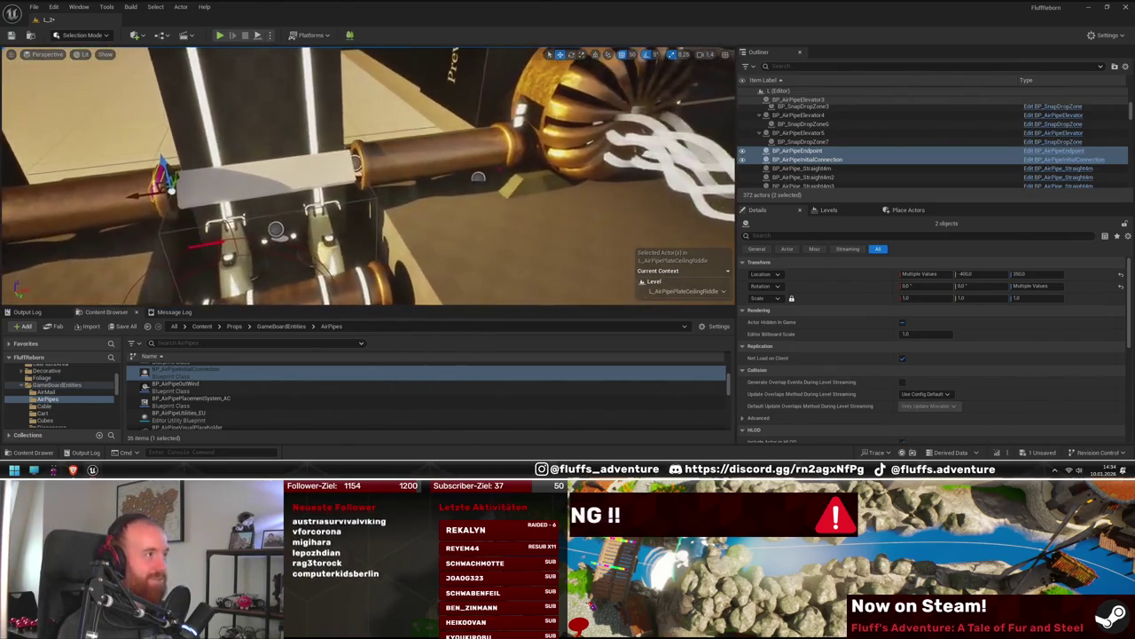
click(466, 247)
drag(466, 247, 465, 247)
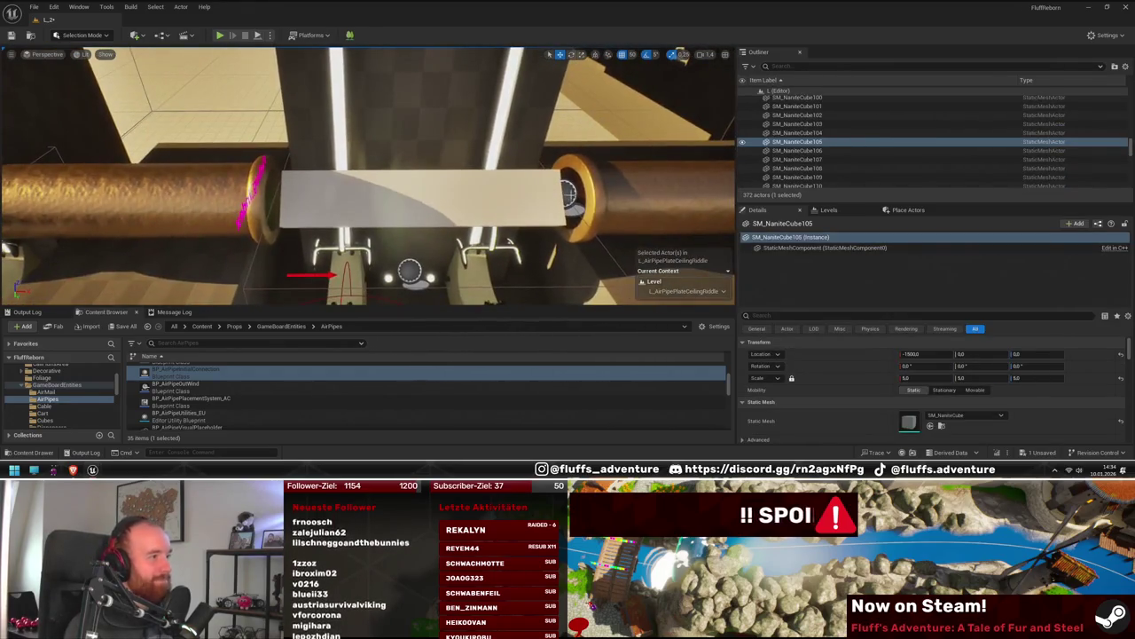
click(568, 193)
drag(568, 193, 568, 193)
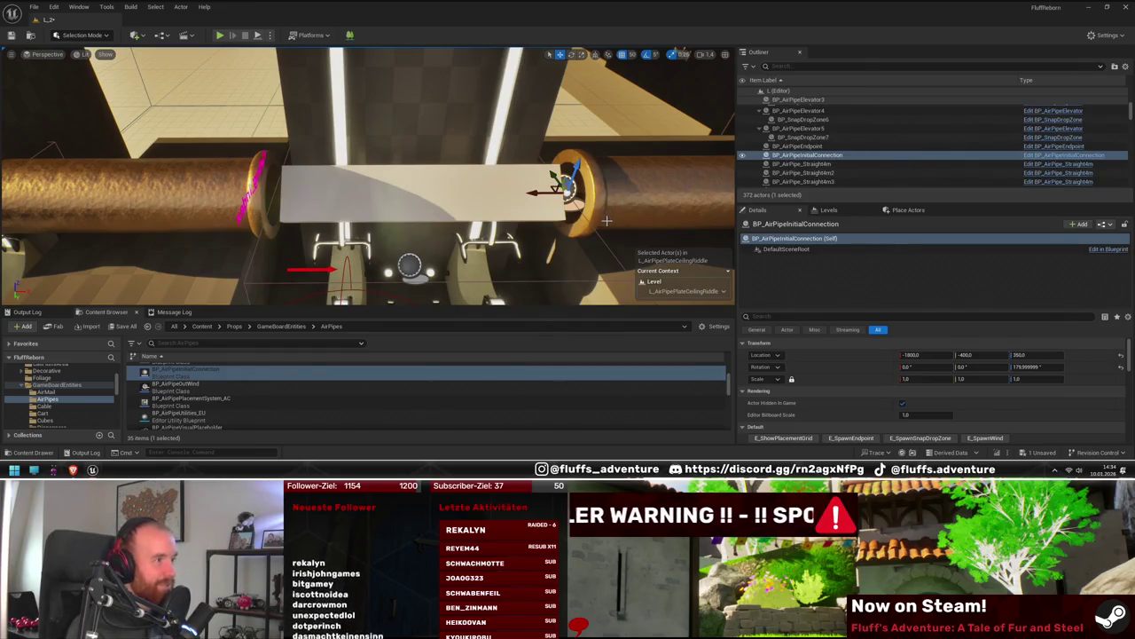
key(s)
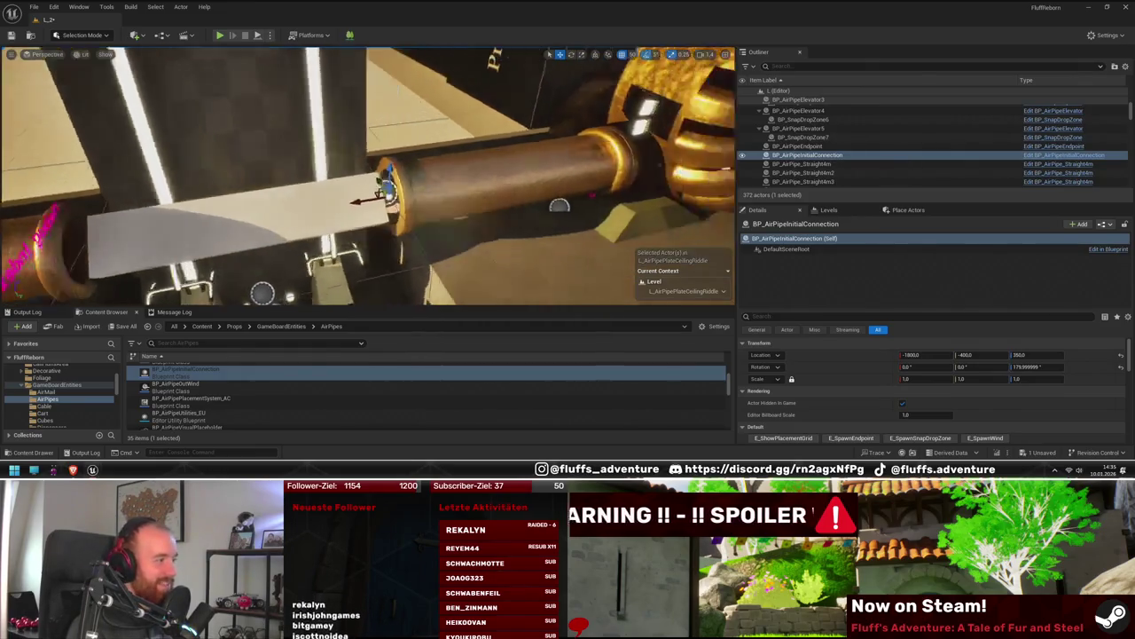
key(f)
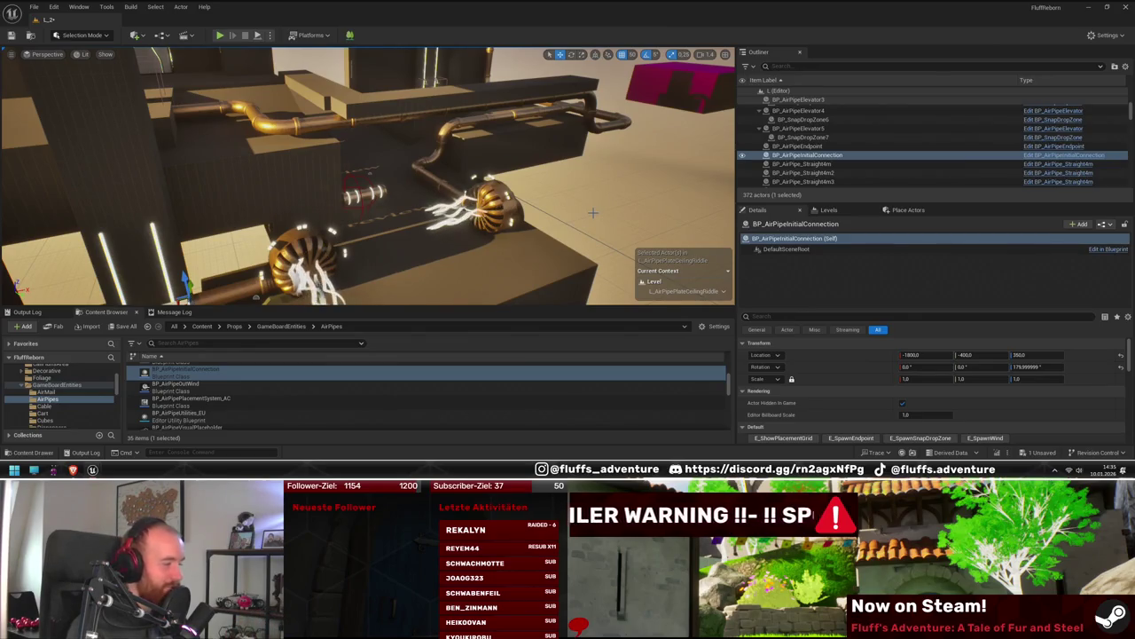
- Select BP_AirPipeEndpoint with the initial connection, frame both, and bring up their context menu
drag(571, 197, 545, 206)
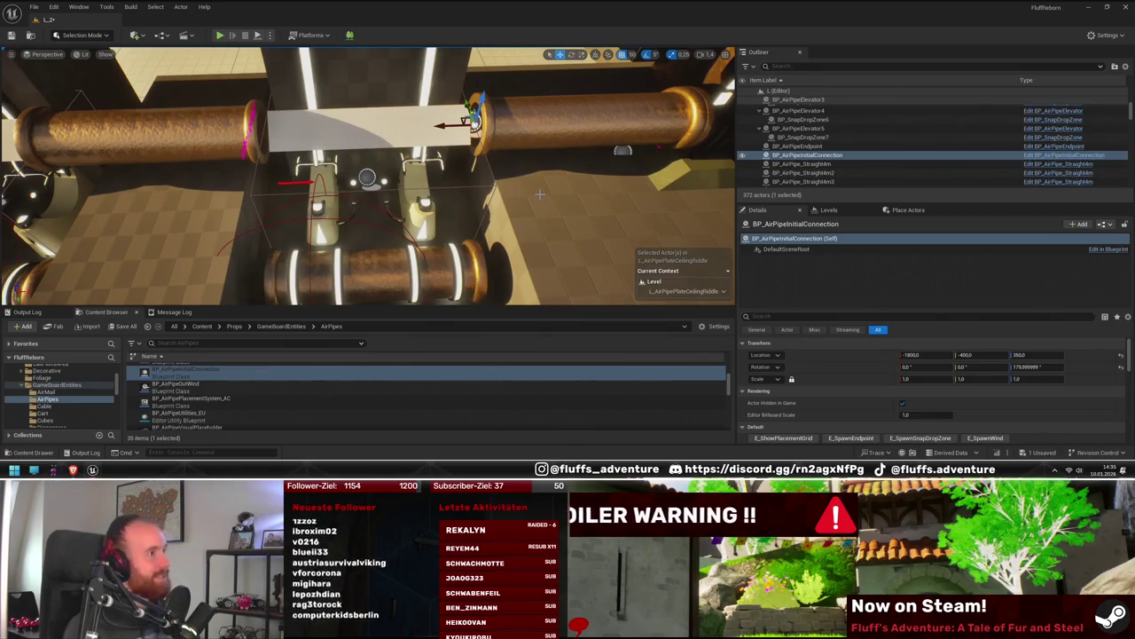
key(f)
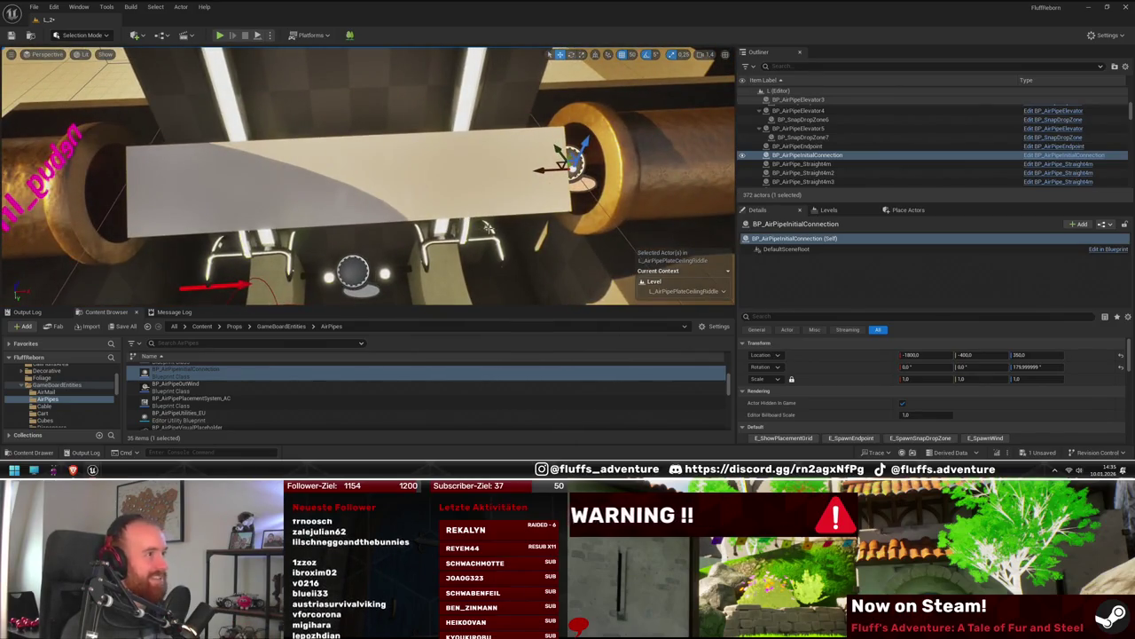
scroll(487, 228, down, 5)
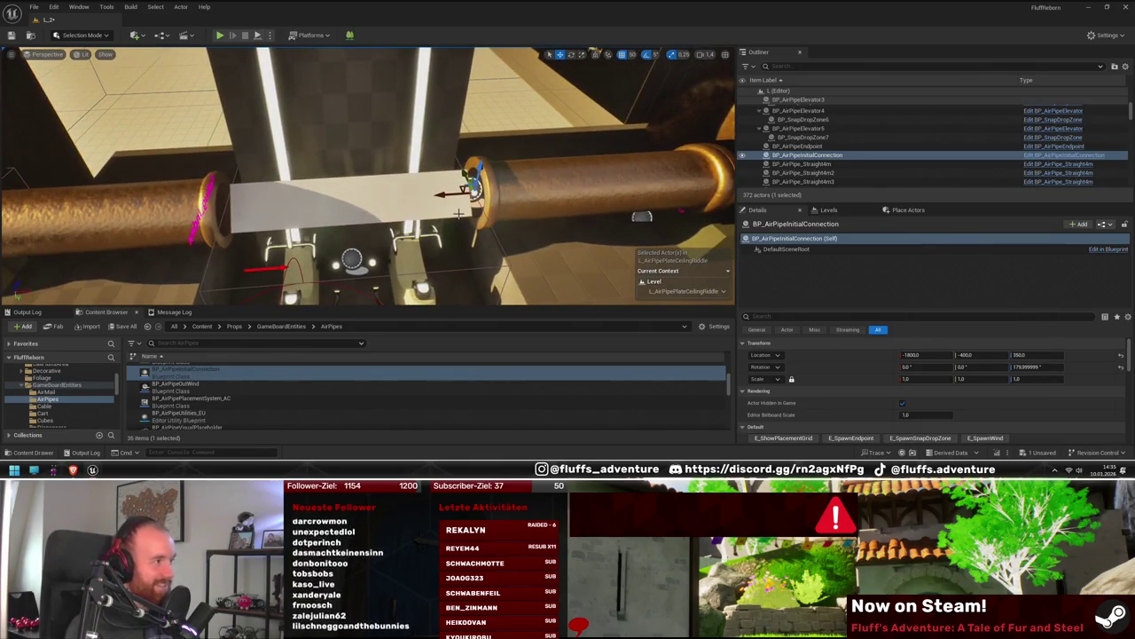
scroll(458, 213, up, 5)
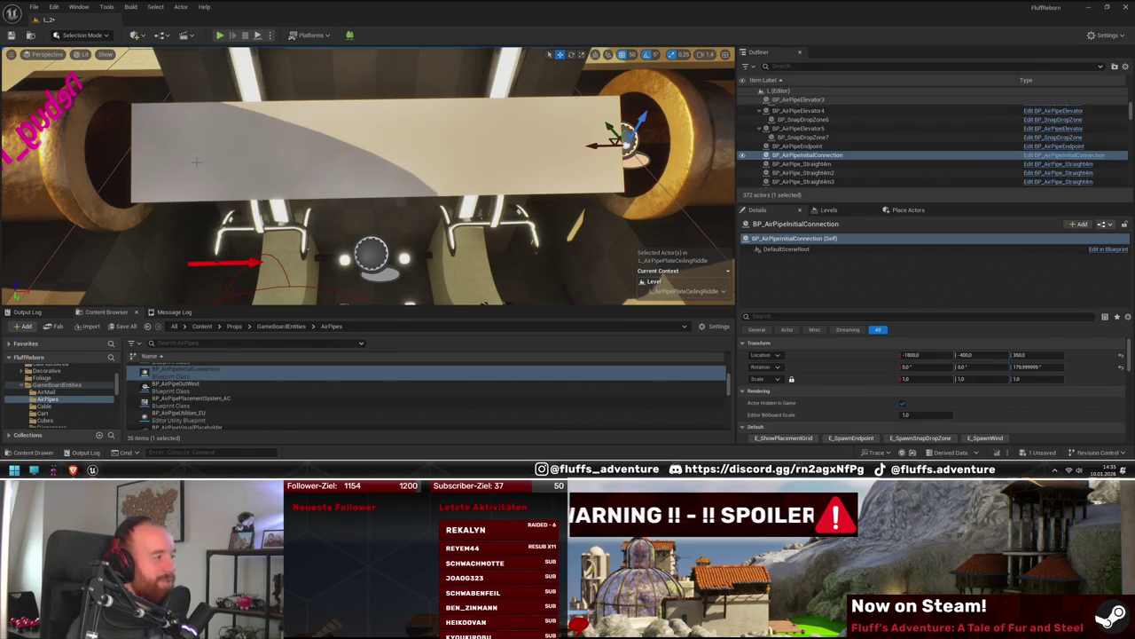
mouse_move(356, 171)
mouse_down()
mouse_move(408, 181)
mouse_move(254, 179)
mouse_up()
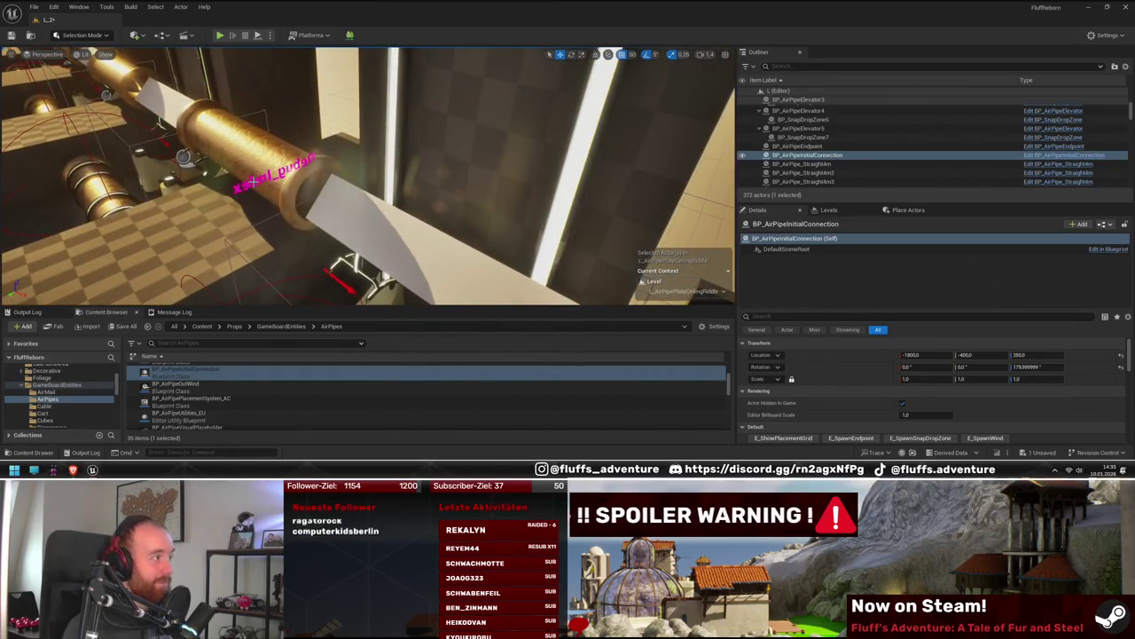
ctrl+click(253, 182)
key(f)
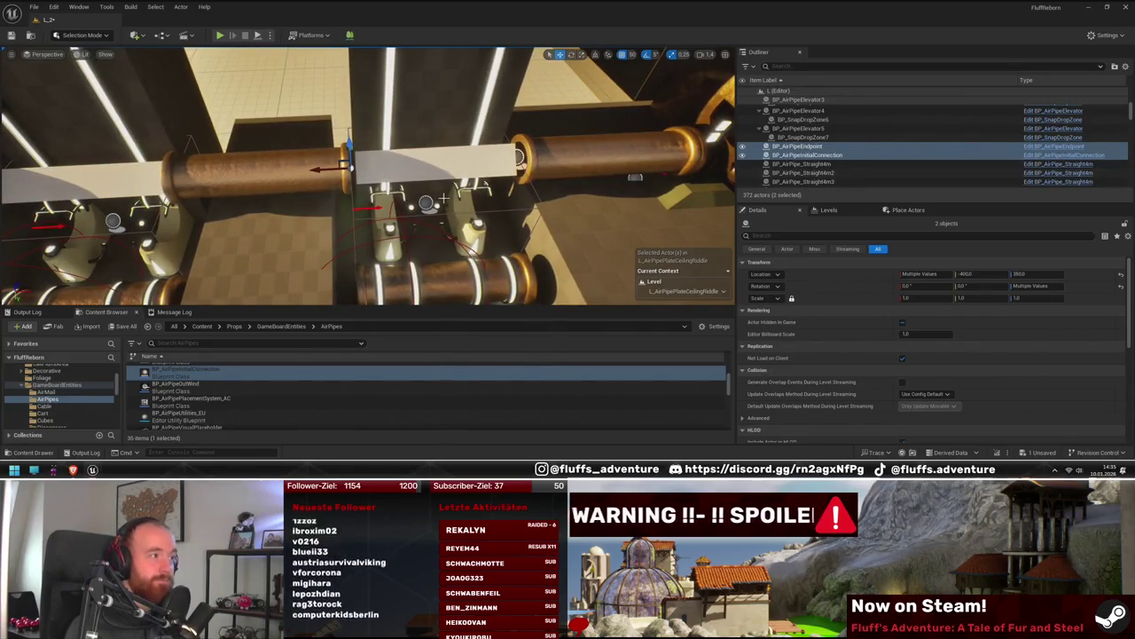
right_click(833, 173)
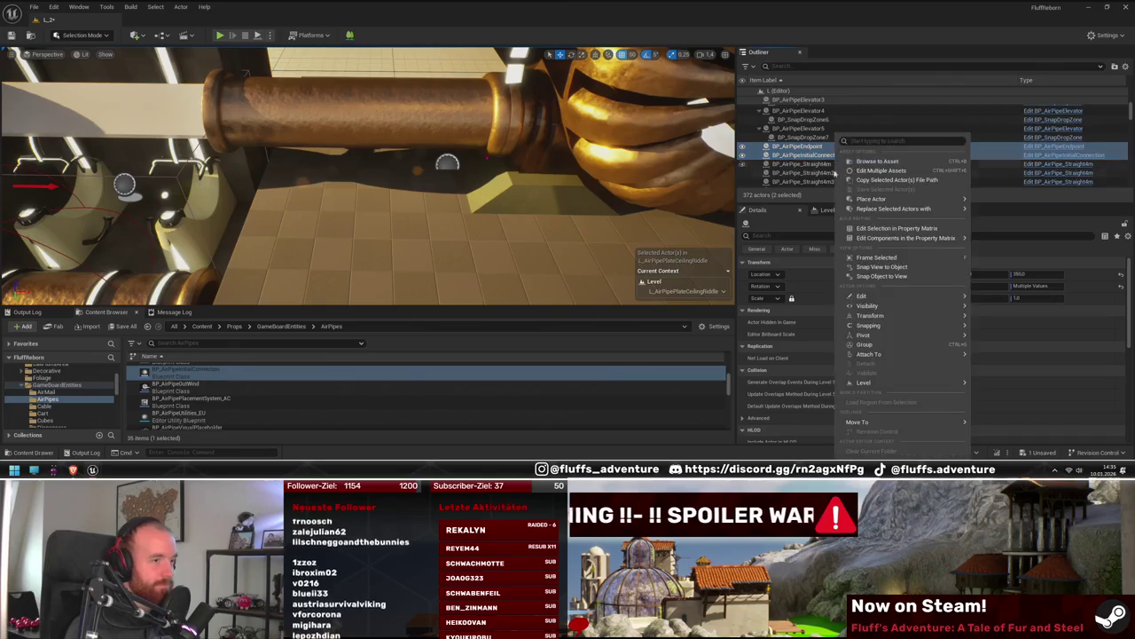
- Attach the endpoint and initial connection pair to the pipe system
mouse_move(877, 359)
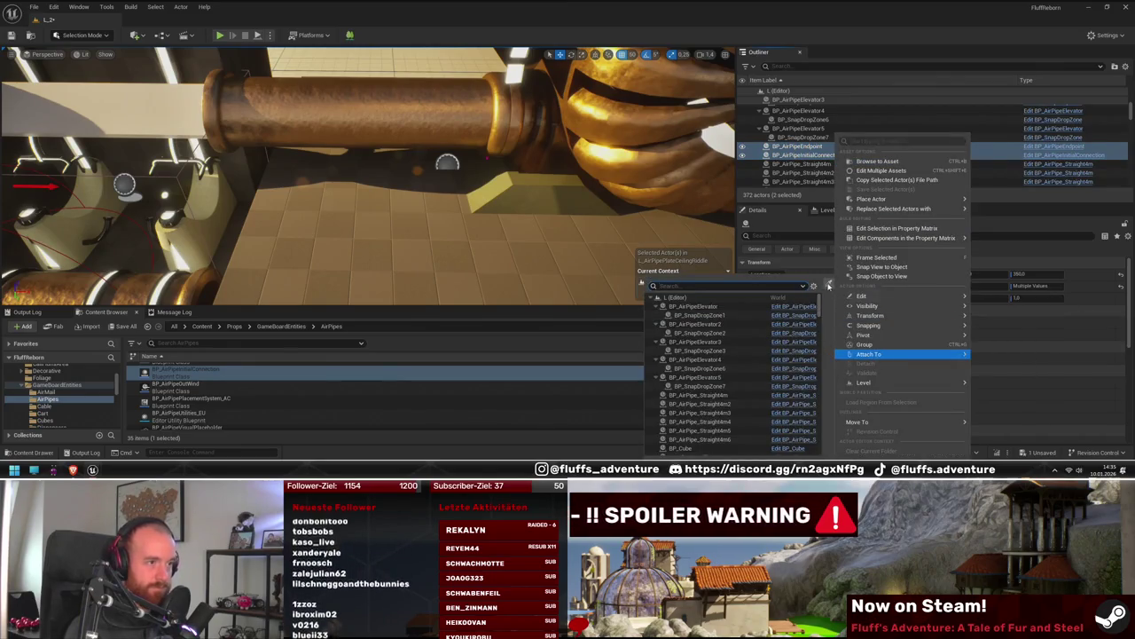
click(828, 285)
click(447, 163)
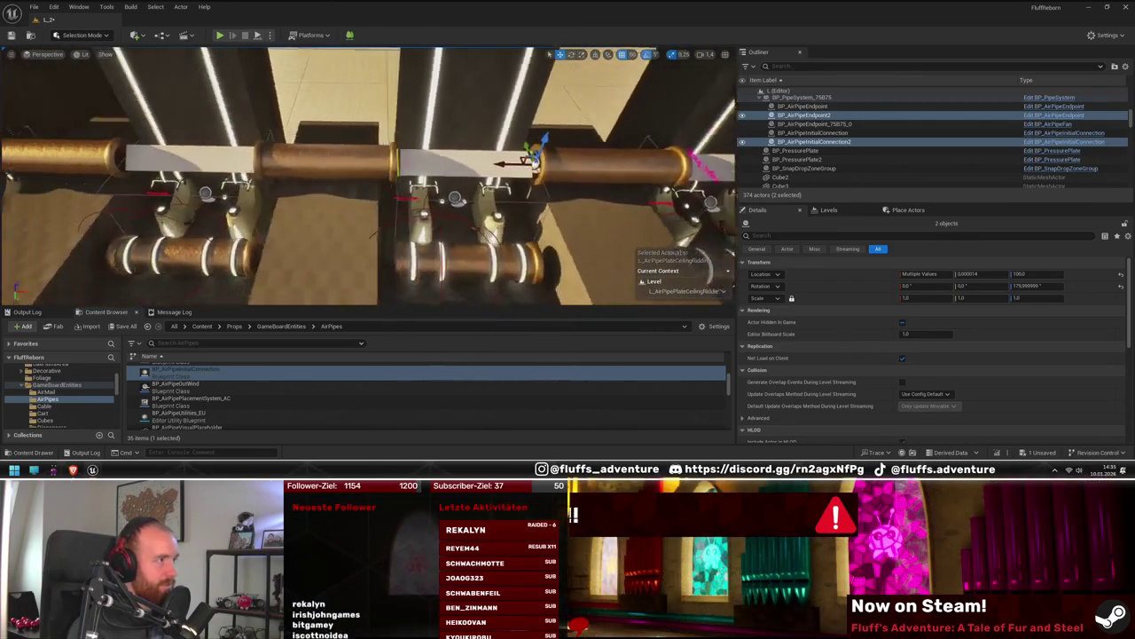
- Duplicate the endpoint and connection pair into the next two pipe gaps
drag(588, 165, 333, 161)
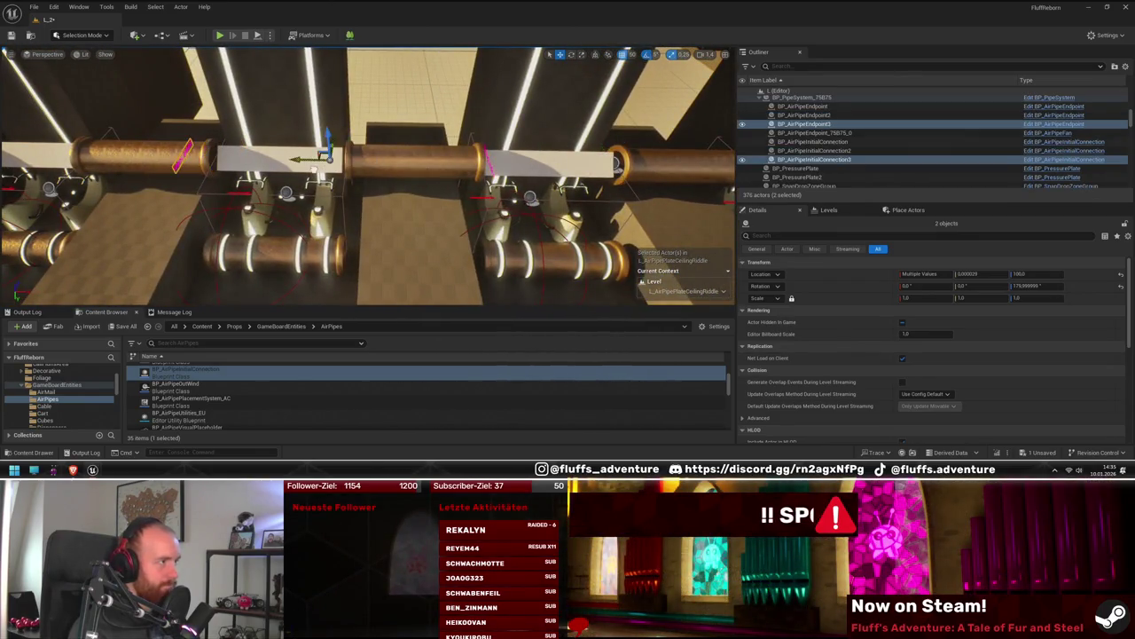
alt+drag(649, 142, 596, 144)
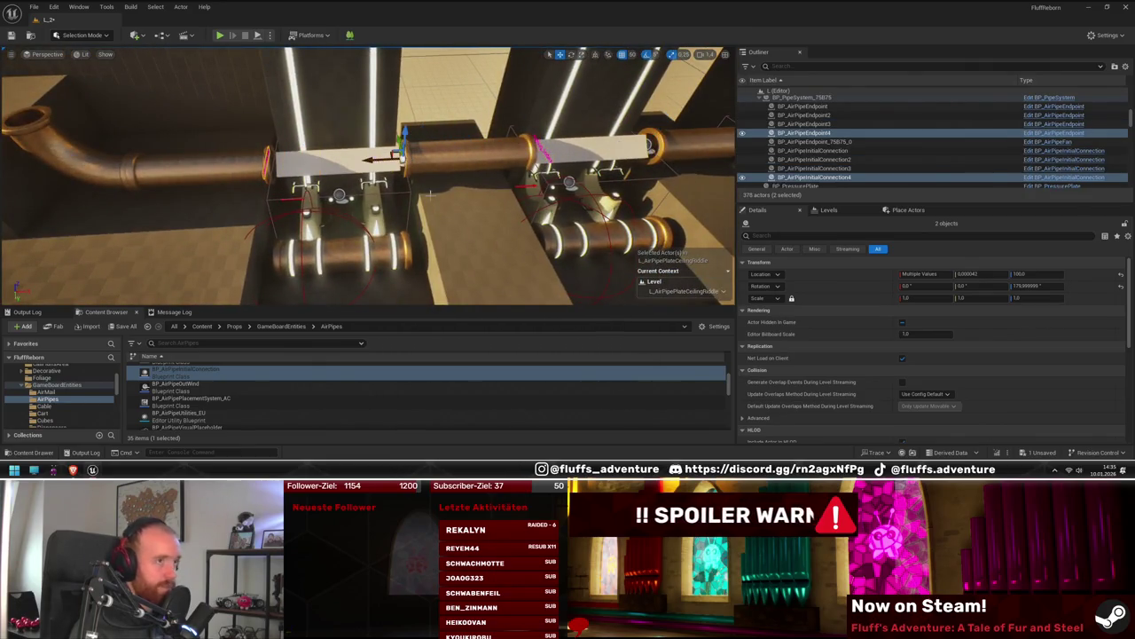
drag(429, 193, 430, 217)
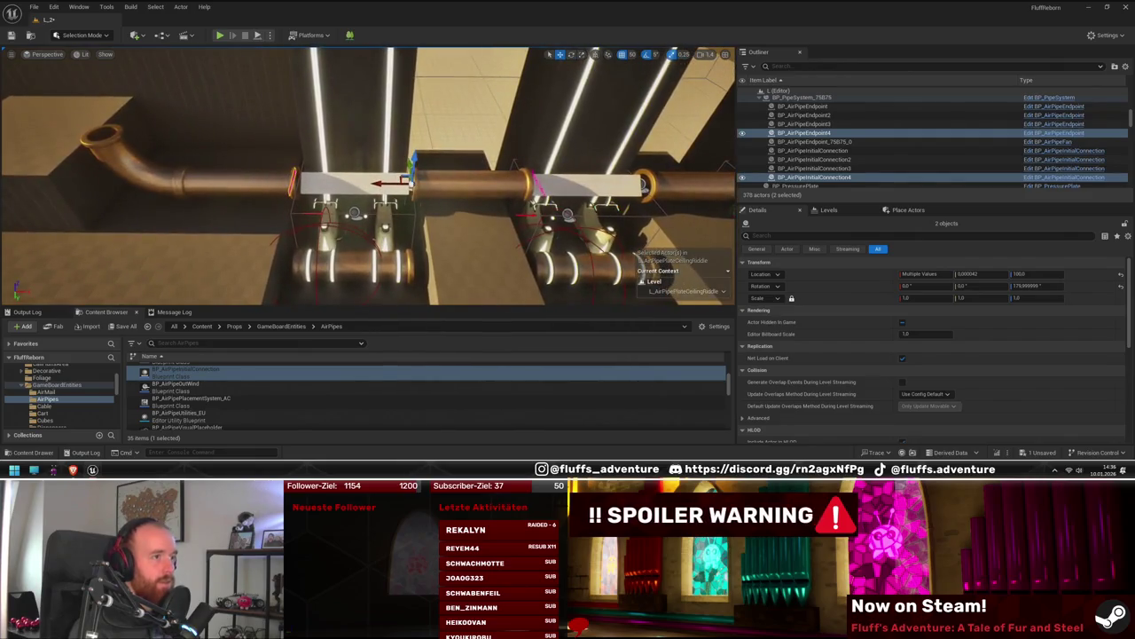
- Duplicate a connection onto the curved pipe end as BP_AirPipeInitialConnection5, rotated 90°
click(467, 214)
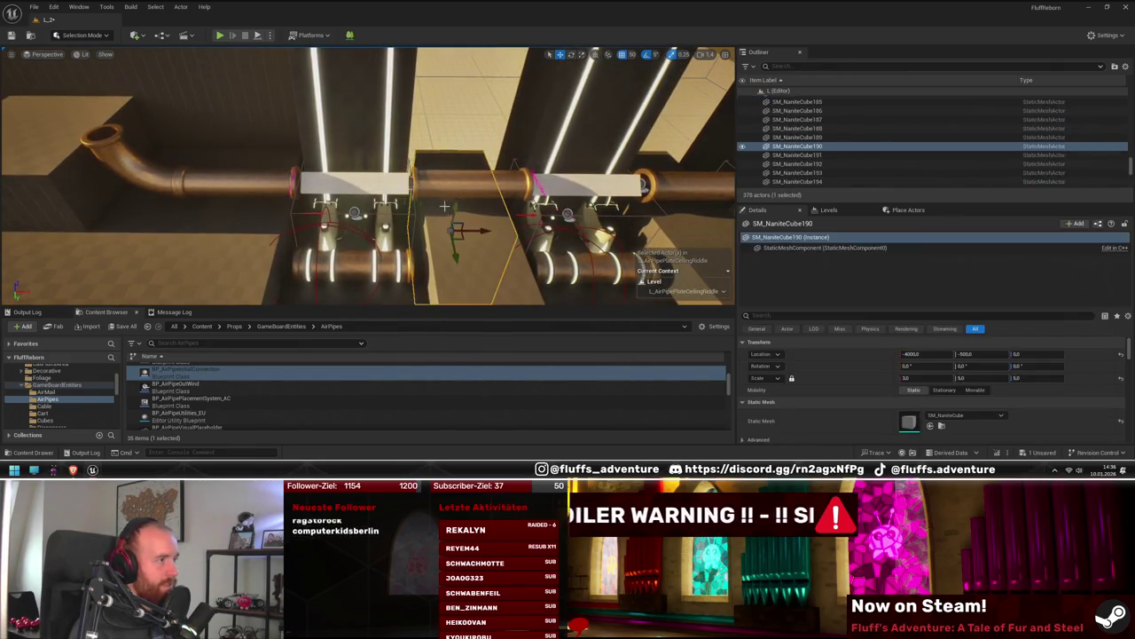
scroll(466, 215, up, 3)
alt+shift+drag(395, 184, 241, 185)
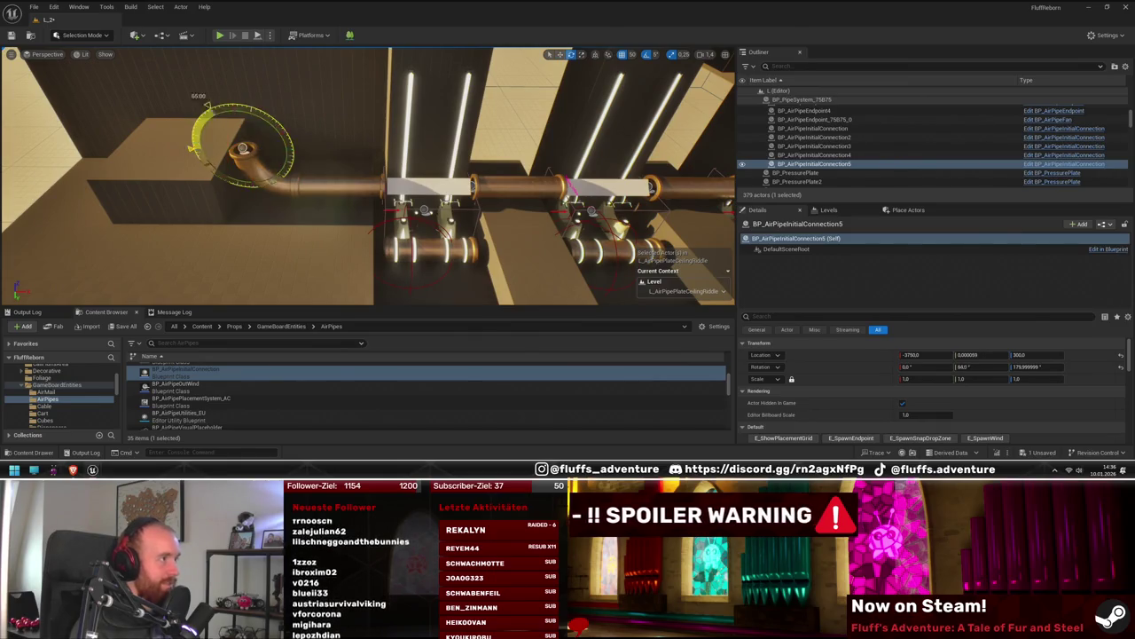
drag(294, 159, 294, 160)
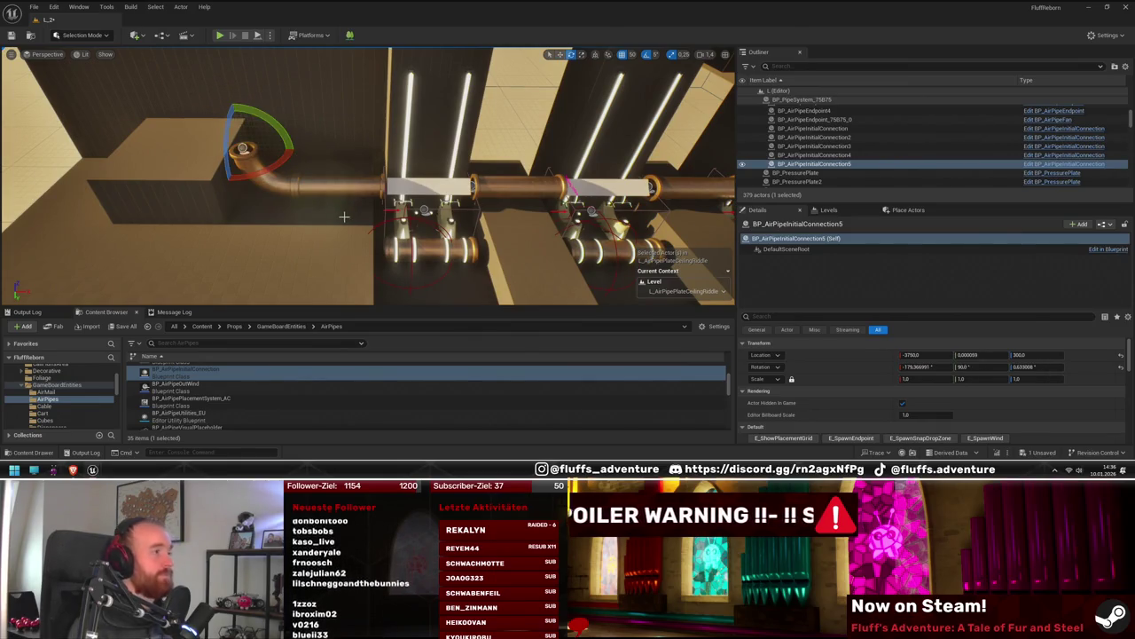
key(w)
mouse_move(344, 216)
alt+mouse_down()
mouse_move(493, 227)
mouse_move(448, 202)
alt+mouse_up()
click(449, 201)
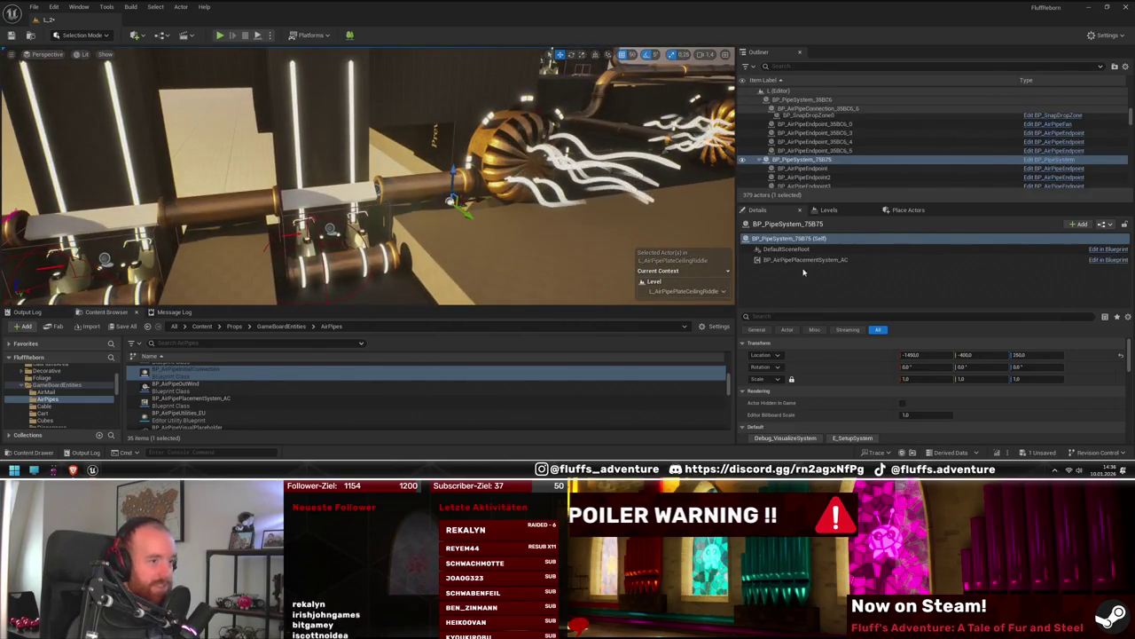
- Populate BP_PipeSystem_75B75's Endpoints list and frame the pipe system in view
scroll(925, 368, down, 5)
scroll(945, 379, up, 1)
click(858, 368)
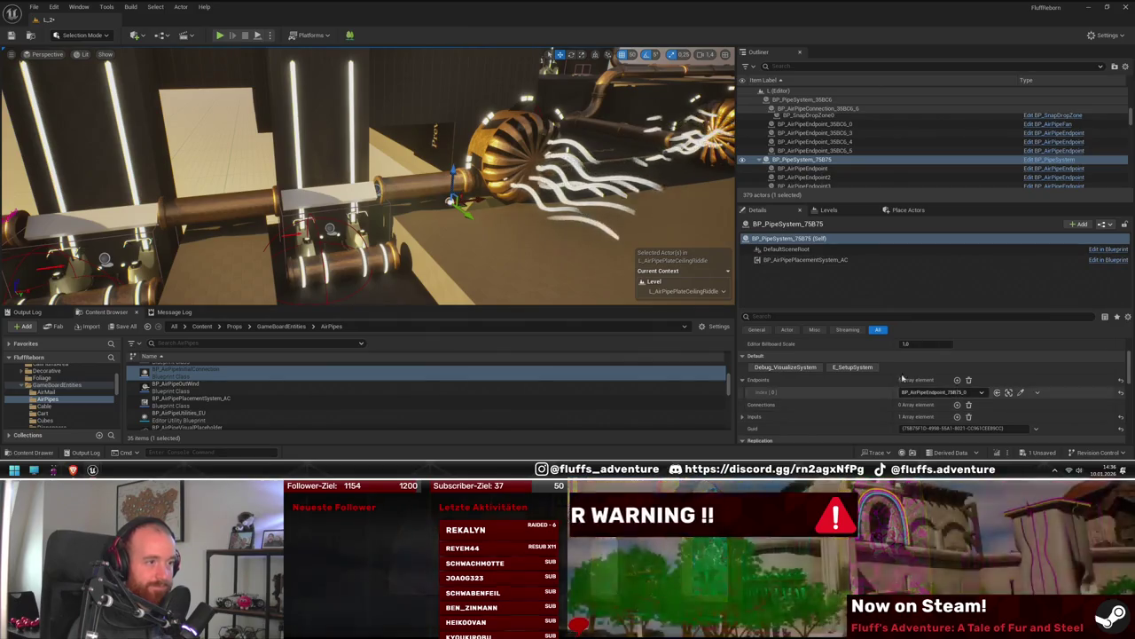
scroll(942, 391, down, 3)
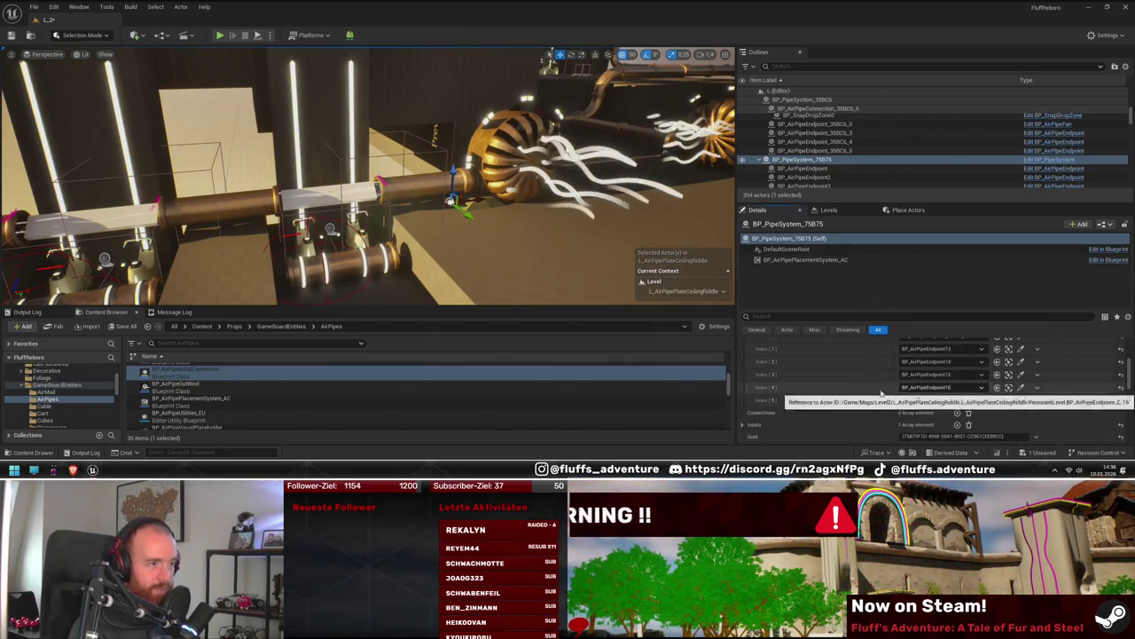
double_click(803, 168)
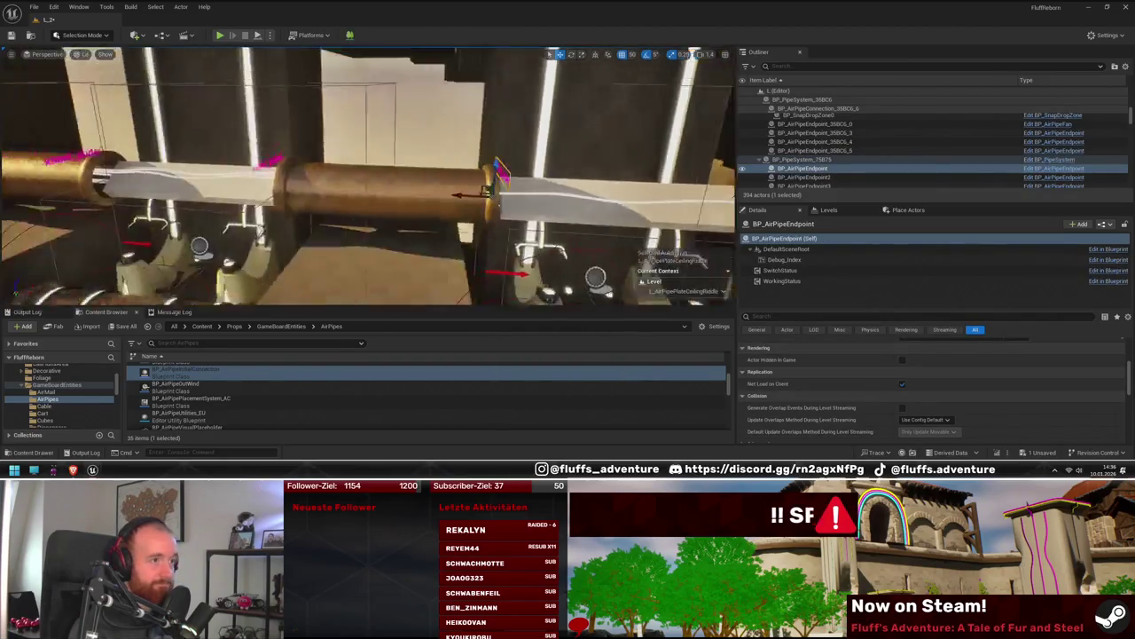
click(803, 159)
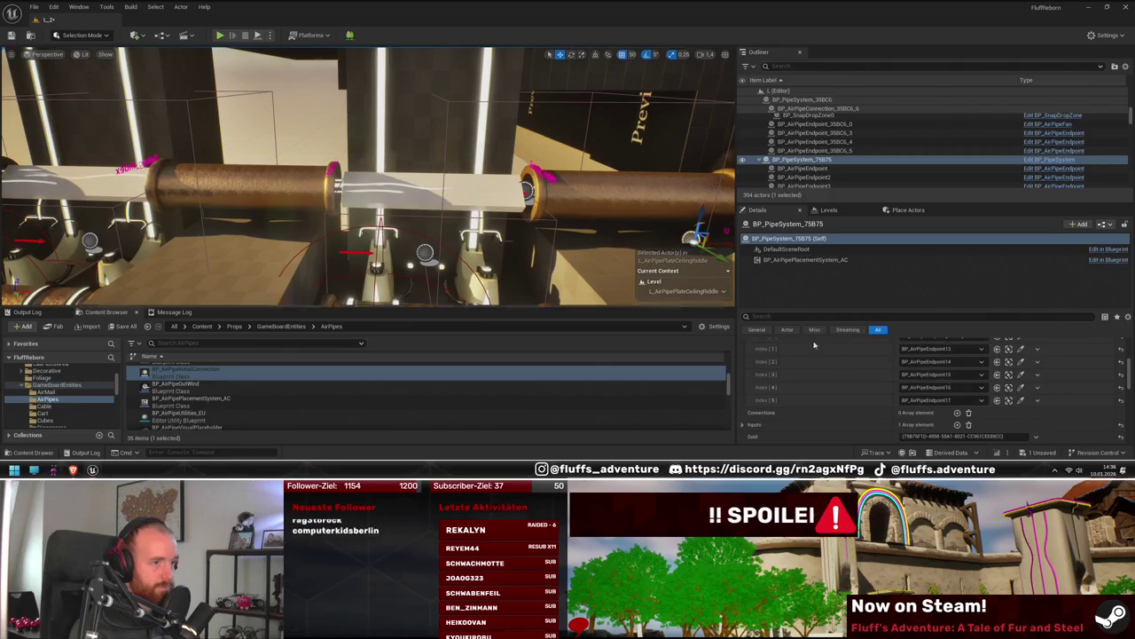
key(f)
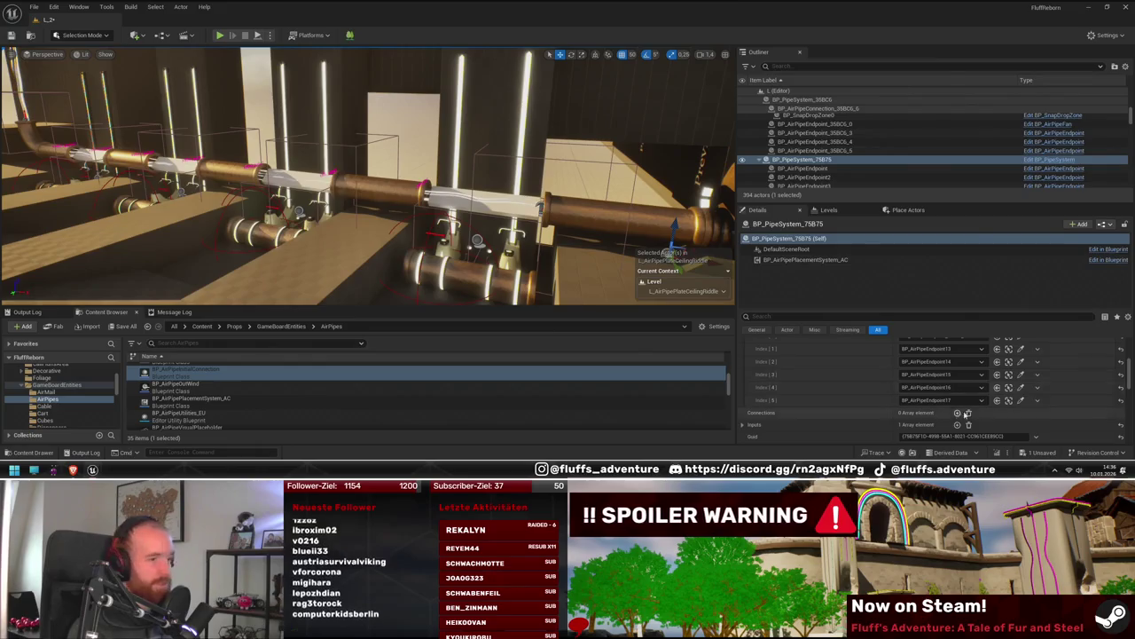
scroll(965, 414, up, 3)
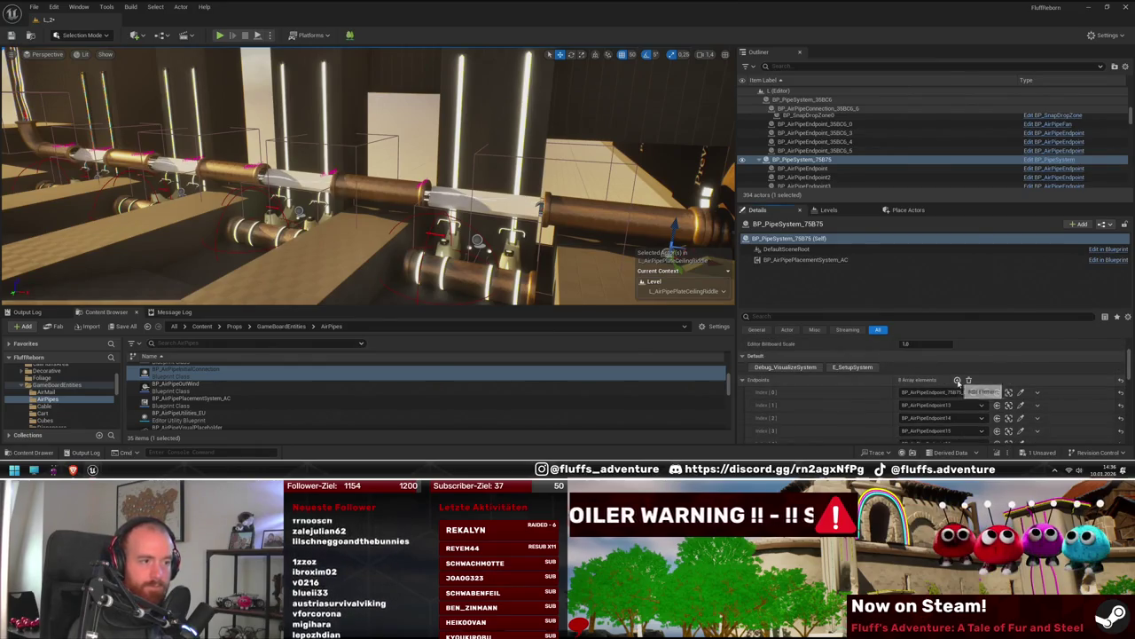
- Add Endpoints slots and eyedropper-assign BP_AirPipeEndpoint through BP_AirPipeEndpoint4 to indices 6–9
click(957, 379)
click(957, 380)
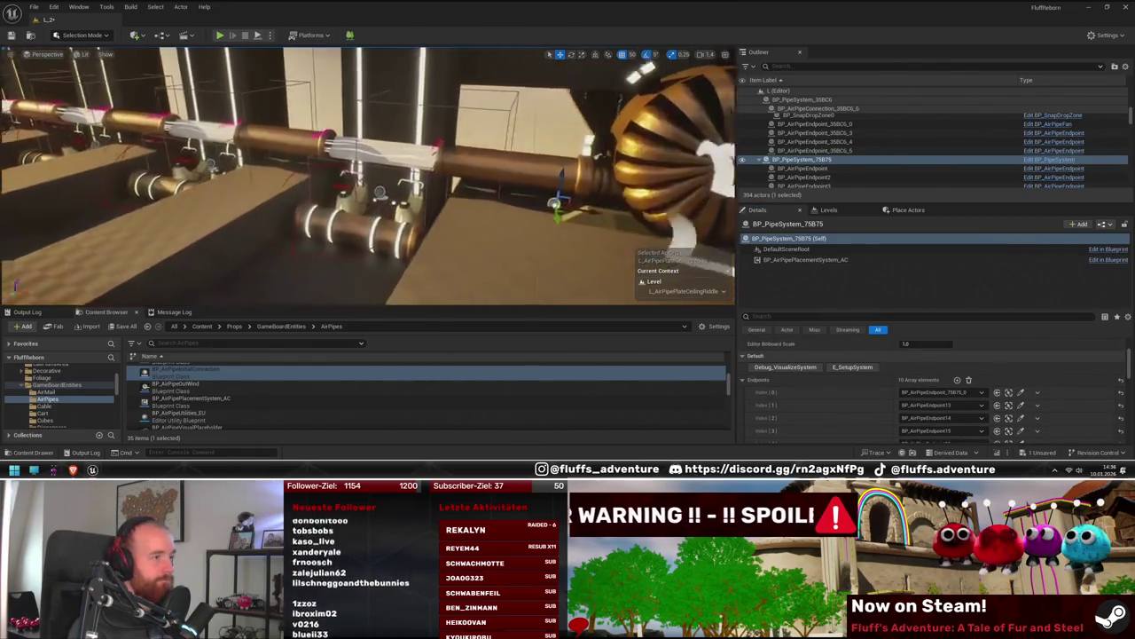
scroll(1029, 371, down, 4)
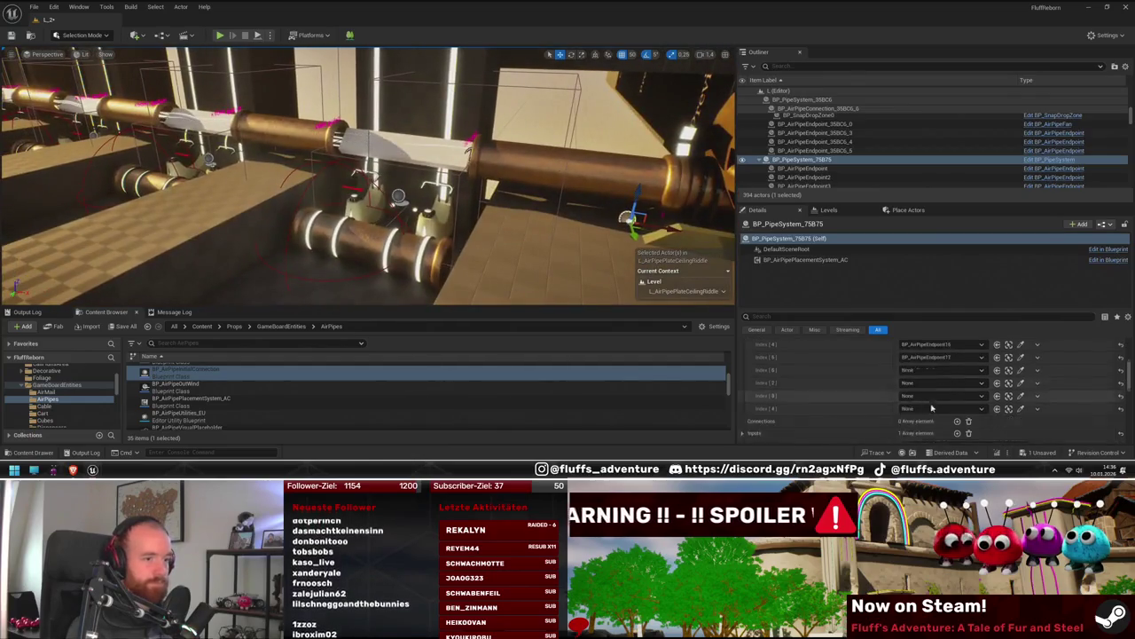
click(1021, 370)
click(377, 138)
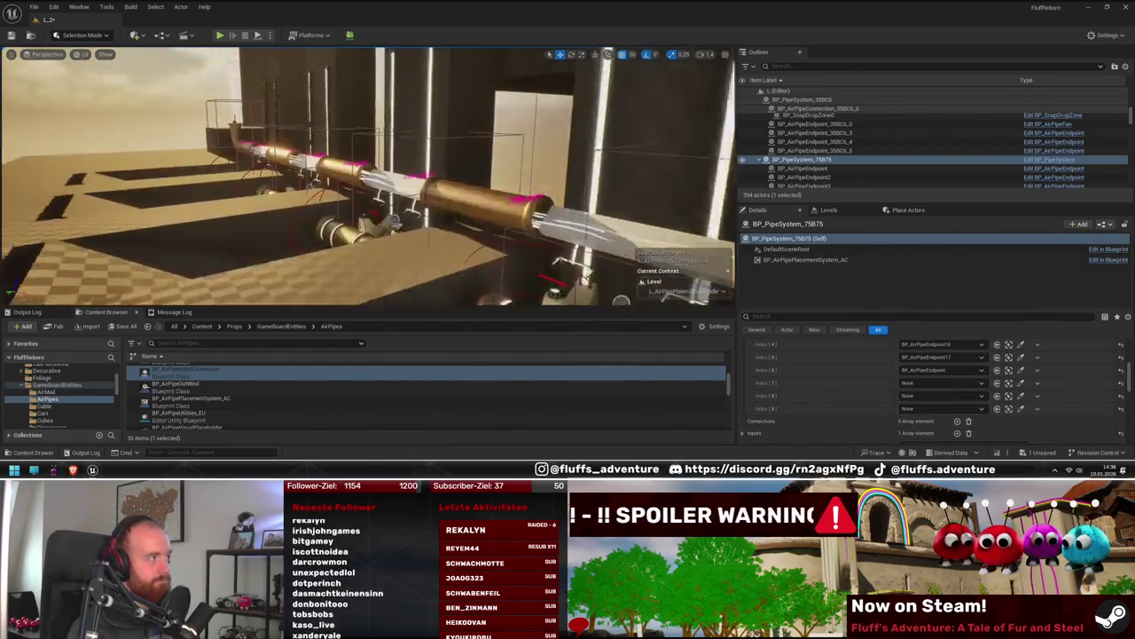
click(1021, 383)
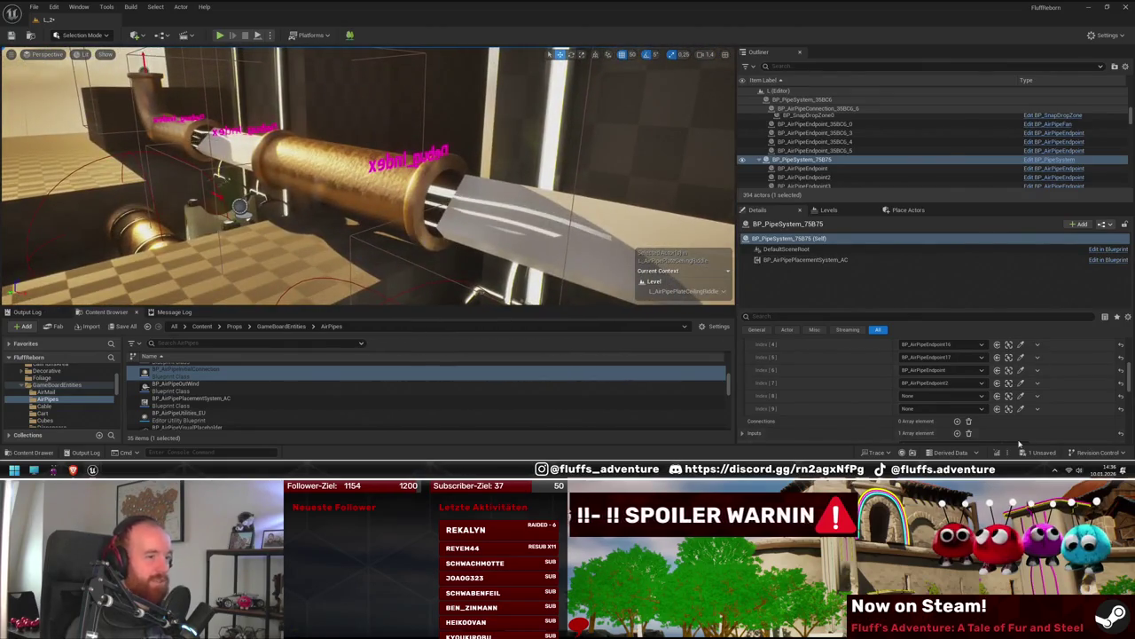
click(1020, 409)
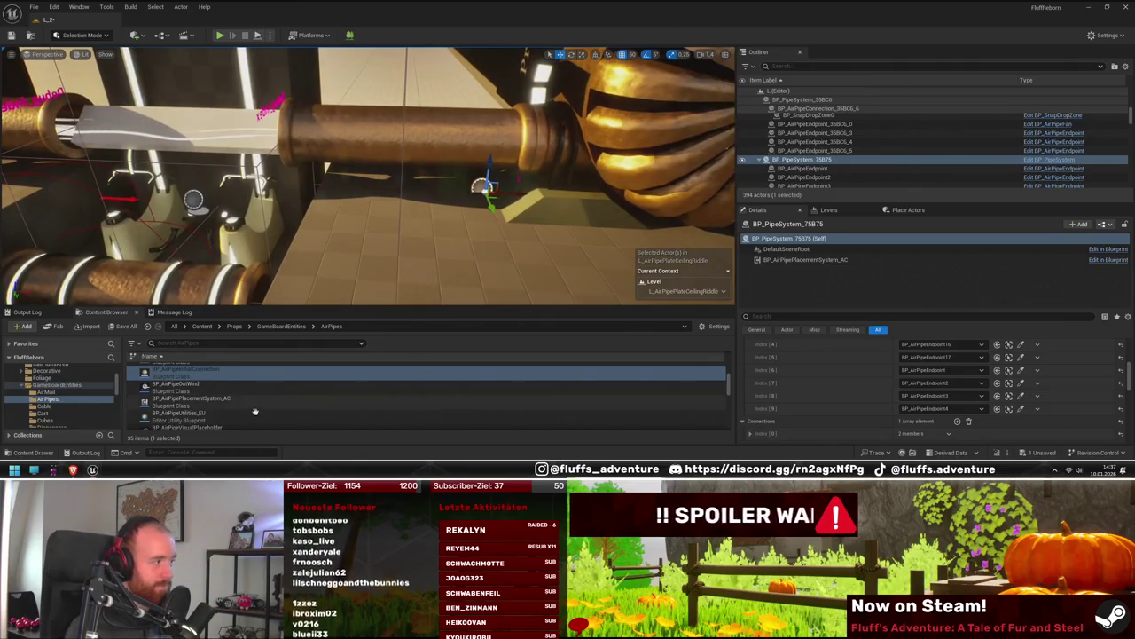
right_click(249, 417)
- Run the BP_AirPipeUtilities_EU utility to rebuild the pipe connections
click(275, 185)
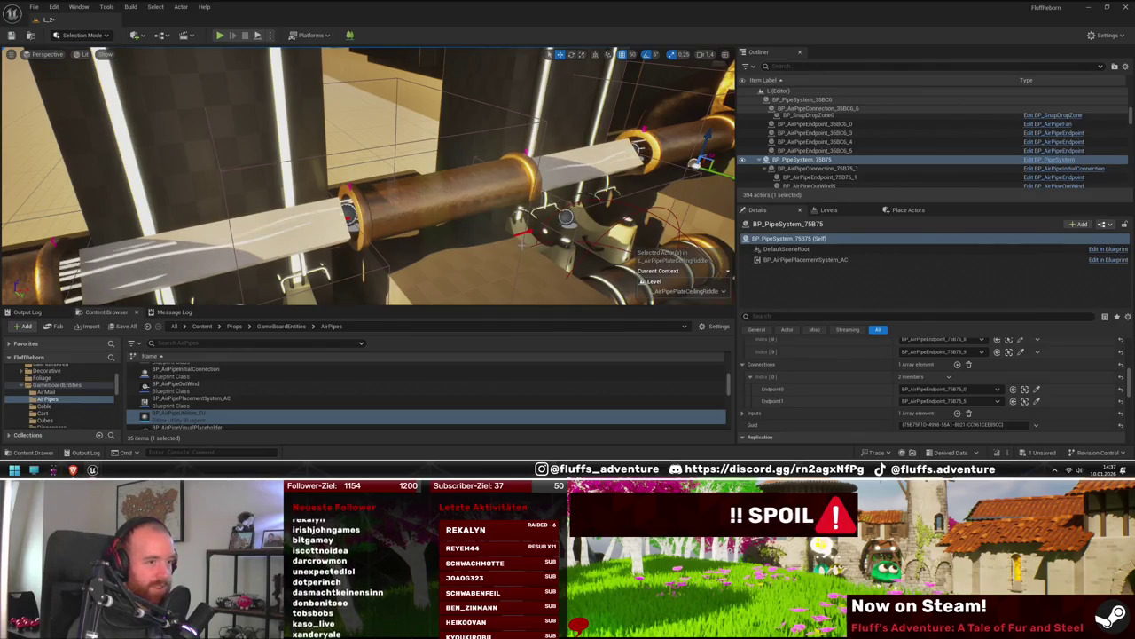
scroll(931, 390, down, 1)
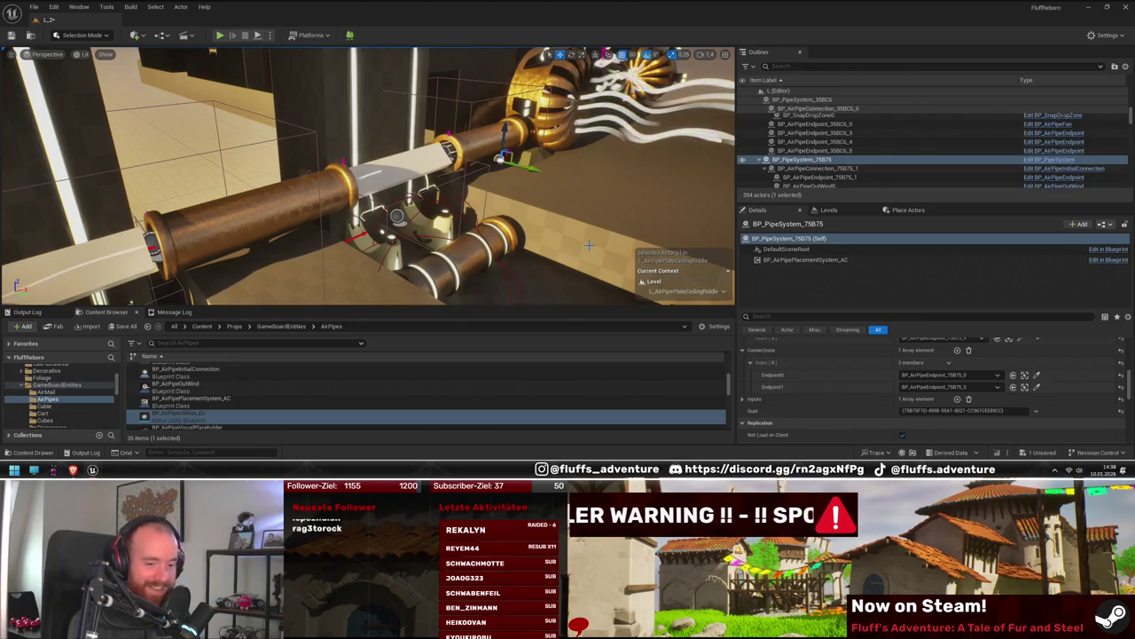
drag(583, 225, 455, 229)
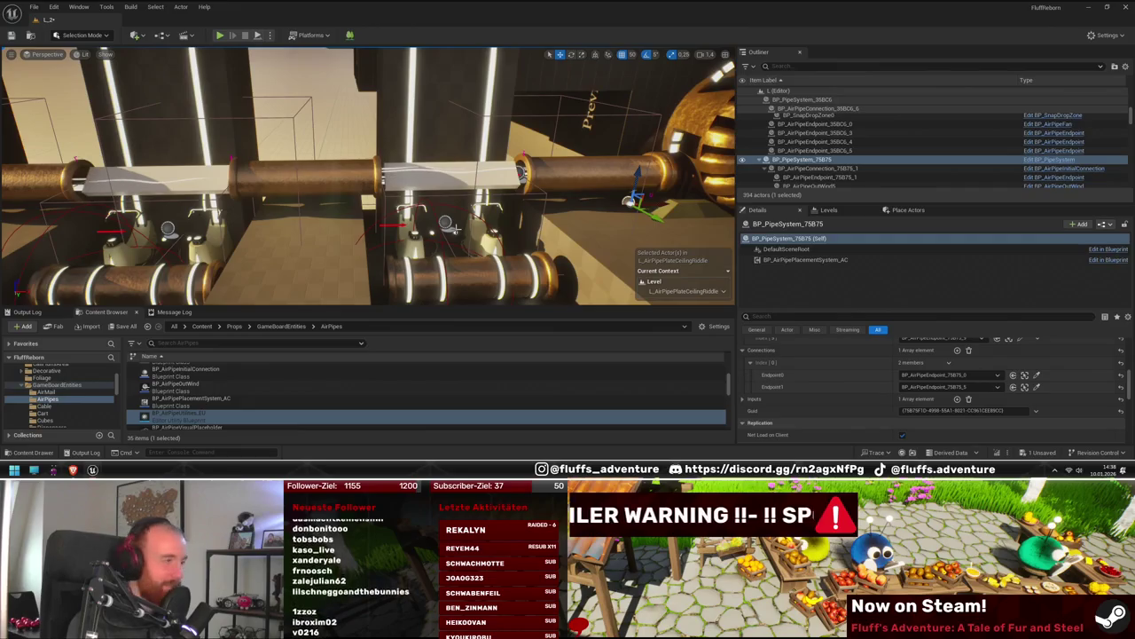
drag(452, 228, 438, 217)
drag(512, 234, 512, 234)
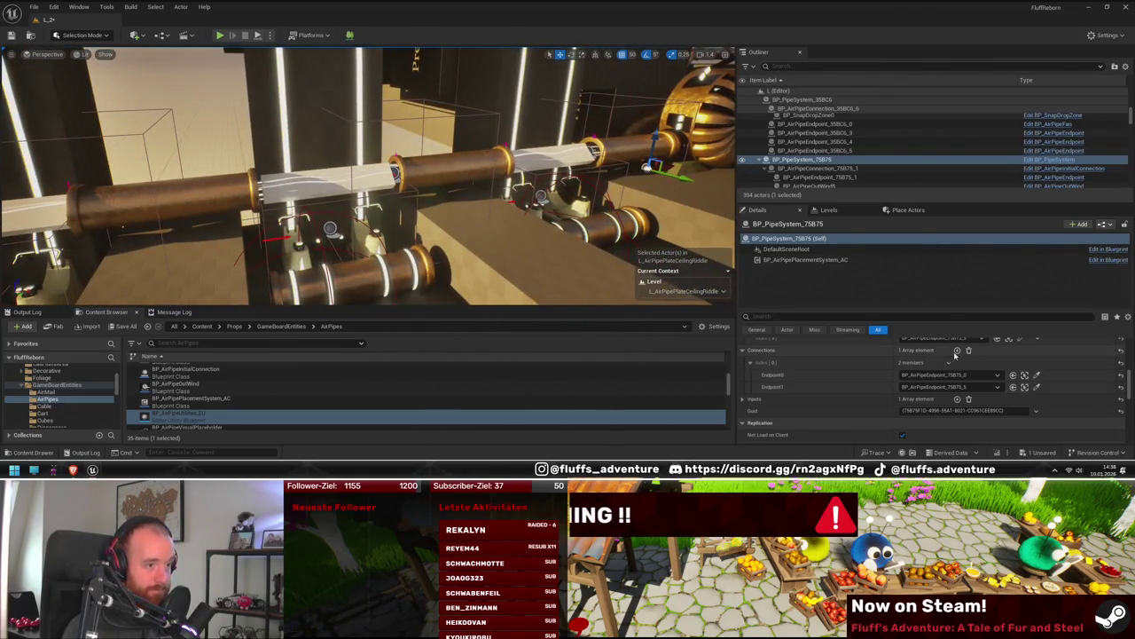
- Add another Connections entry and start picking endpoints for the fourth connection
click(957, 350)
drag(494, 258, 518, 245)
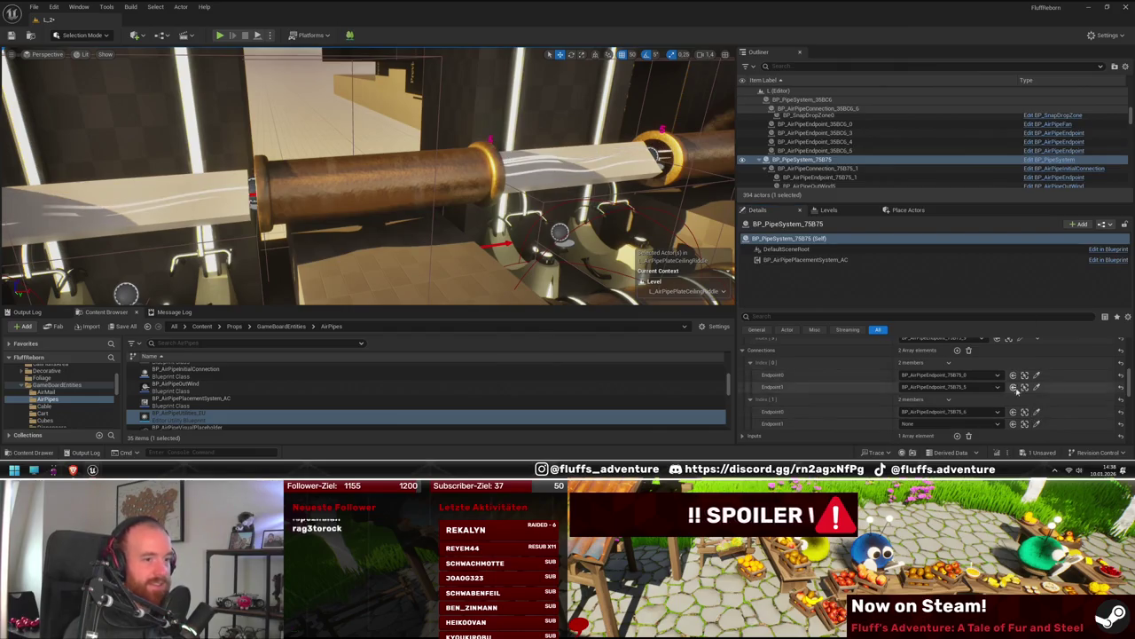
mouse_move(271, 148)
mouse_down()
mouse_move(331, 203)
mouse_move(417, 227)
mouse_move(377, 169)
mouse_move(394, 174)
mouse_up()
scroll(1009, 397, down, 2)
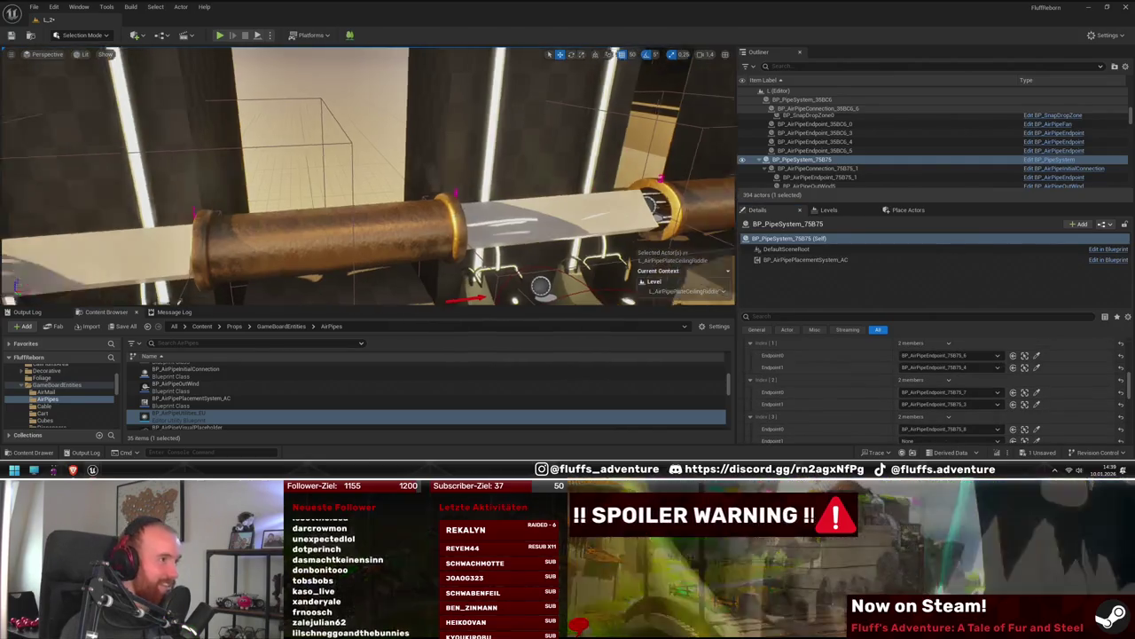
scroll(1008, 396, down, 1)
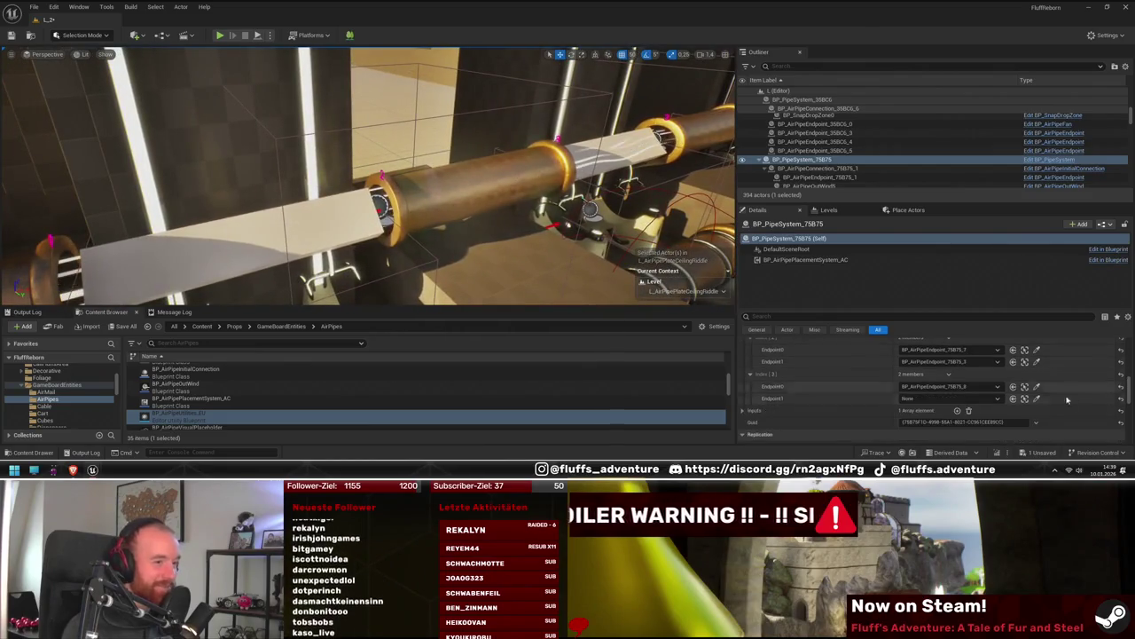
click(1036, 398)
key(w)
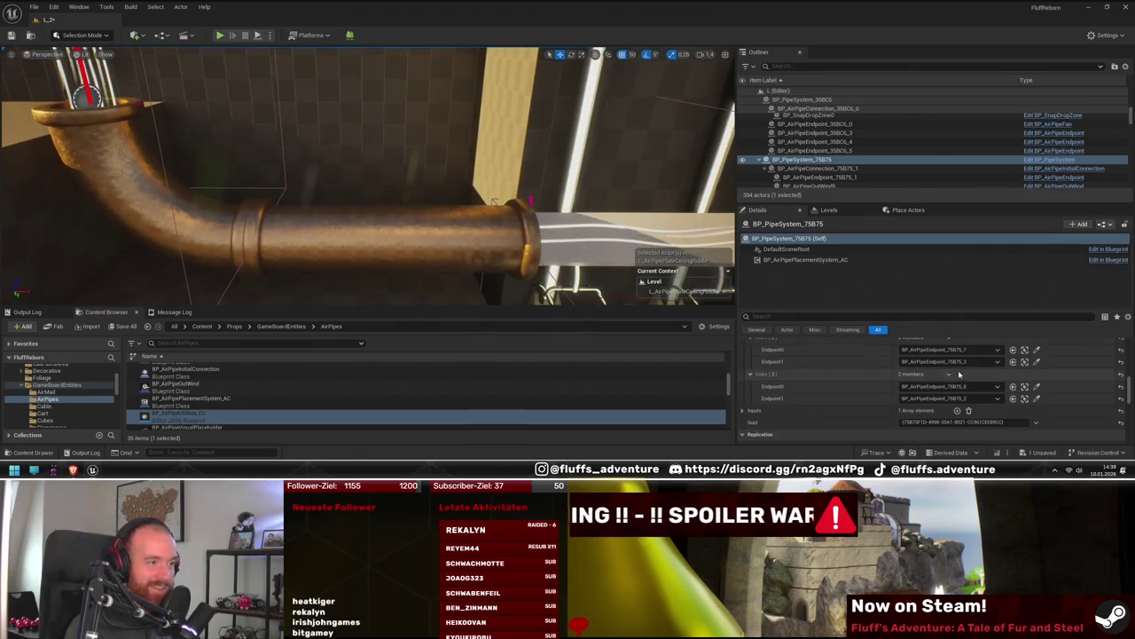
- Set the fifth connection's second endpoint to BP_AirPipeEndpoint_75B75_1
scroll(958, 373, up, 3)
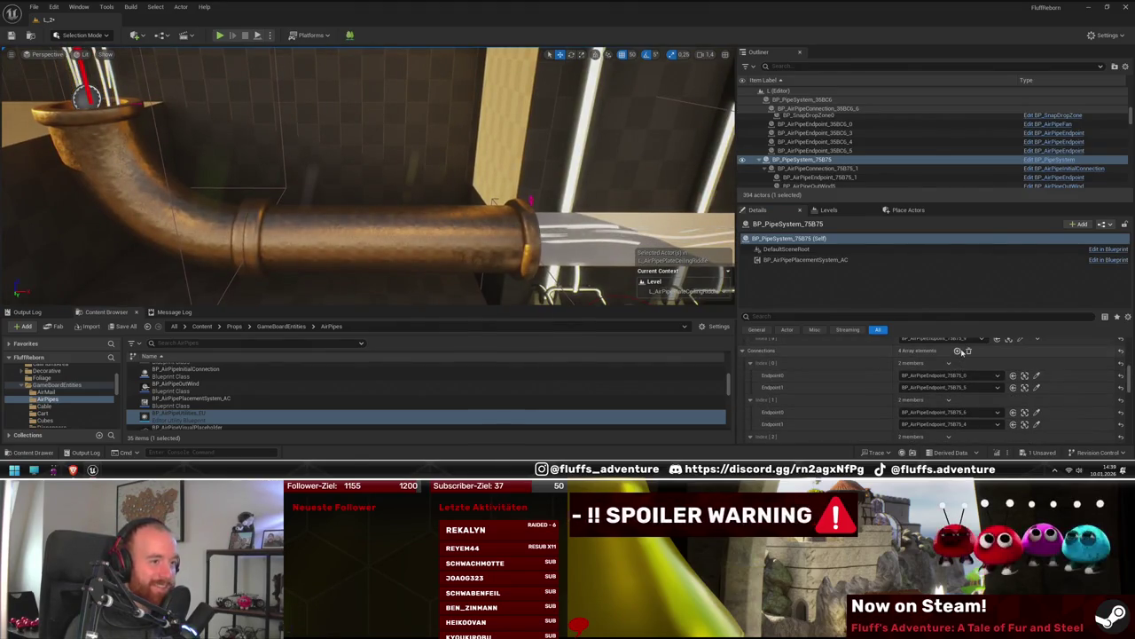
scroll(947, 375, down, 5)
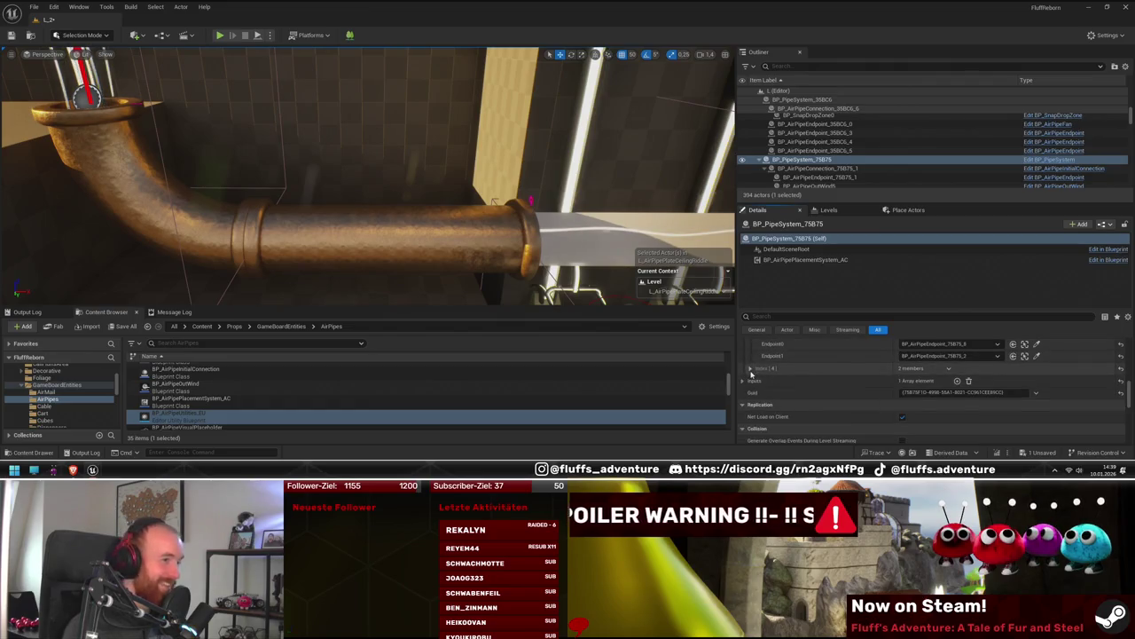
click(750, 368)
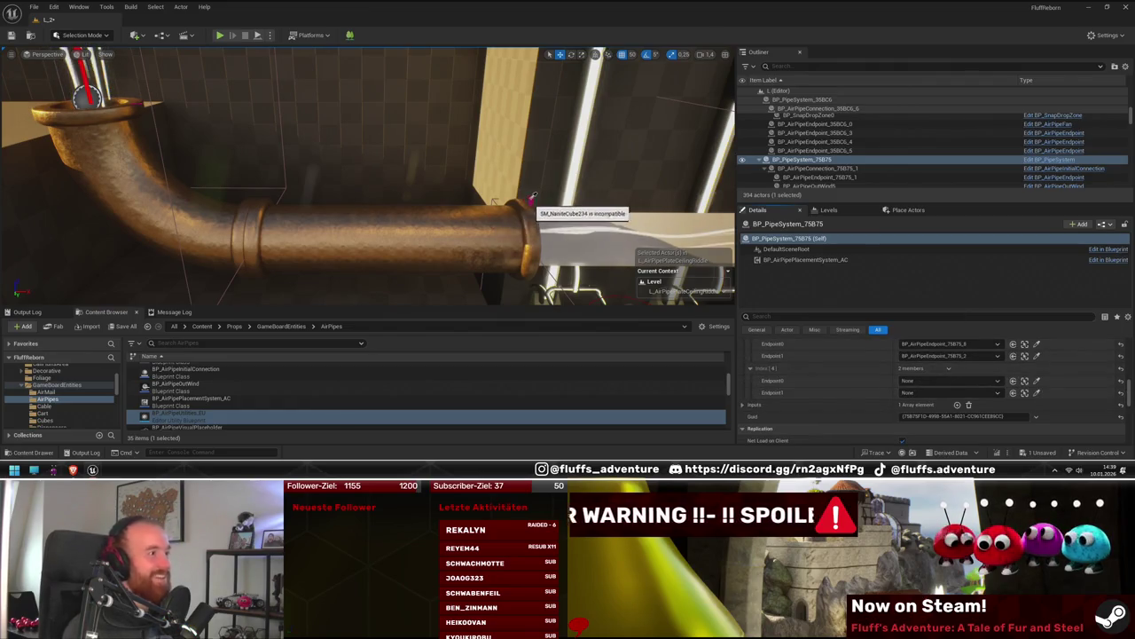
mouse_move(380, 184)
mouse_down()
mouse_move(346, 151)
mouse_move(337, 169)
mouse_move(346, 164)
mouse_up()
click(1013, 393)
click(328, 173)
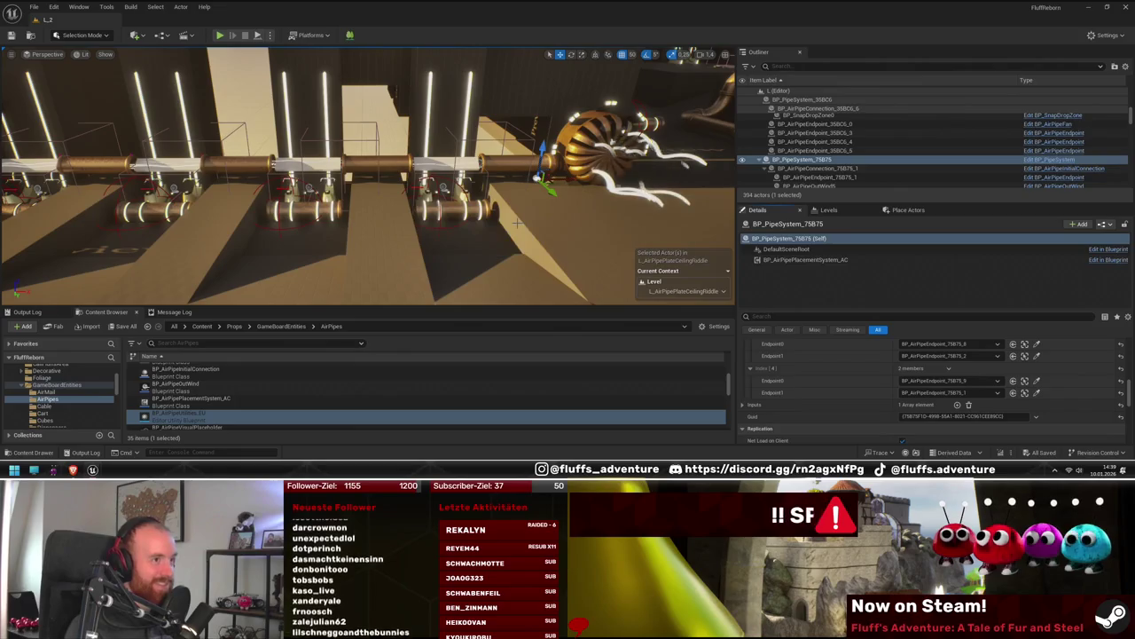
- Search all content for 'pressure' and drag BP_PressurePlate onto the floor beneath the pipes
click(767, 161)
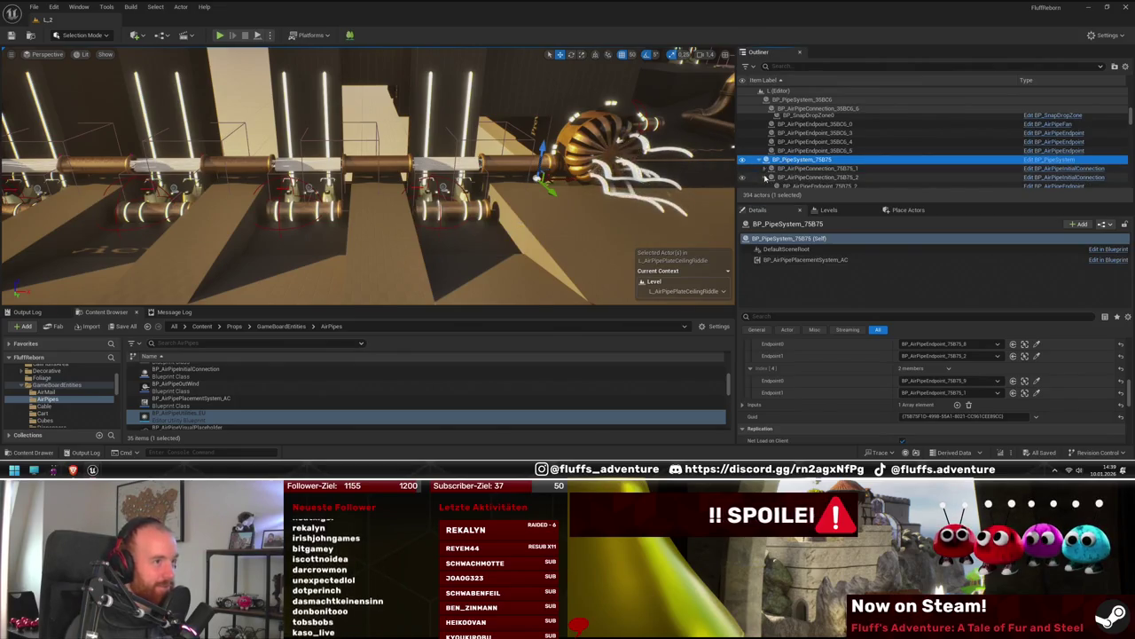
scroll(395, 171, up, 5)
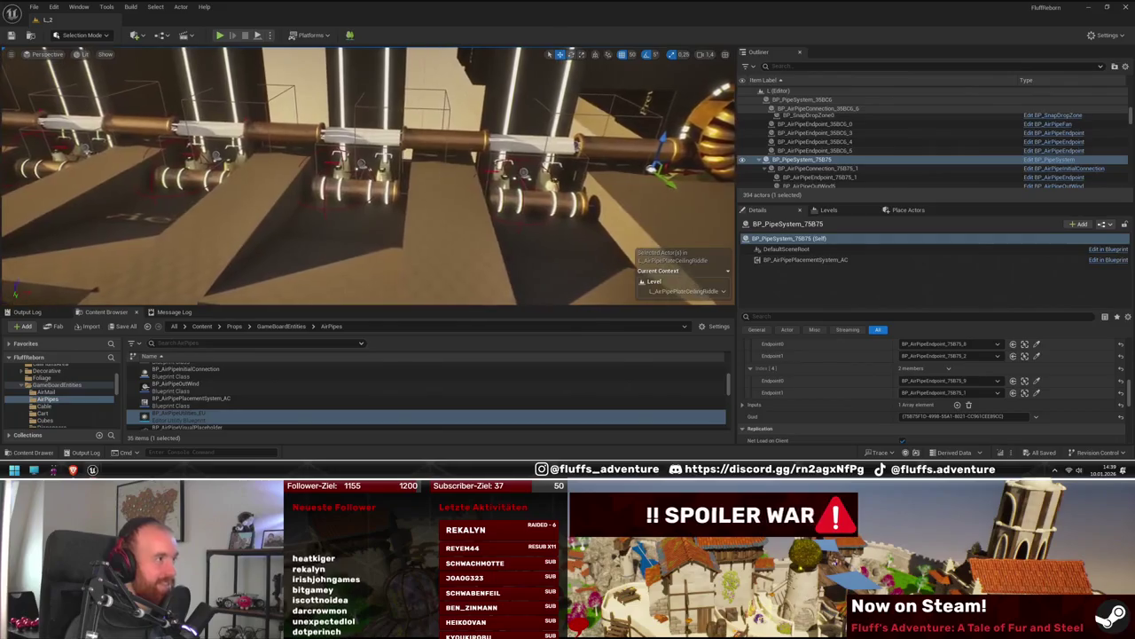
drag(395, 171, 322, 230)
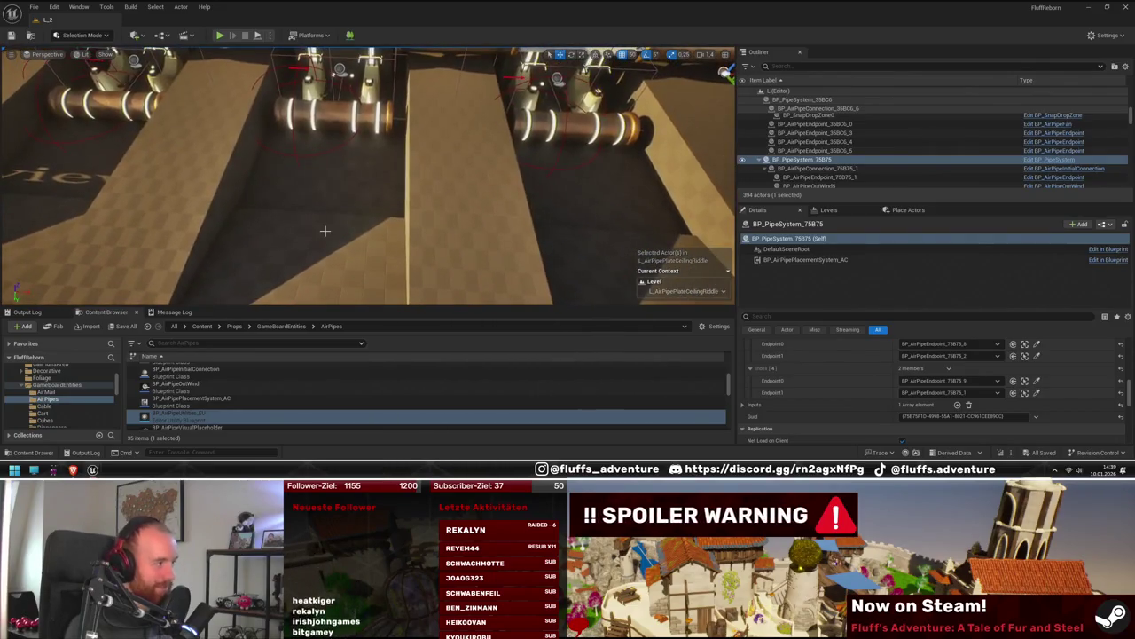
scroll(63, 384, up, 5)
click(26, 368)
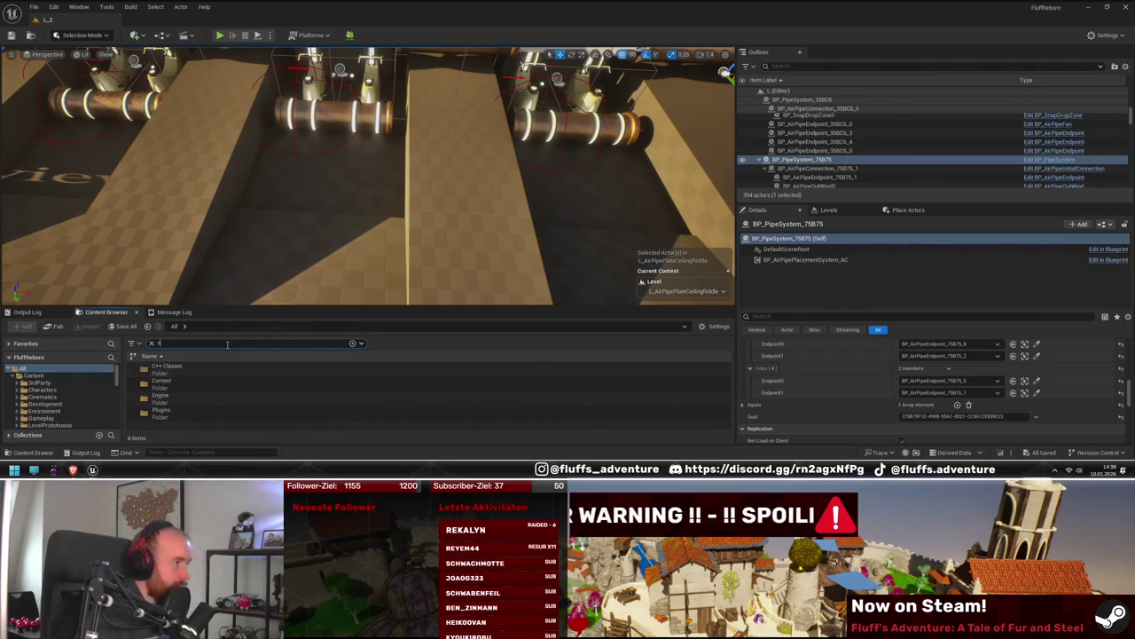
key(BackSpace)
text(ssure)
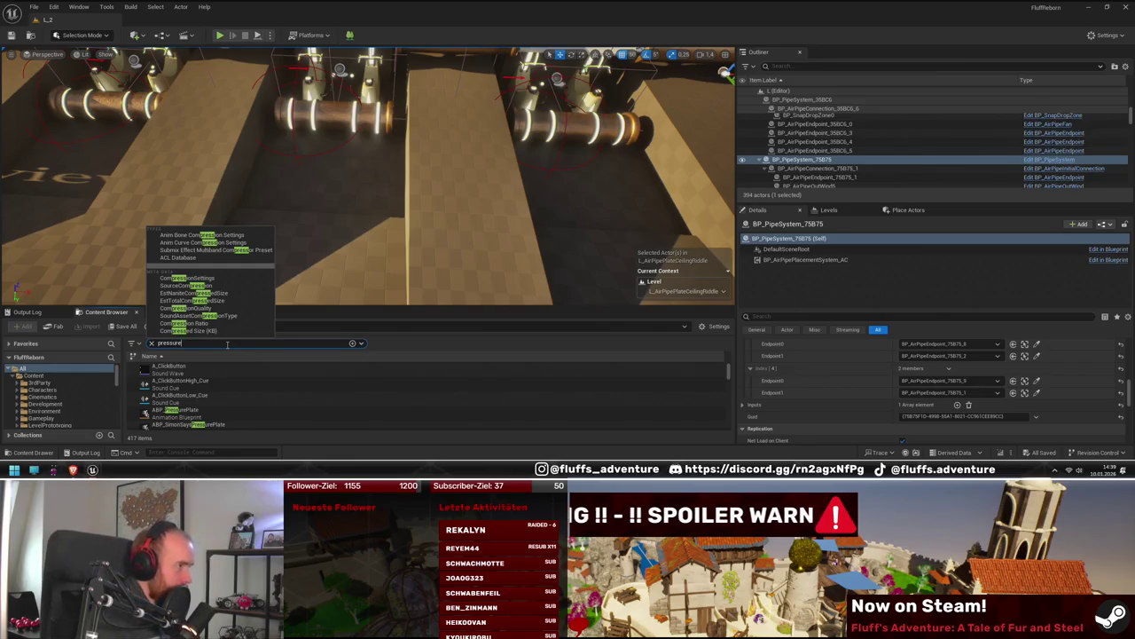
key(Return)
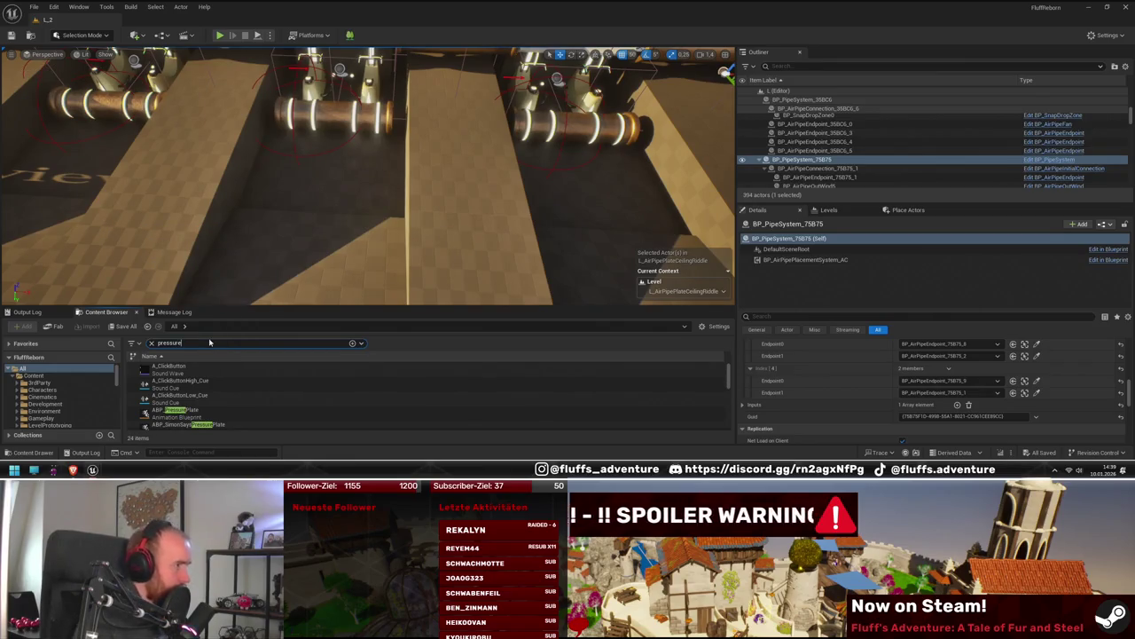
scroll(217, 386, down, 2)
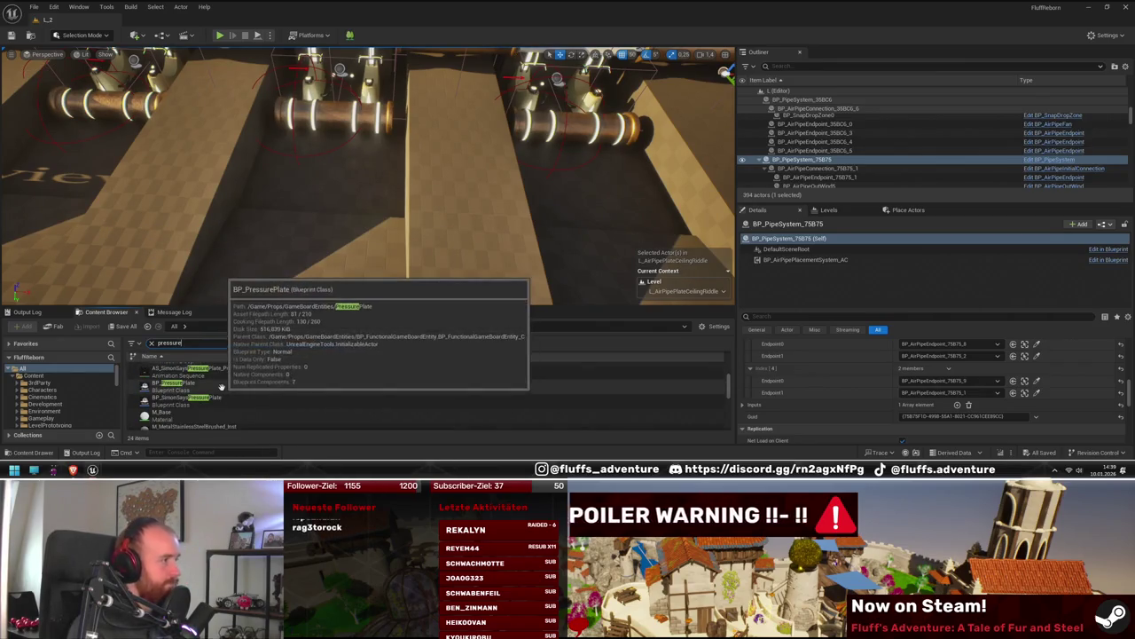
mouse_move(221, 387)
mouse_down()
mouse_move(326, 178)
mouse_move(371, 197)
mouse_move(604, 181)
mouse_move(593, 194)
mouse_up()
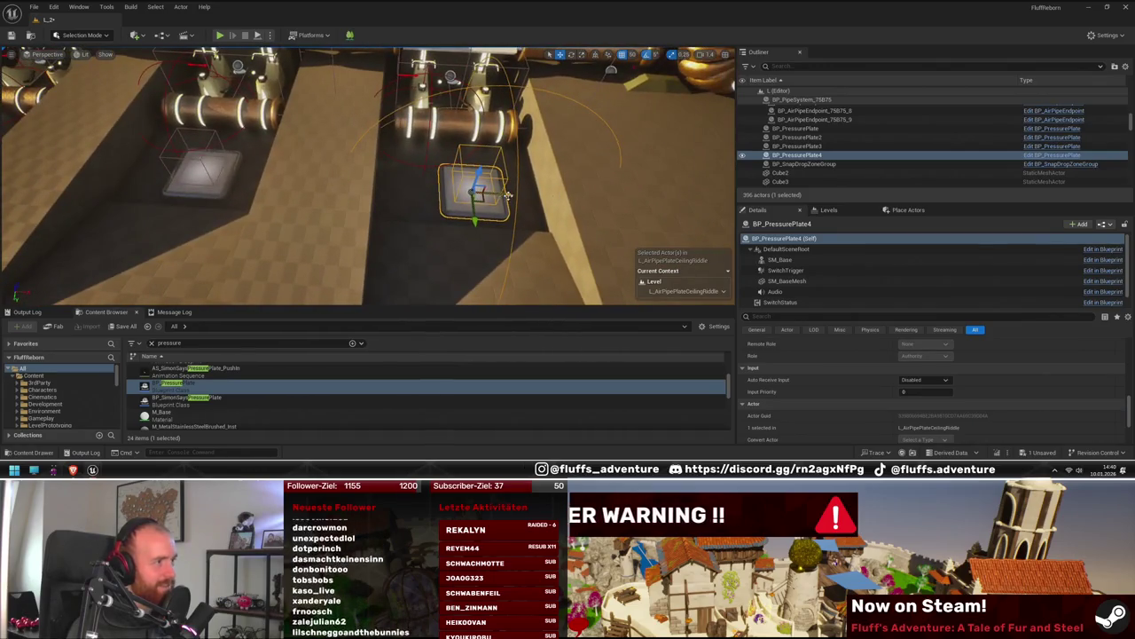
- Position BP_PressurePlate4 under its pipe and set its Input True Operator to Or
drag(508, 195, 499, 196)
scroll(1086, 382, down, 10)
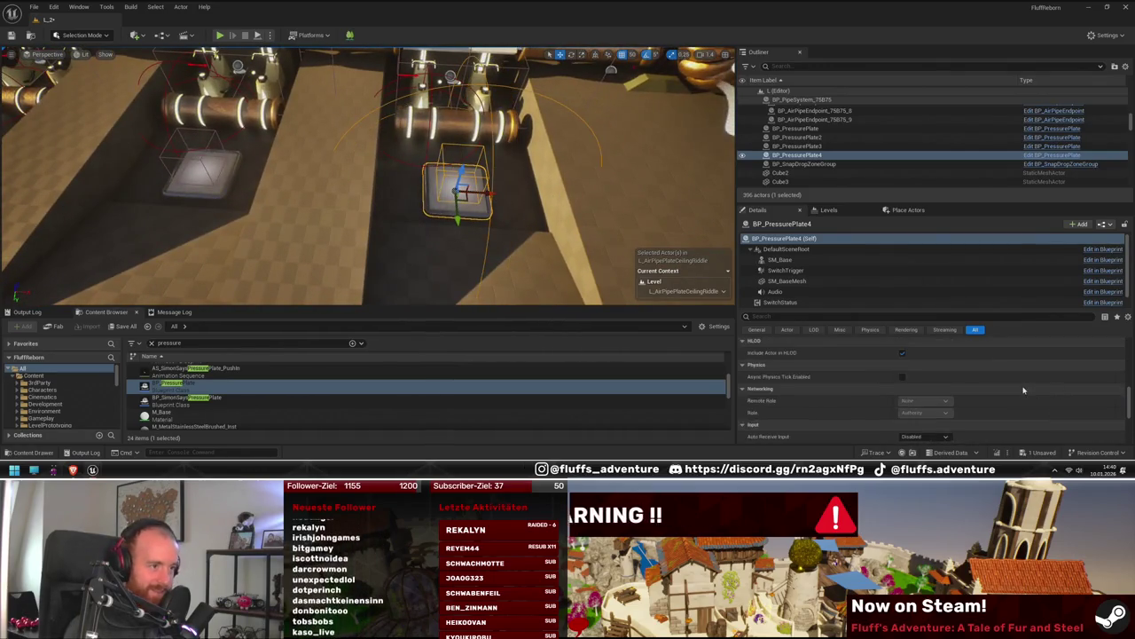
click(927, 428)
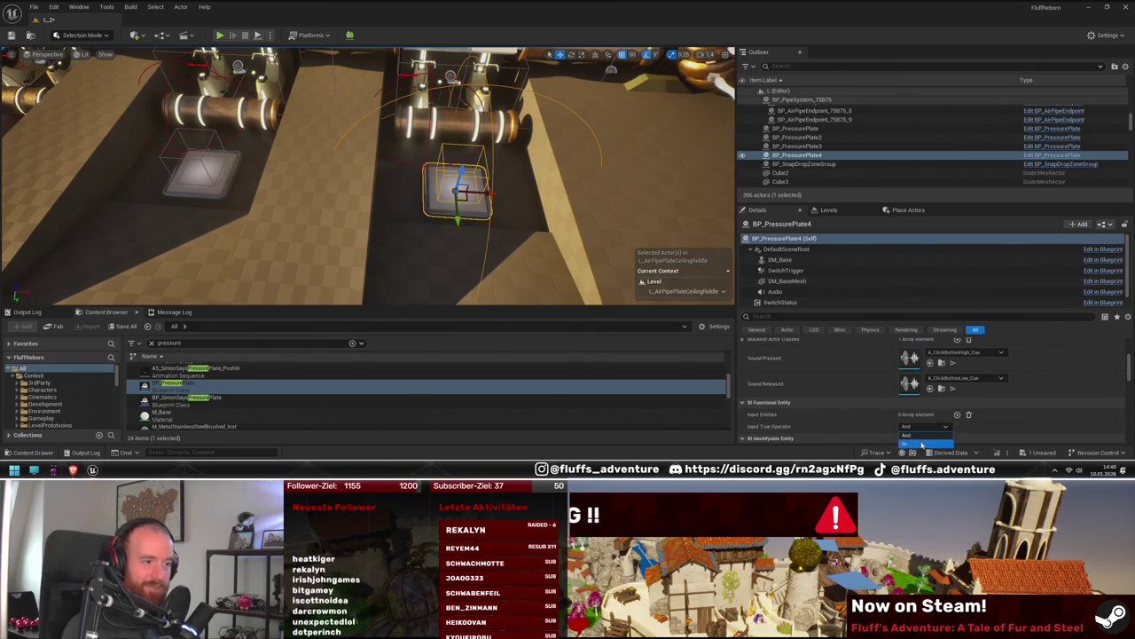
- Alt-drag duplicates along X to create BP_PressurePlate5 and BP_PressurePlate6
drag(427, 218, 393, 216)
click(418, 231)
drag(510, 242, 510, 242)
drag(462, 162, 462, 162)
scroll(906, 400, up, 3)
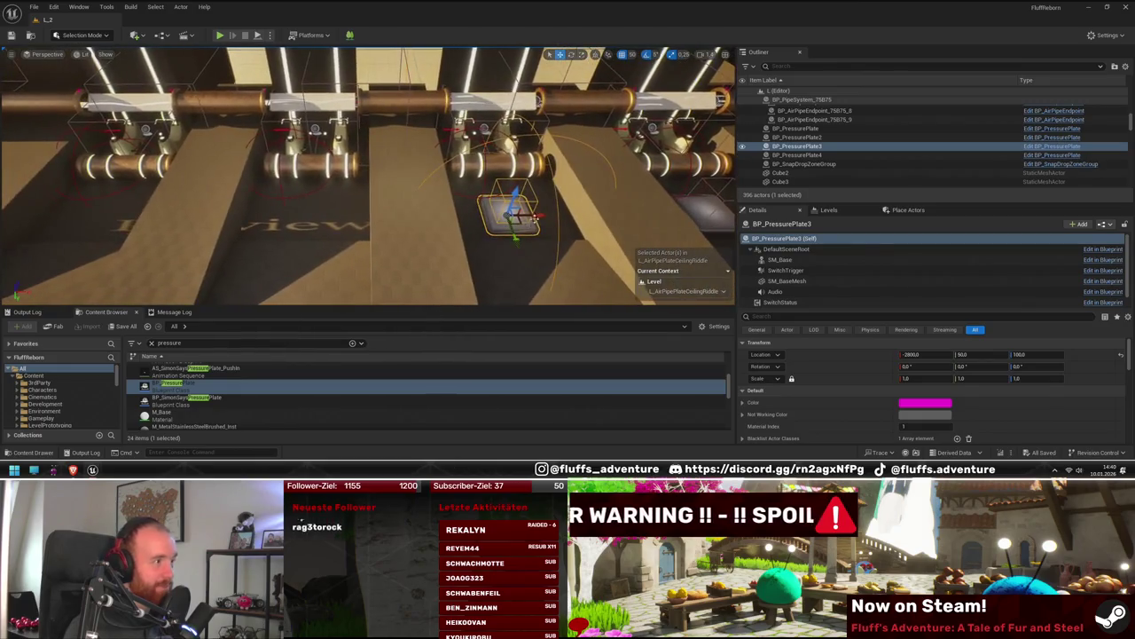
drag(546, 217, 353, 218)
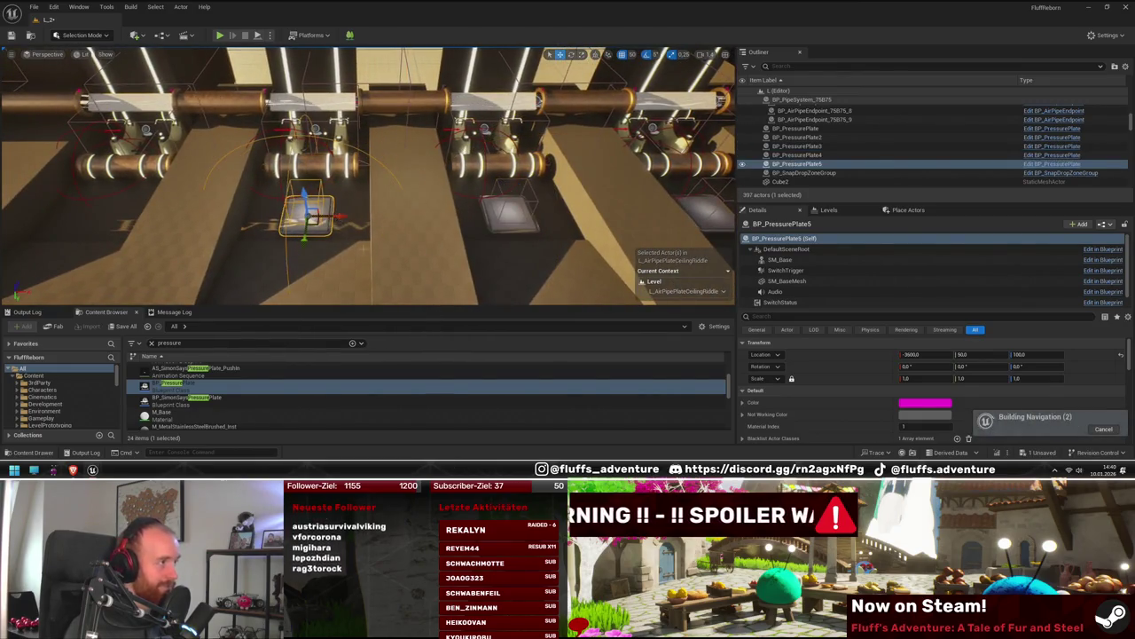
drag(461, 162, 306, 207)
drag(463, 228, 463, 228)
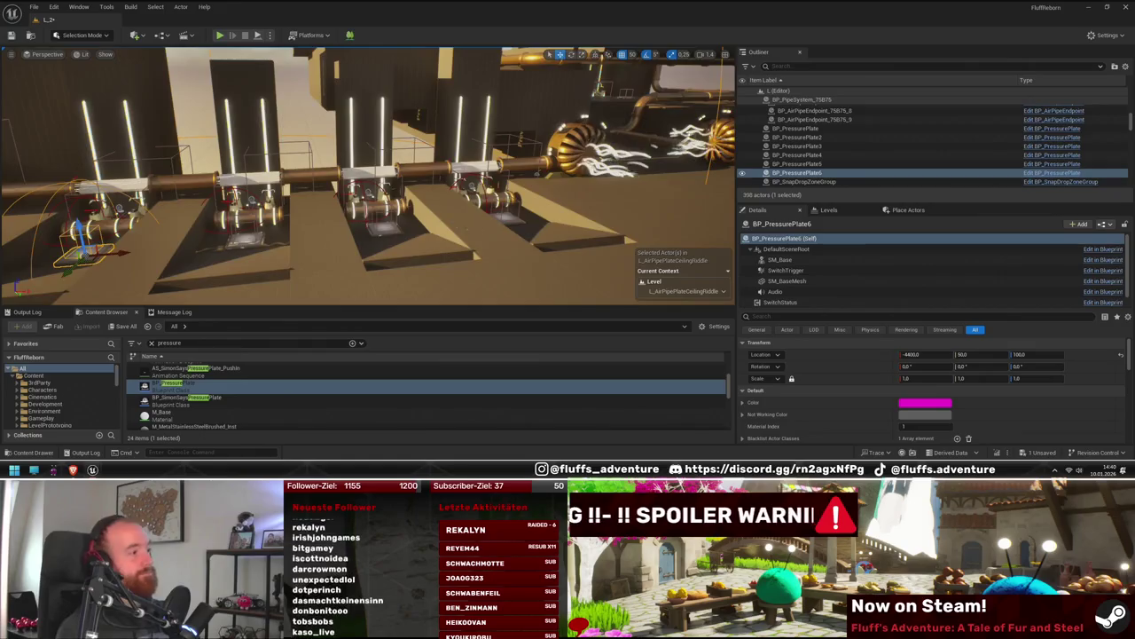
drag(467, 231, 467, 232)
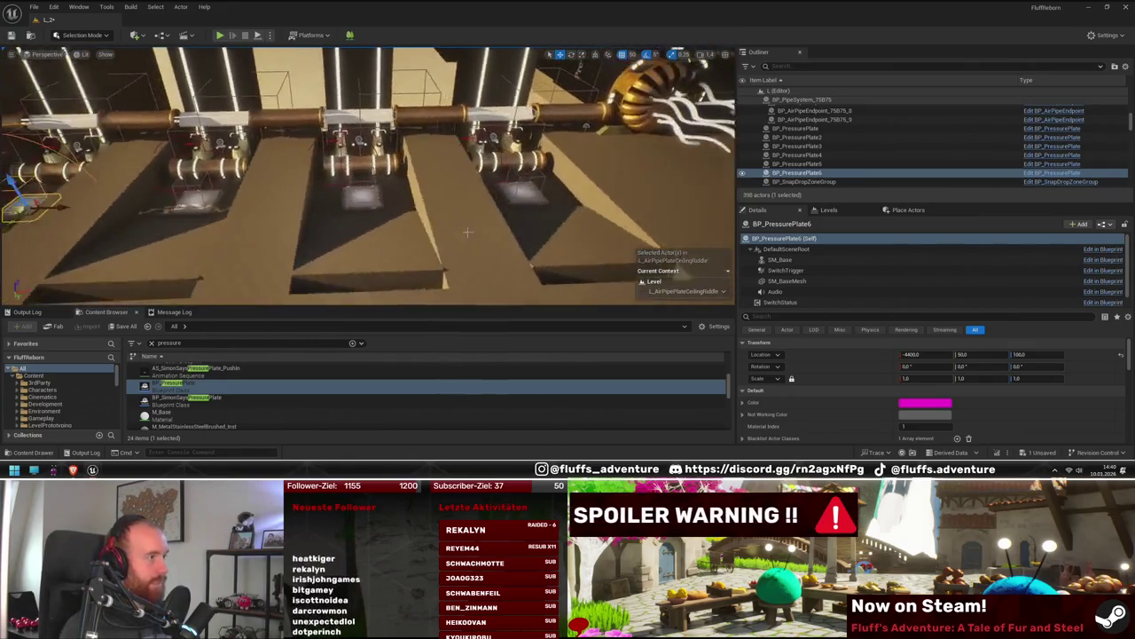
- Compare the settings of pressure plates 3, 4 and 5 and frame BP_PressurePlate5
click(367, 186)
drag(367, 187, 367, 186)
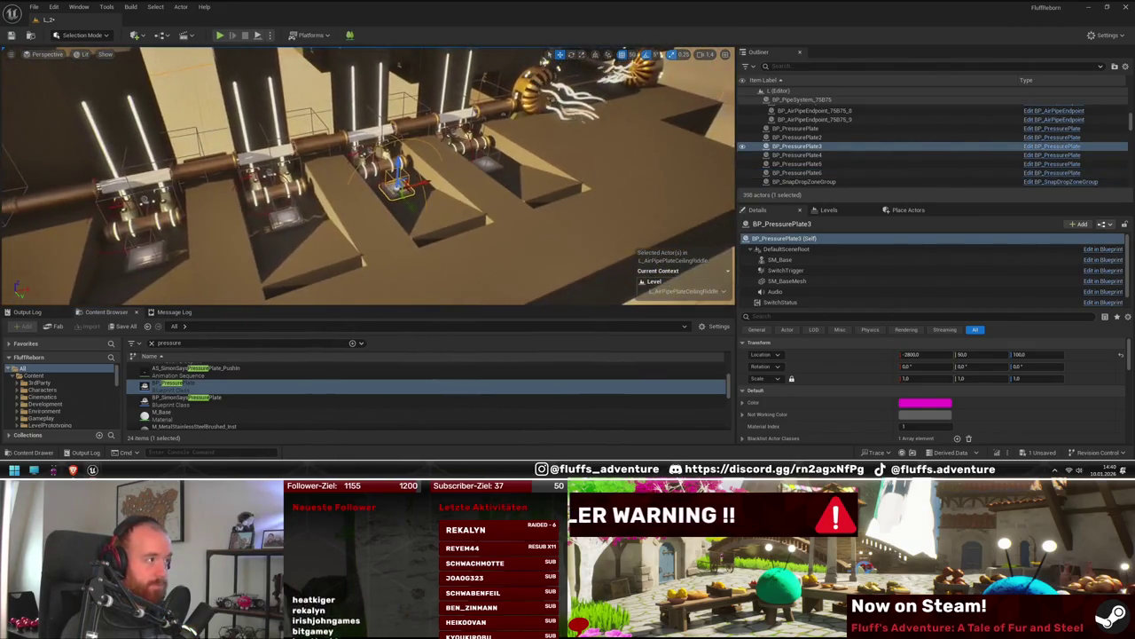
mouse_move(448, 216)
mouse_down()
mouse_move(476, 220)
mouse_move(457, 223)
mouse_up()
click(457, 222)
scroll(932, 390, down, 5)
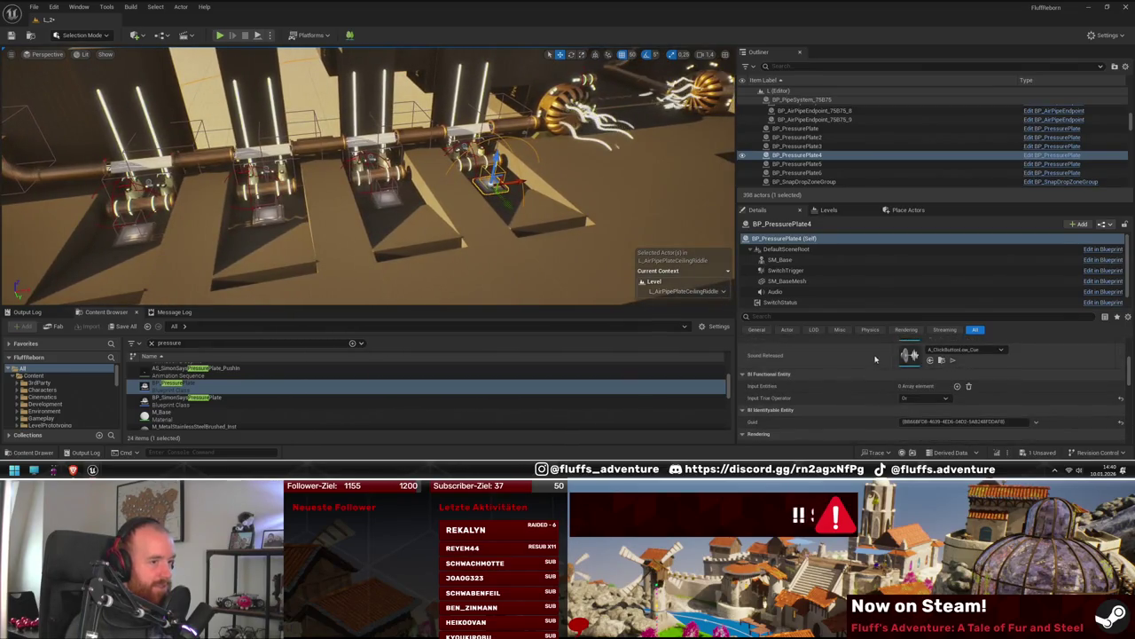
click(796, 146)
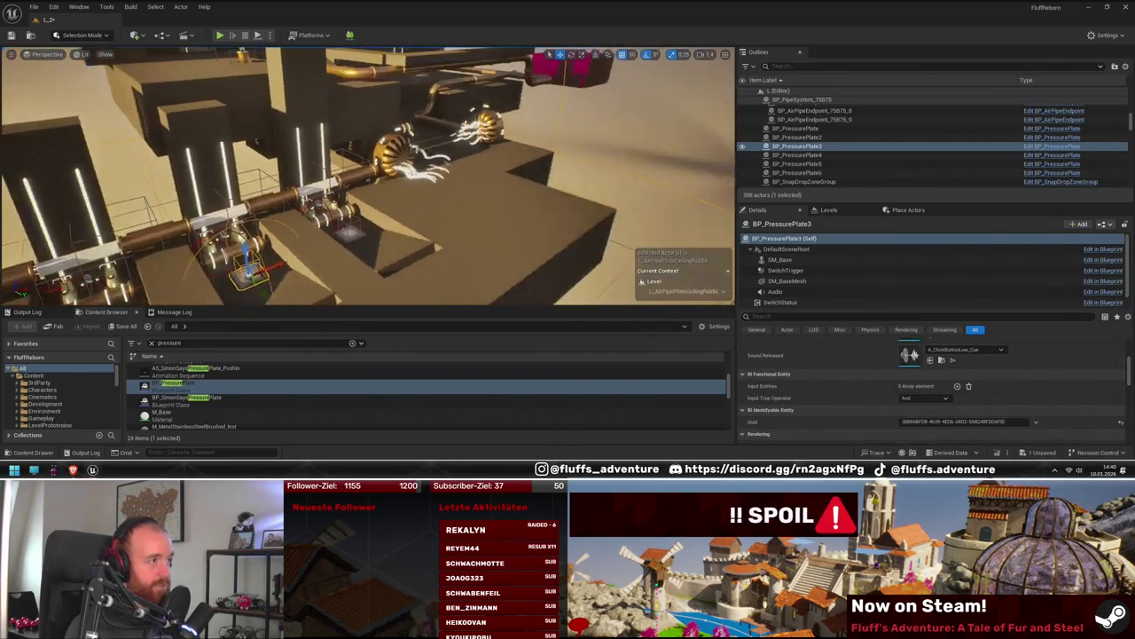
double_click(797, 163)
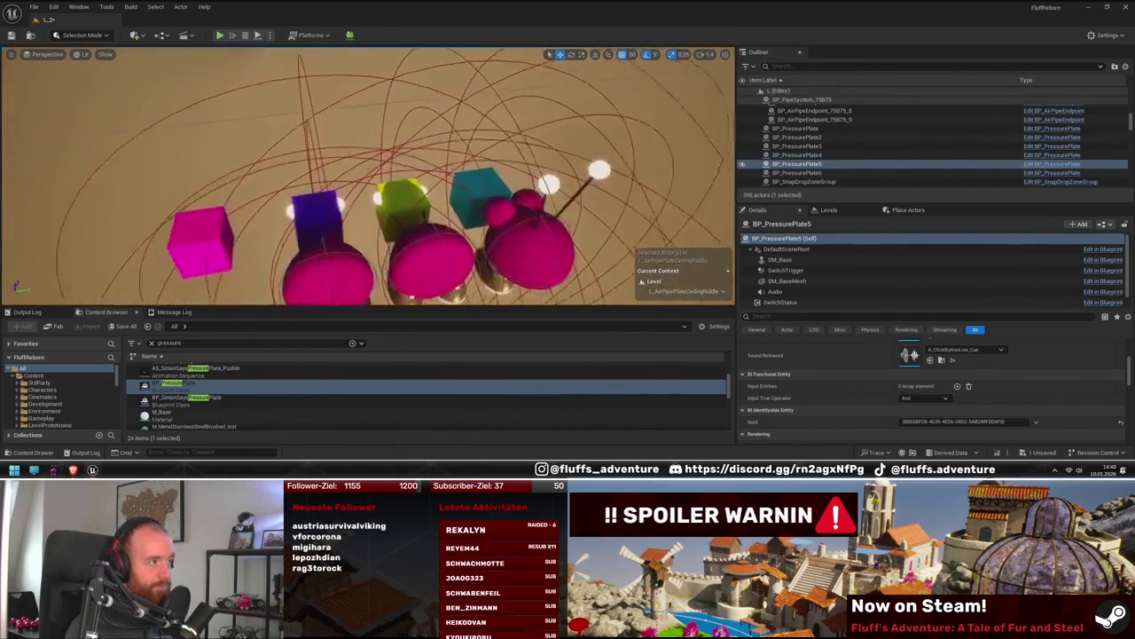
- Check the NeonYellow character's colour and set BP_PressurePlate5's Color to yellow
click(403, 164)
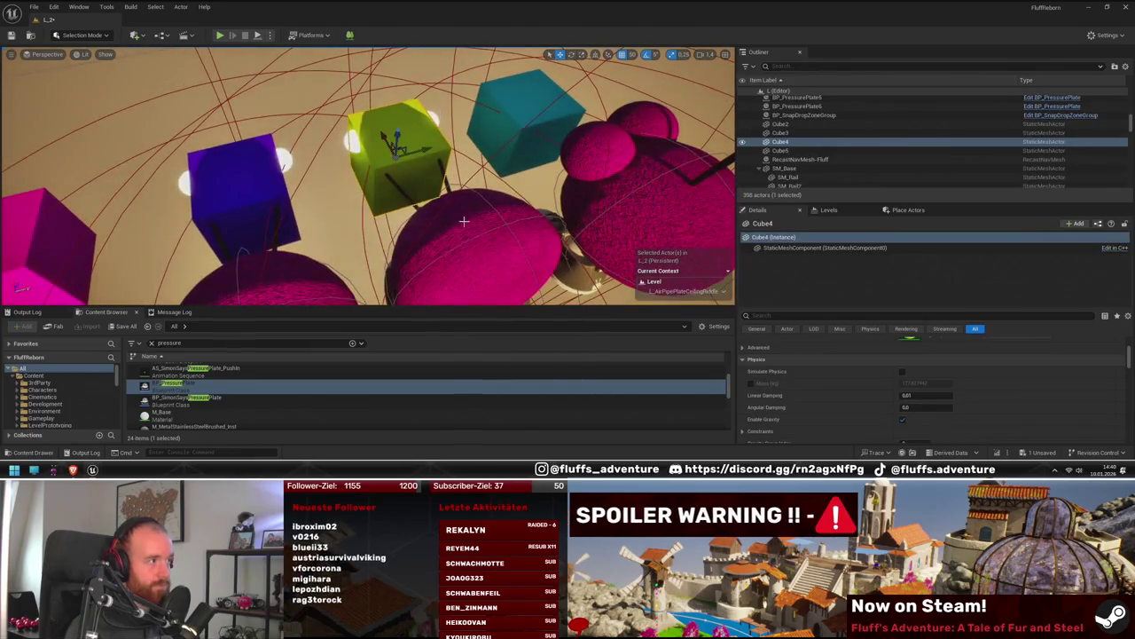
click(463, 221)
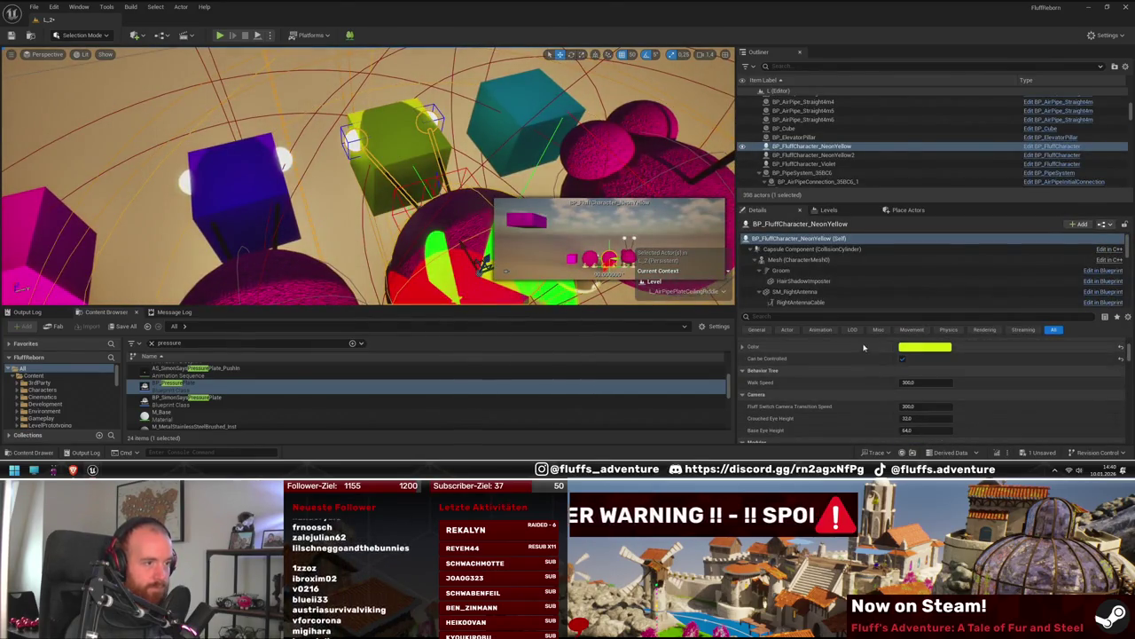
mouse_move(417, 231)
mouse_down()
mouse_move(428, 250)
mouse_move(455, 245)
mouse_up()
click(248, 156)
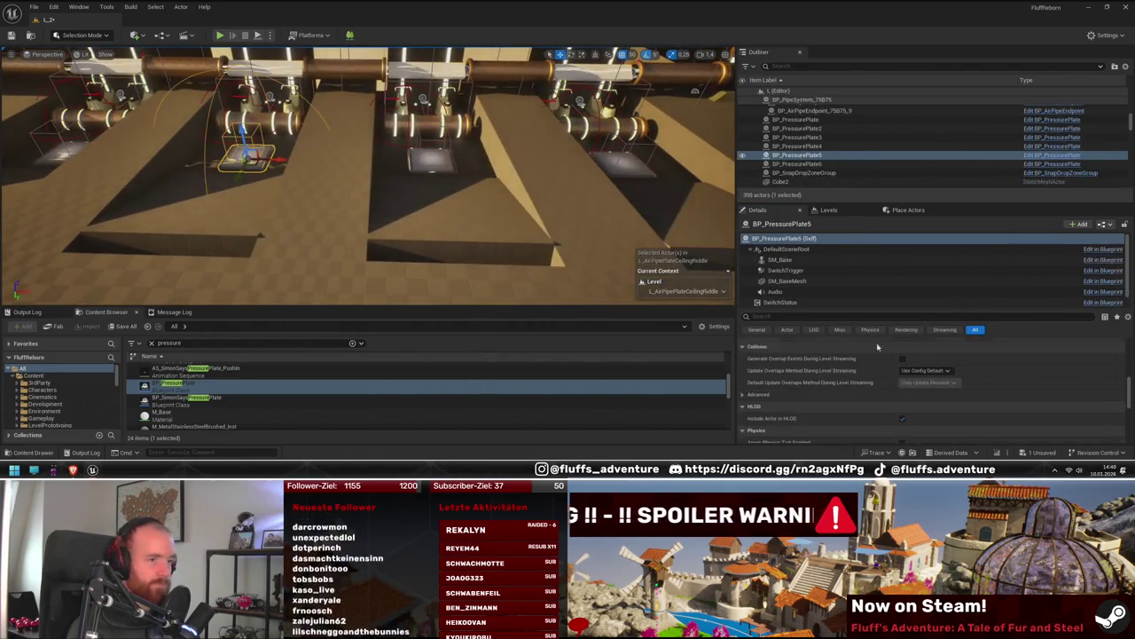
scroll(905, 378, up, 2)
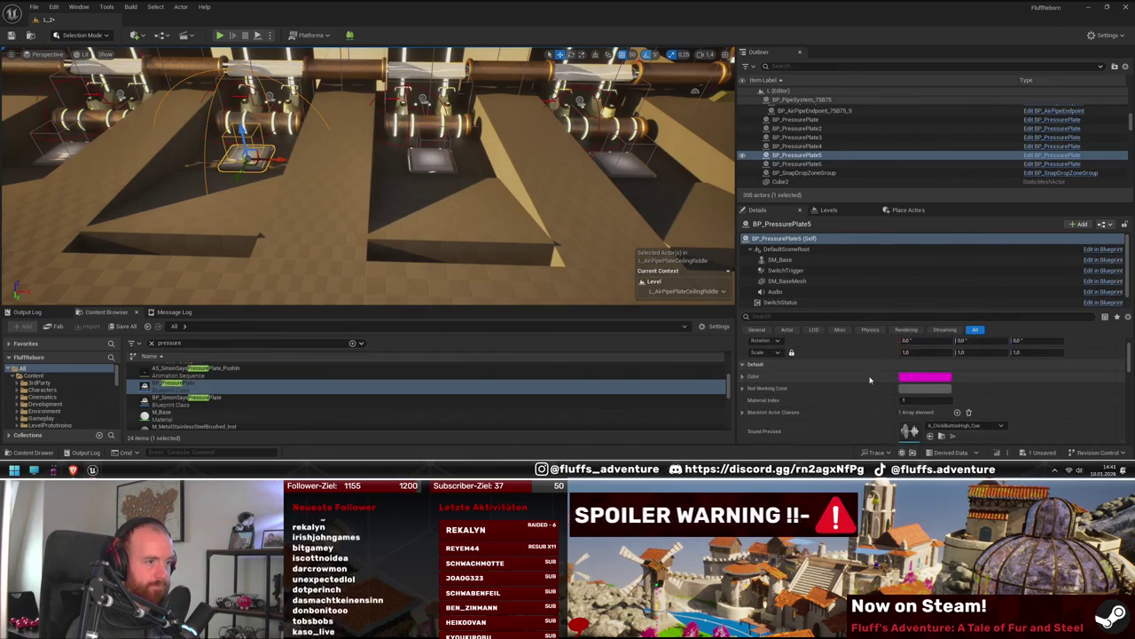
shift+click(867, 380)
key(f)
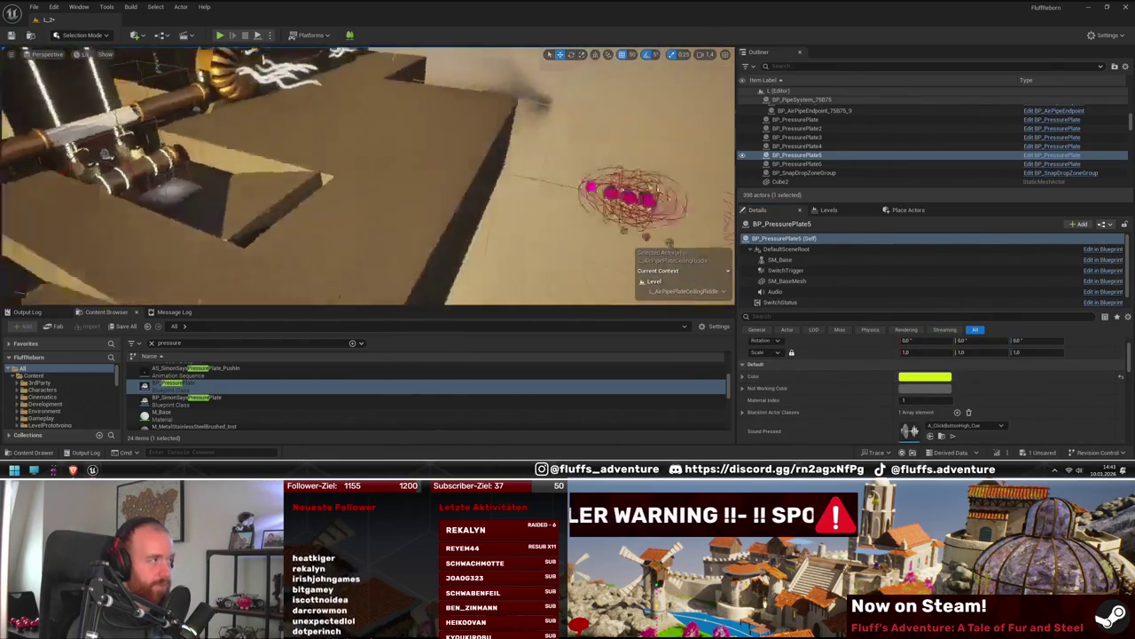
- Check the Violet character's colour and set BP_PressurePlate6's Color to violet
scroll(382, 213, up, 6)
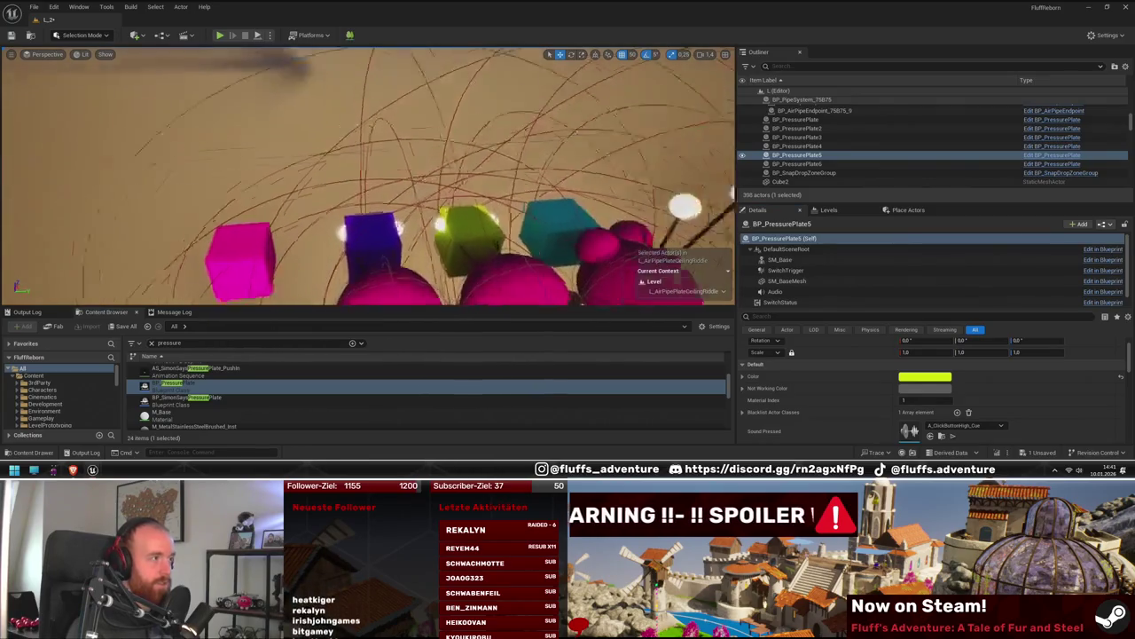
click(379, 214)
scroll(945, 401, down, 8)
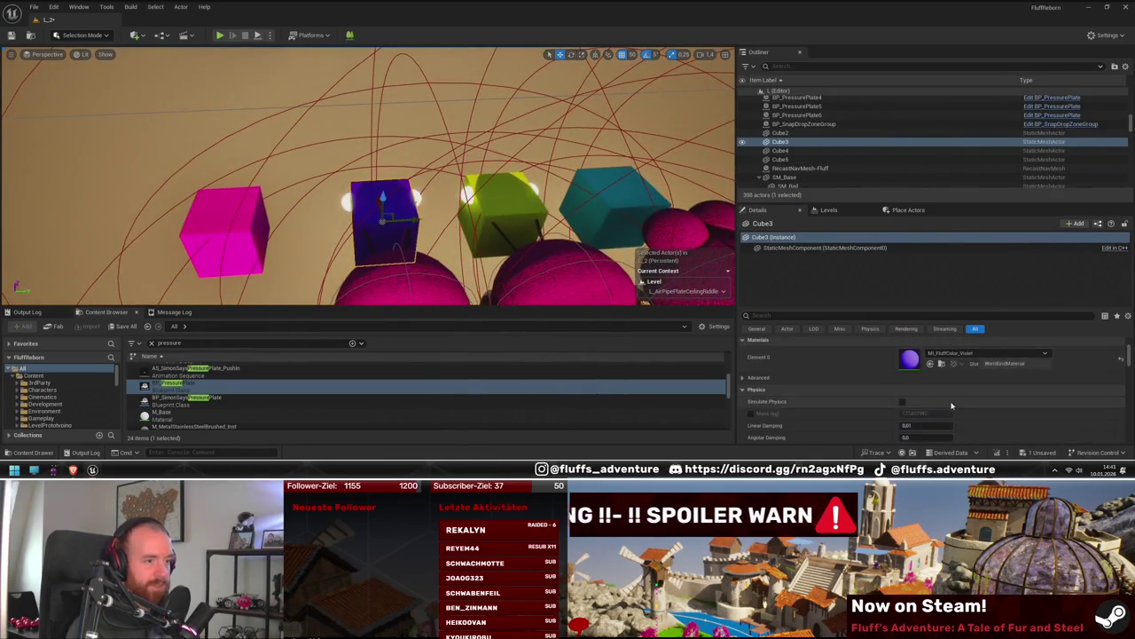
scroll(943, 397, down, 1)
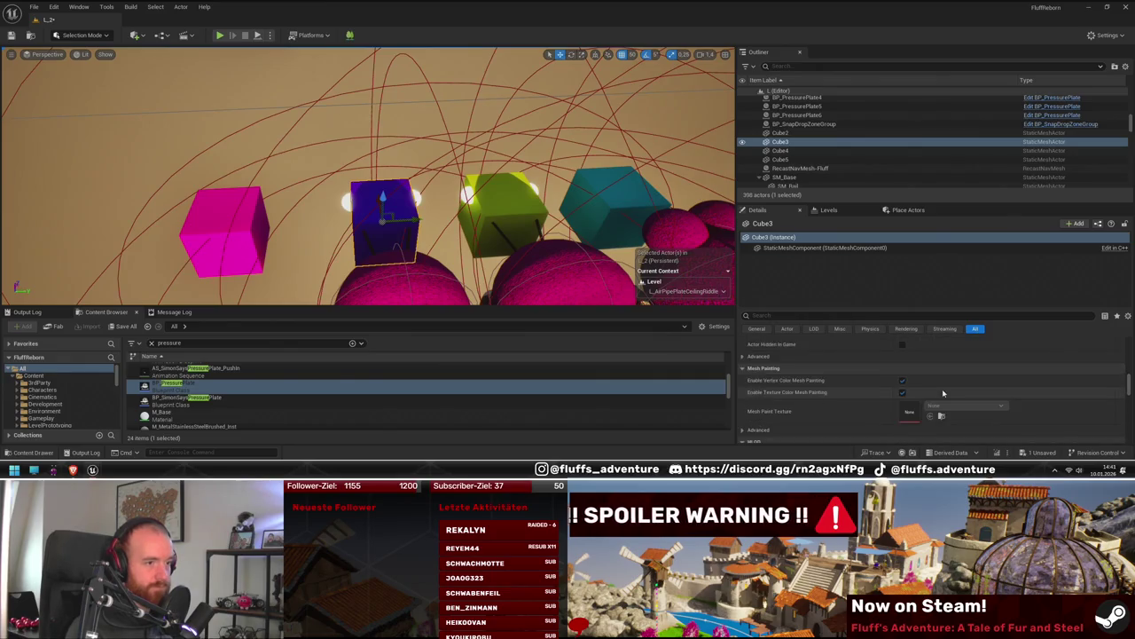
scroll(944, 393, up, 9)
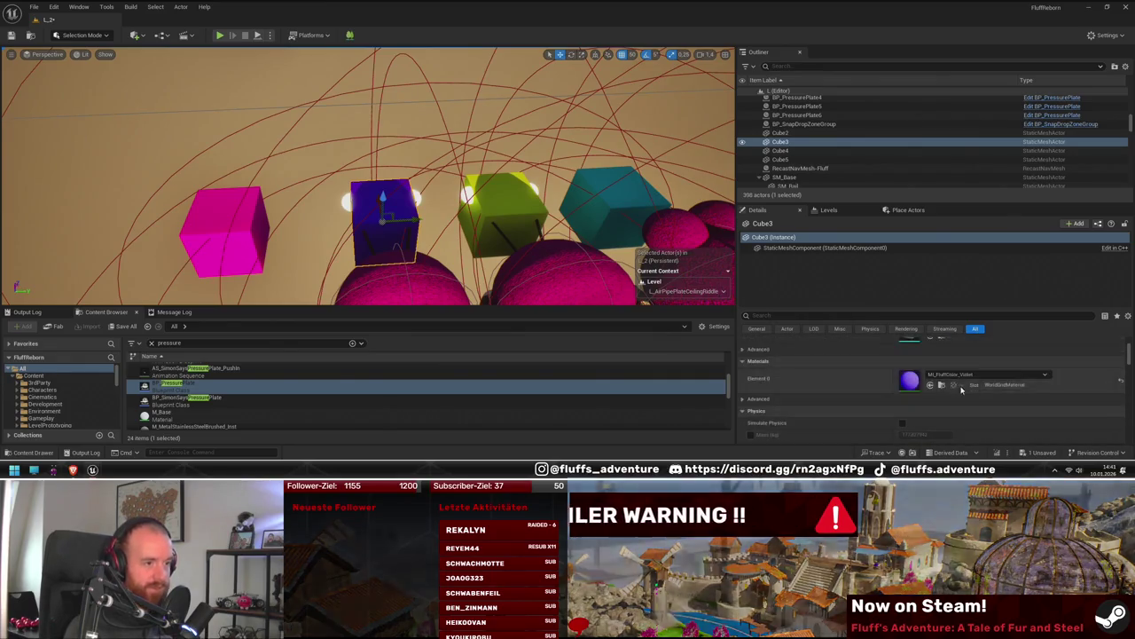
click(463, 263)
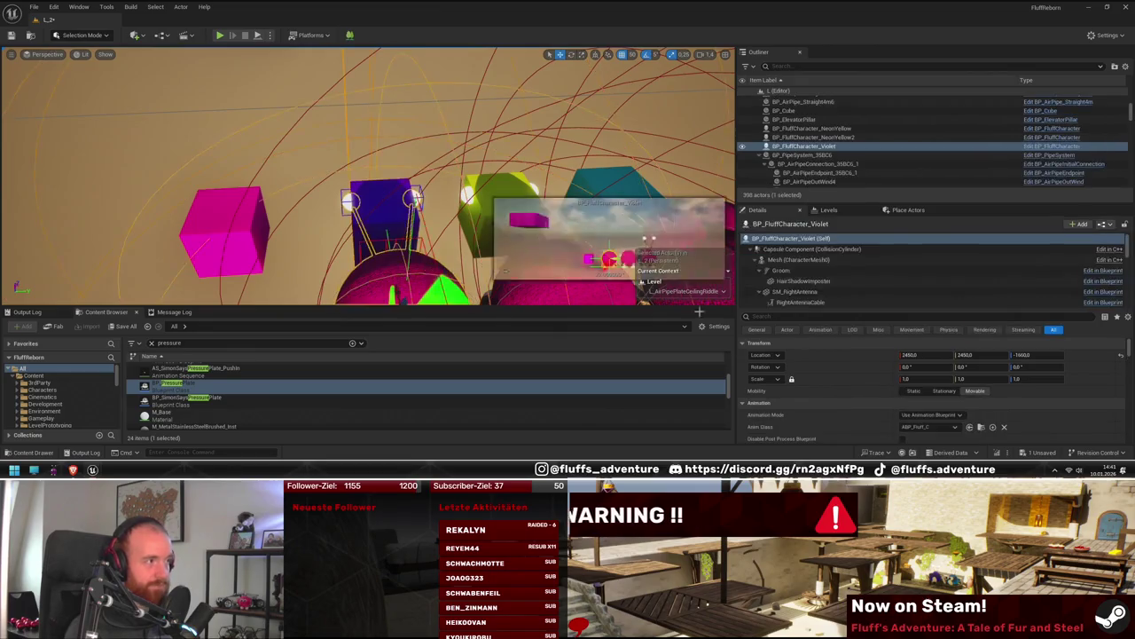
scroll(1037, 404, down, 5)
scroll(867, 379, down, 1)
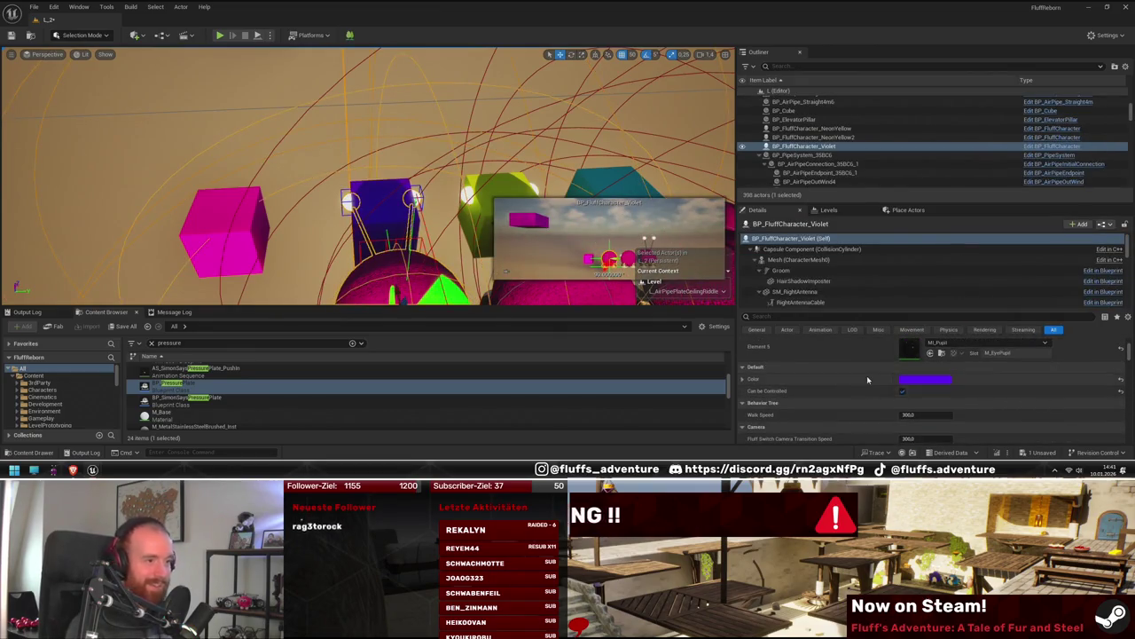
drag(399, 177, 399, 177)
drag(396, 260, 397, 260)
click(351, 232)
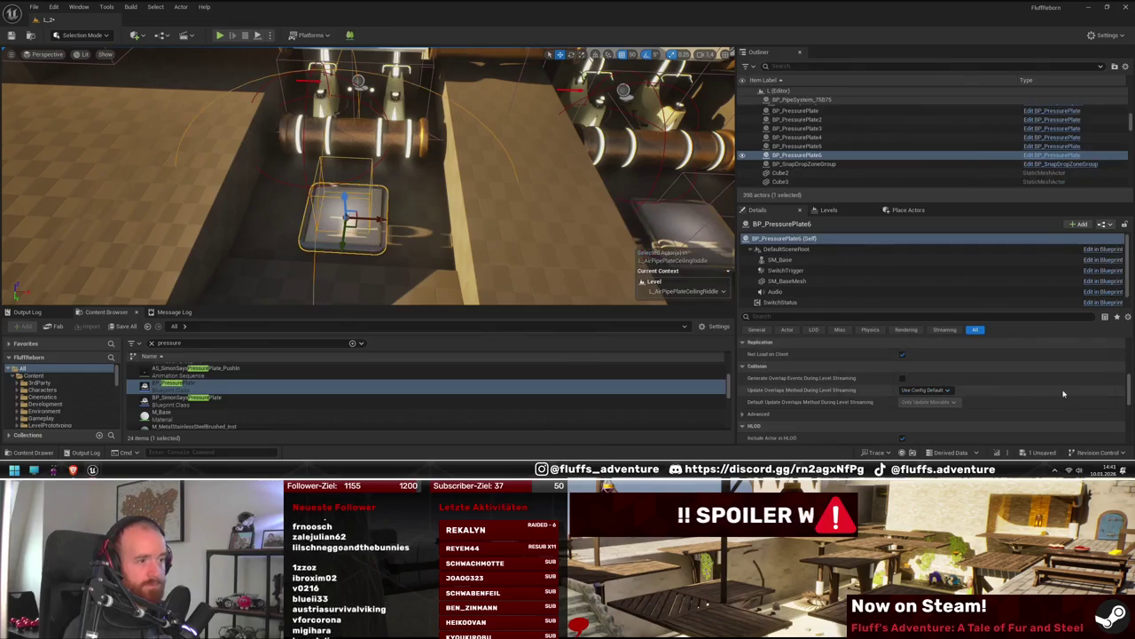
scroll(913, 381, down, 5)
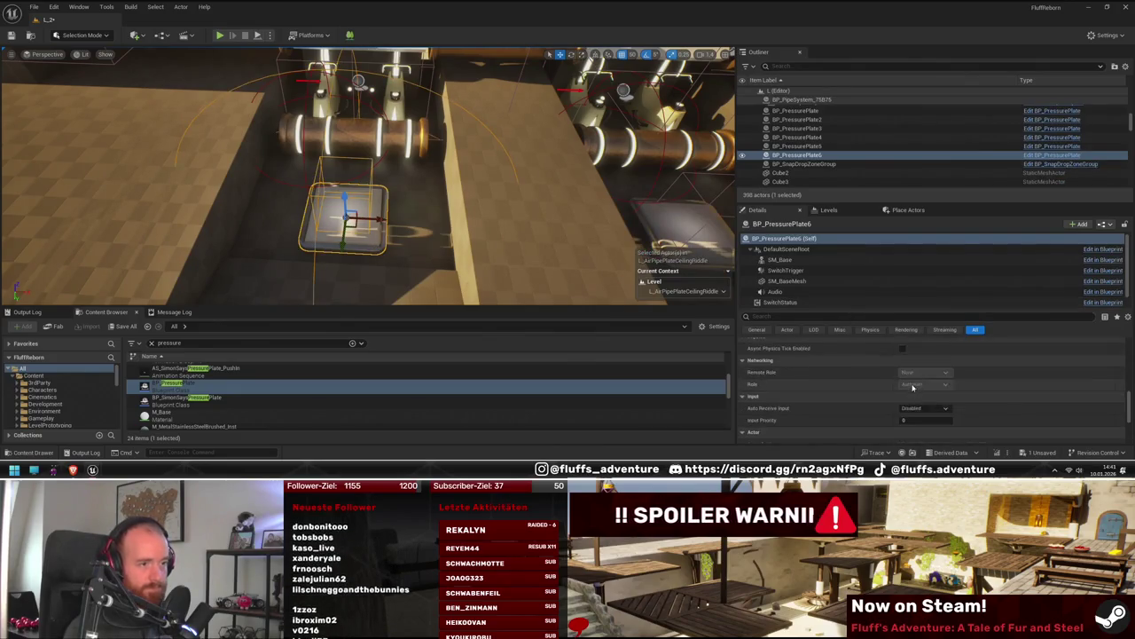
scroll(914, 385, up, 8)
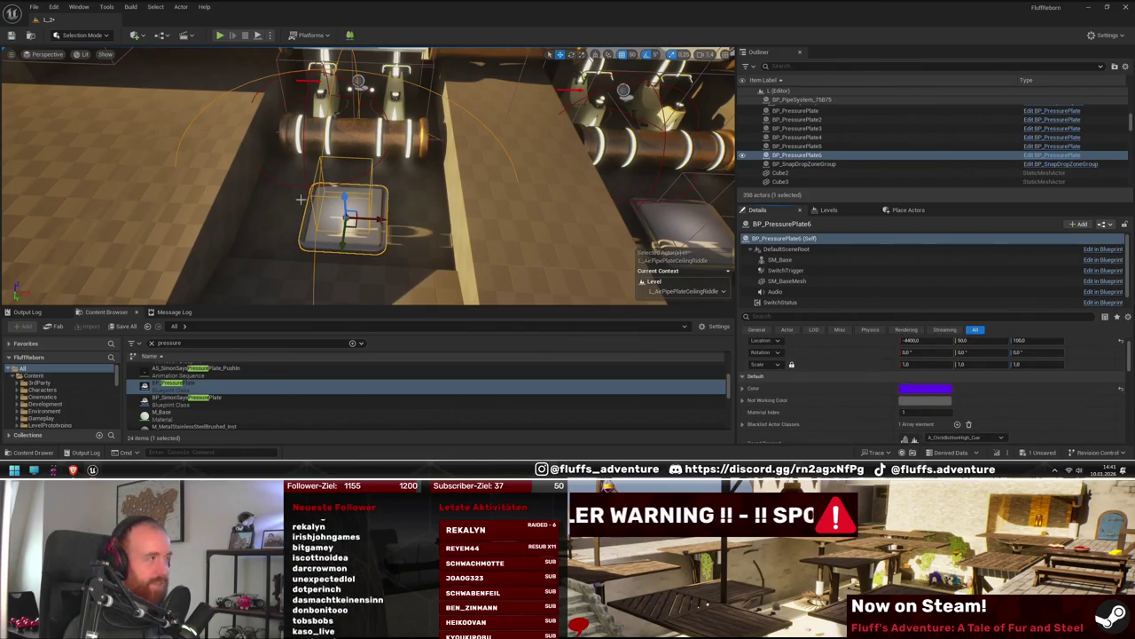
drag(444, 222, 213, 160)
- Wire elevator 3 to pressure plate 3 and BP_AirPipeElevator4 to BP_PressurePlate5 as input entities
key(ctrl+z)
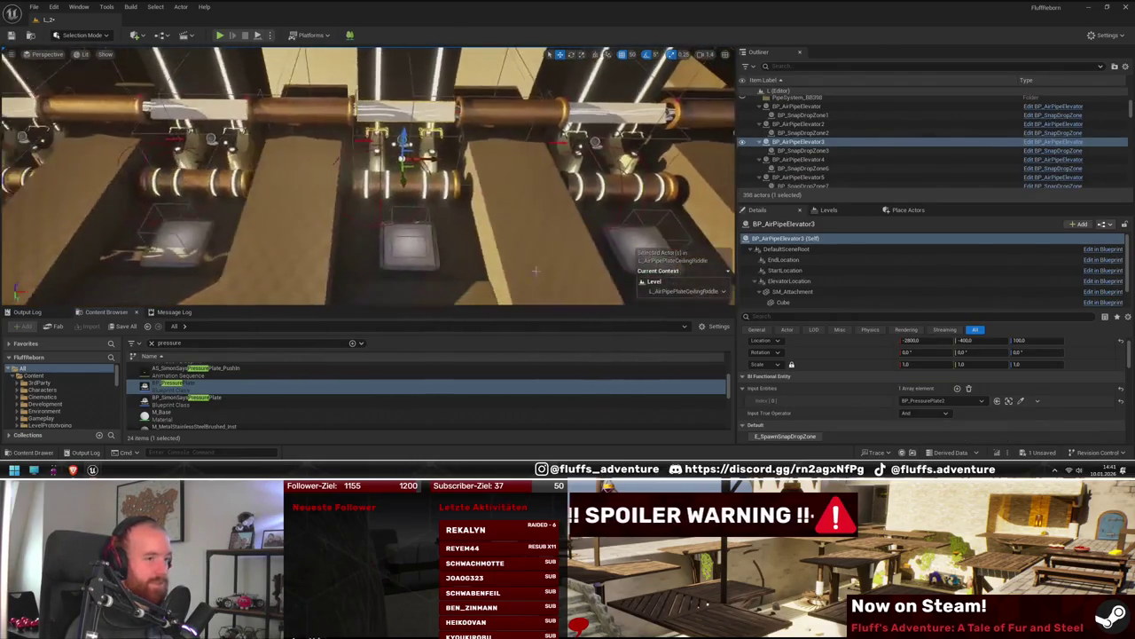
click(1009, 400)
click(423, 258)
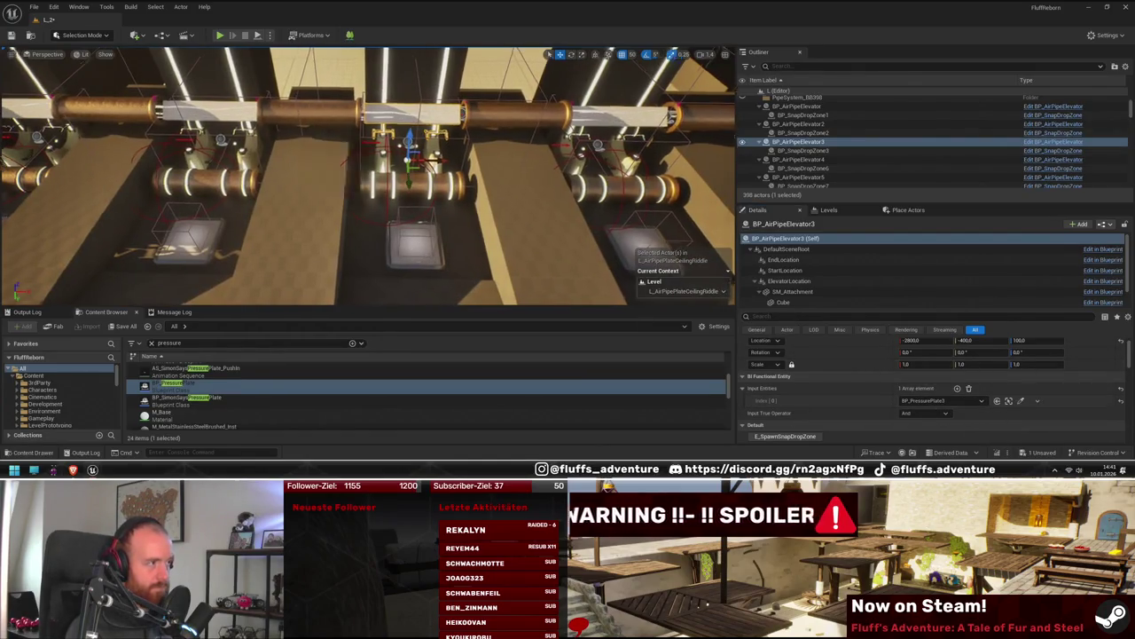
click(350, 161)
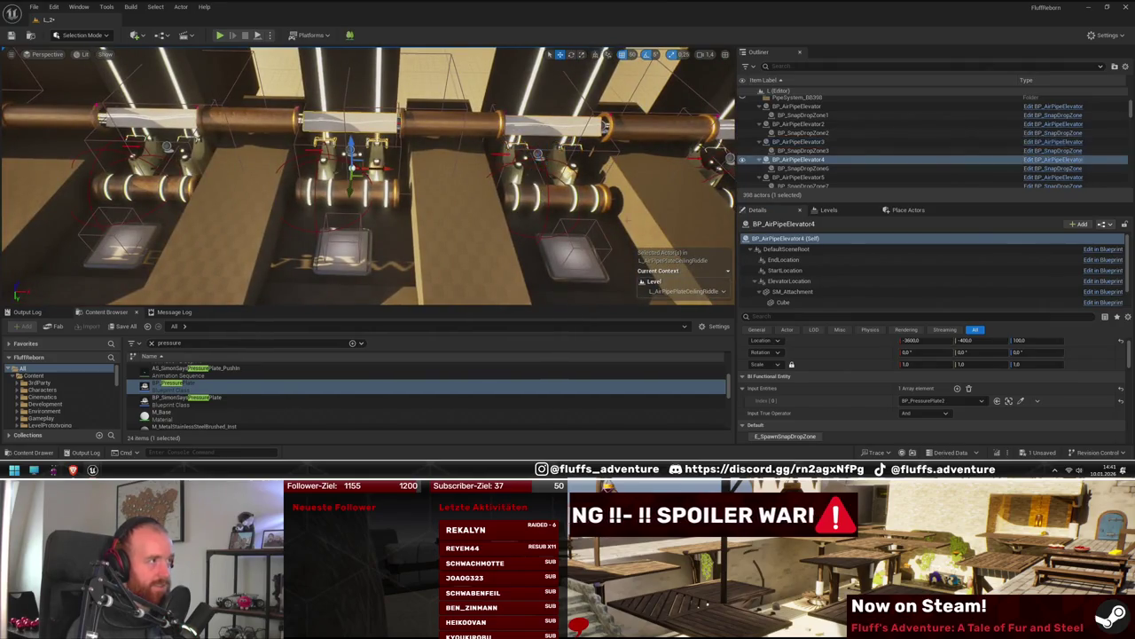
click(1020, 400)
click(409, 253)
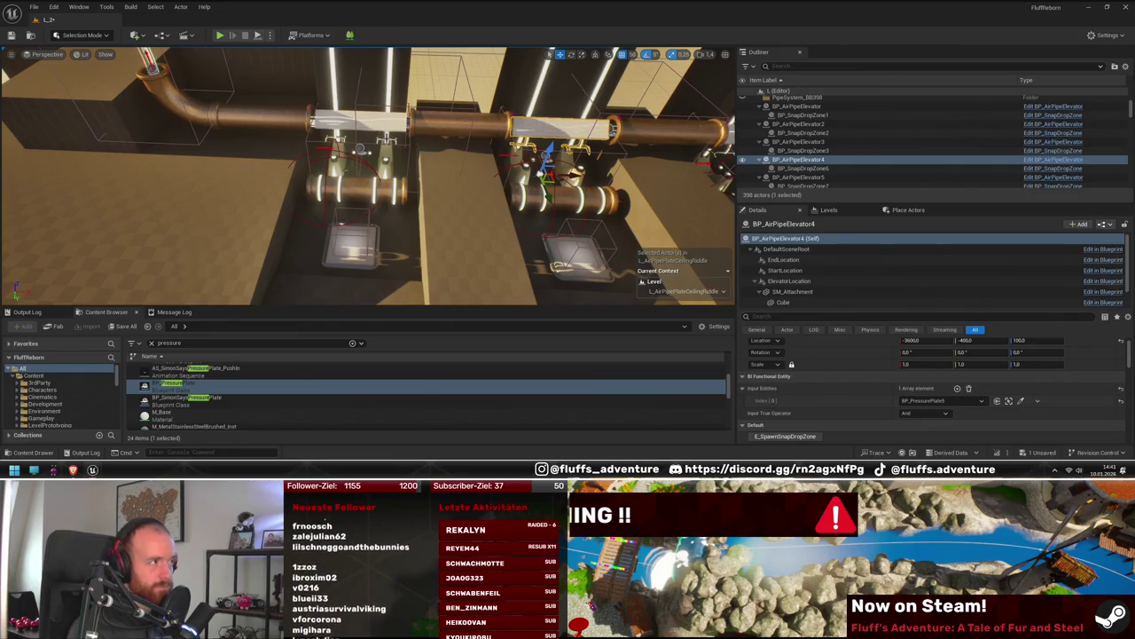
- Select the fifth elevator and start a Play In Editor session
click(359, 164)
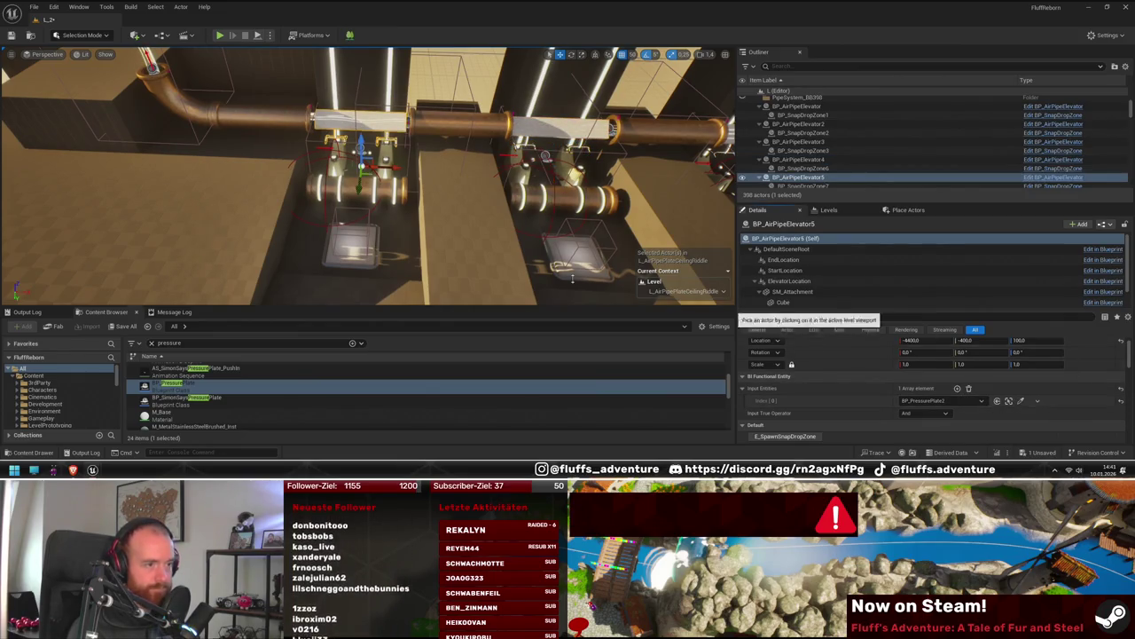
mouse_move(573, 279)
mouse_down()
mouse_move(496, 266)
mouse_move(479, 248)
mouse_up()
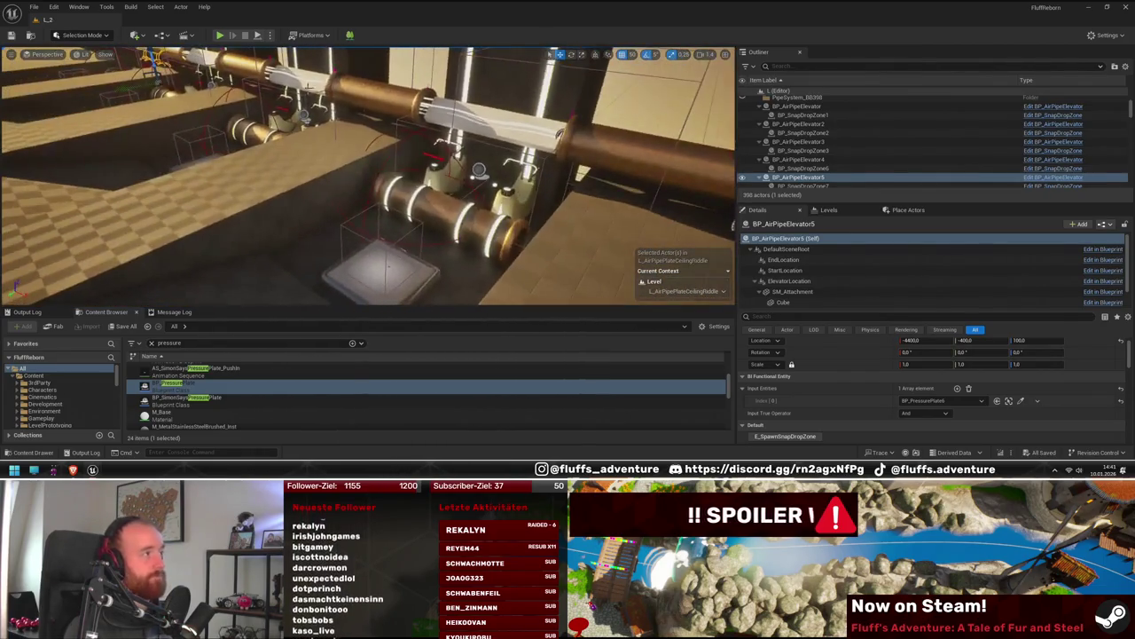
click(220, 36)
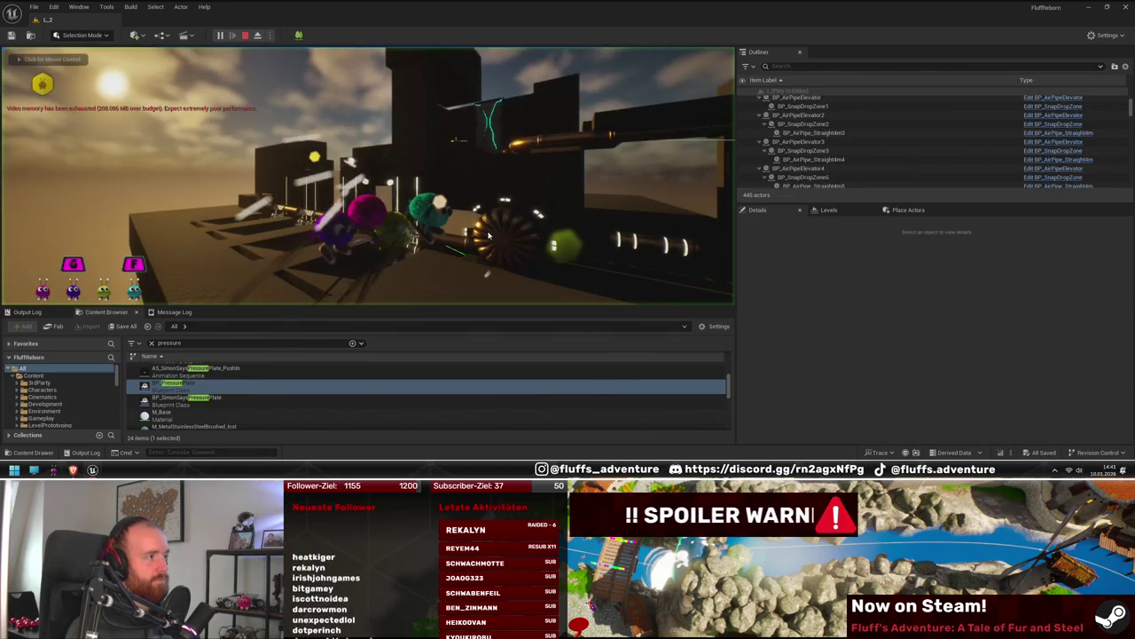
- Capture the mouse in the play viewport and move the violet, yellow and magenta fluffs onto their plates
click(368, 177)
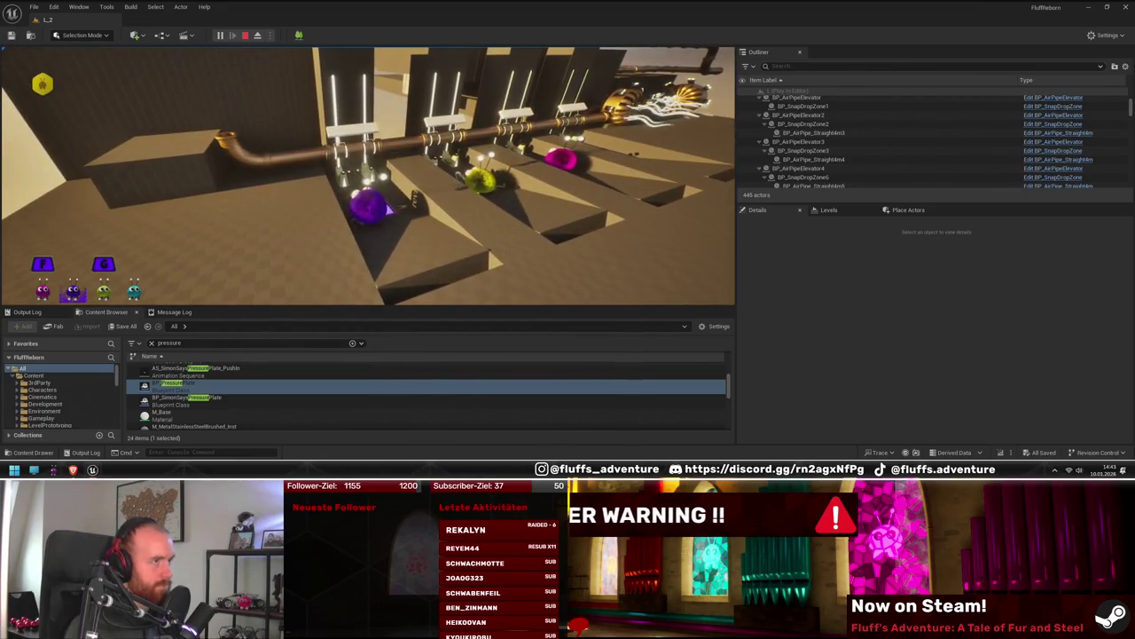
key(super)
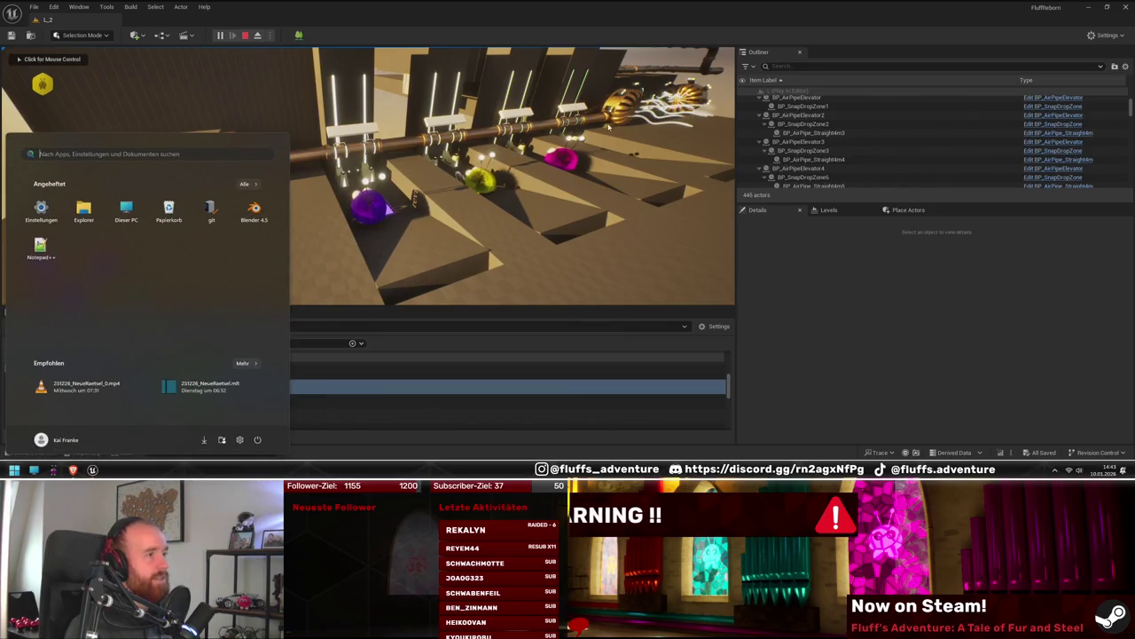
- Dismiss the Start menu, select SM_Rail4, and stop the Play In Editor session
key(Escape)
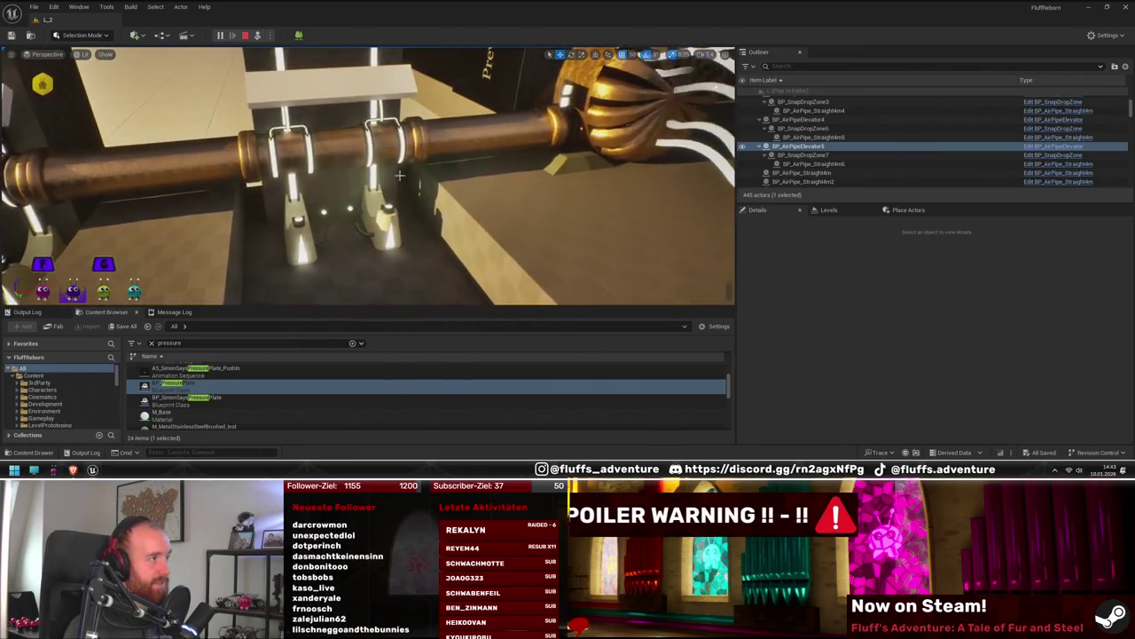
click(374, 112)
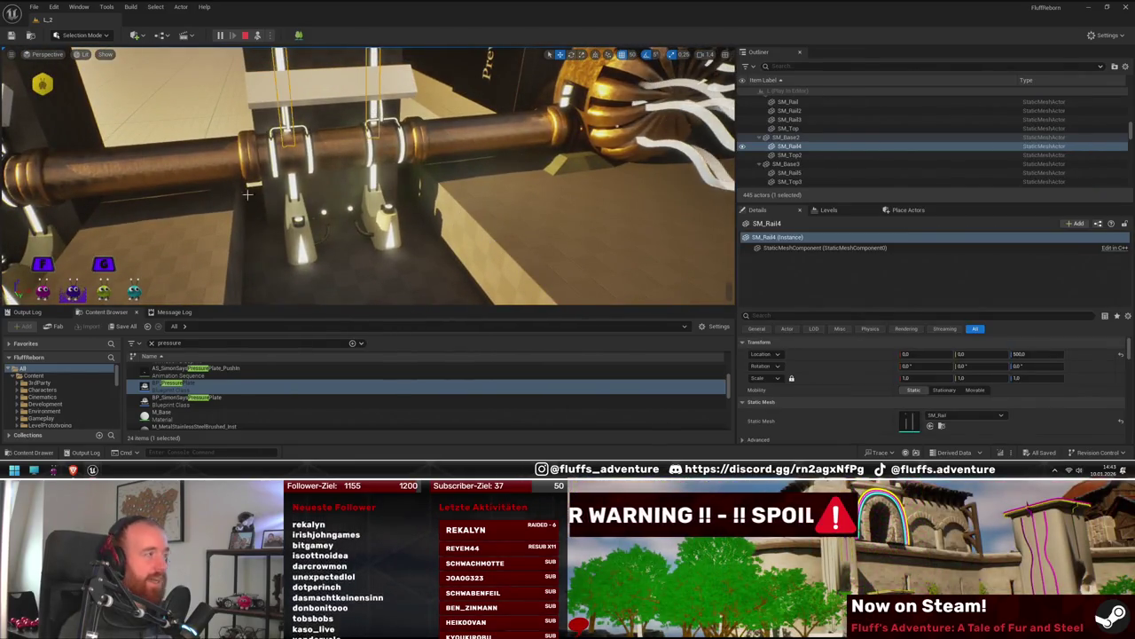
click(245, 35)
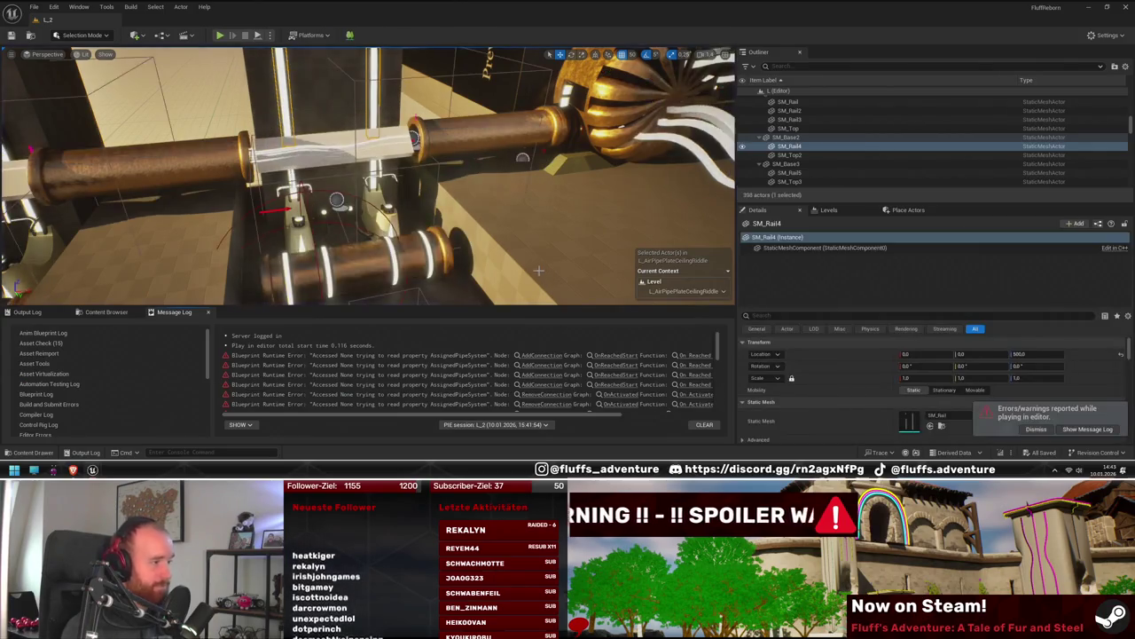
- Select and frame BP_AirPipeElevator2, then scroll its Details down to the end endpoints
key(f)
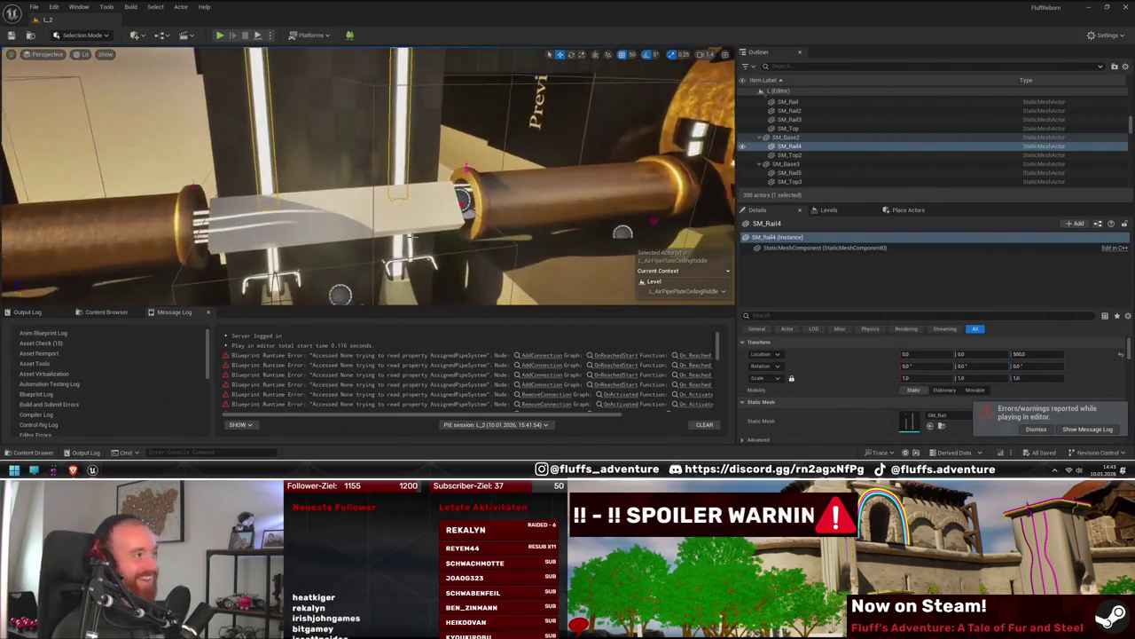
click(340, 296)
key(f)
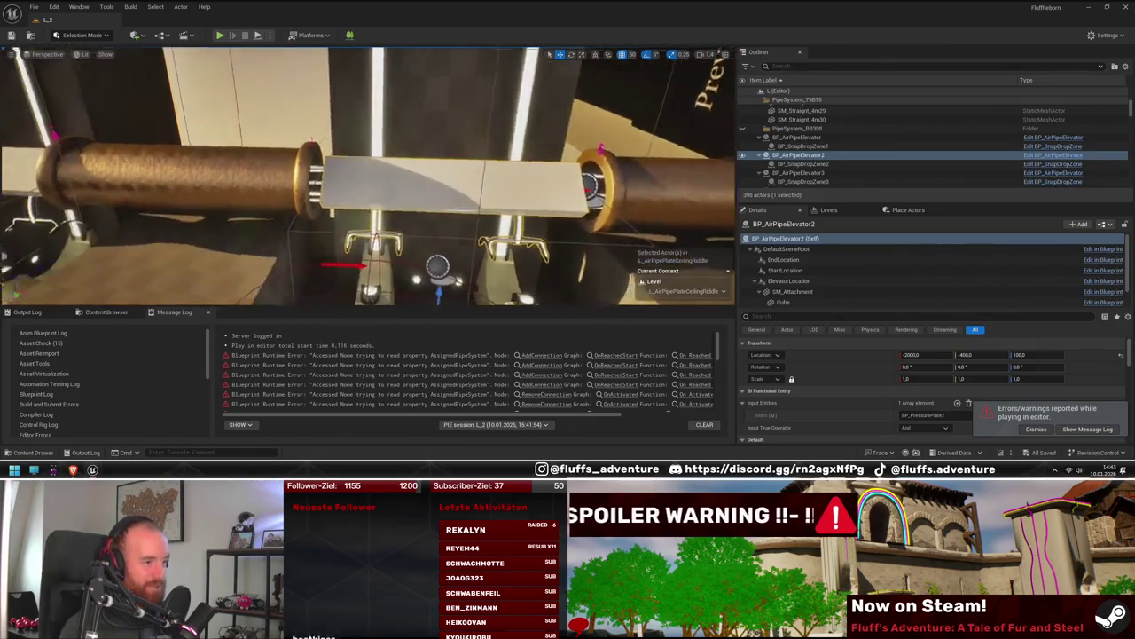
click(1036, 429)
scroll(1022, 391, down, 3)
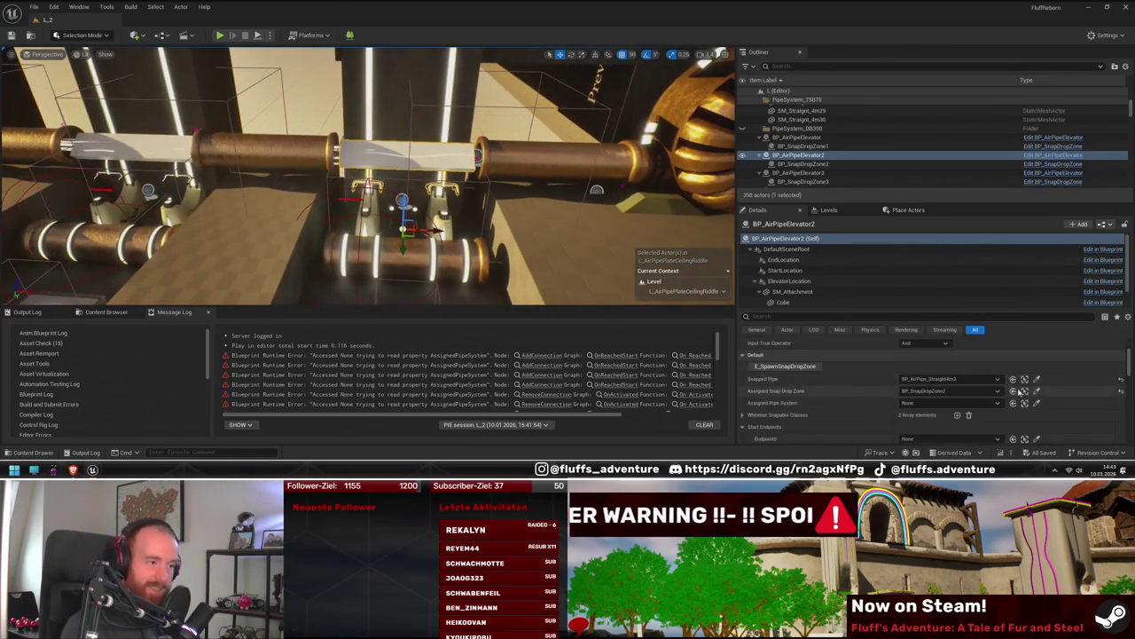
scroll(820, 418, down, 2)
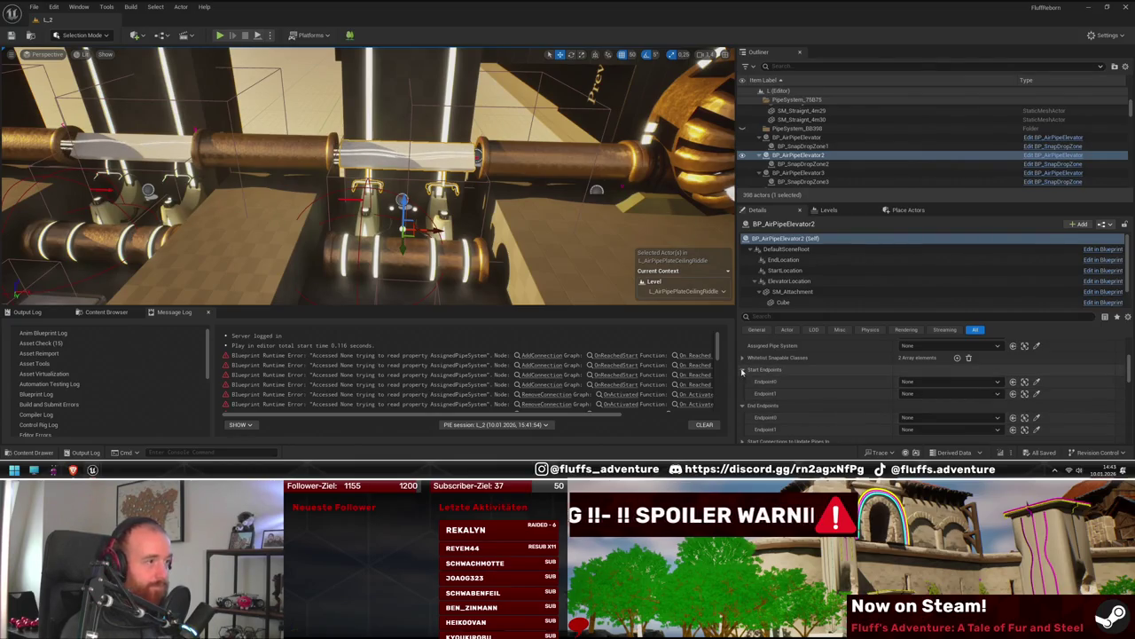
scroll(831, 397, down, 1)
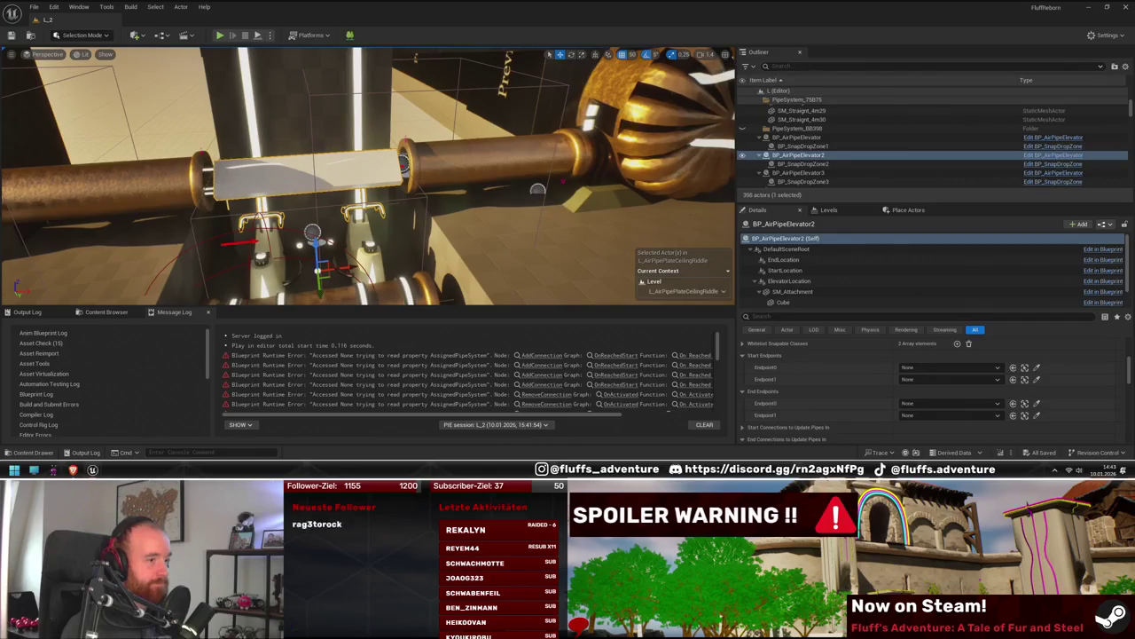
click(743, 356)
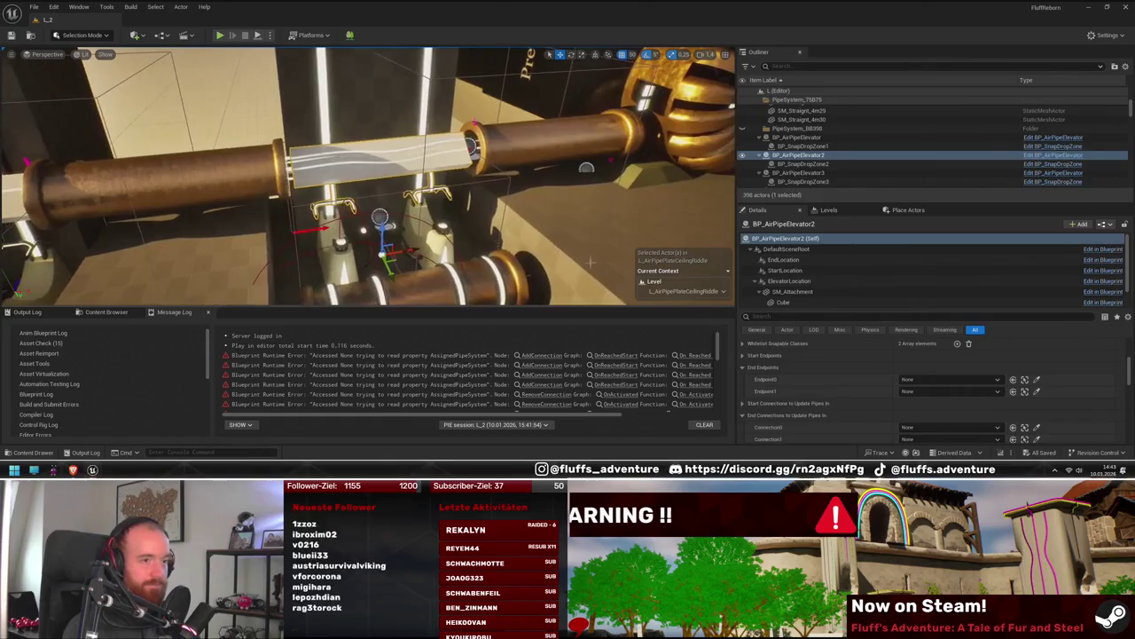
- Eyedrop End Endpoints BP_AirPipeEndpoint_75875_5 and _6, and set Connection0 to BP_AirPipeConnection_75875_5
click(1037, 378)
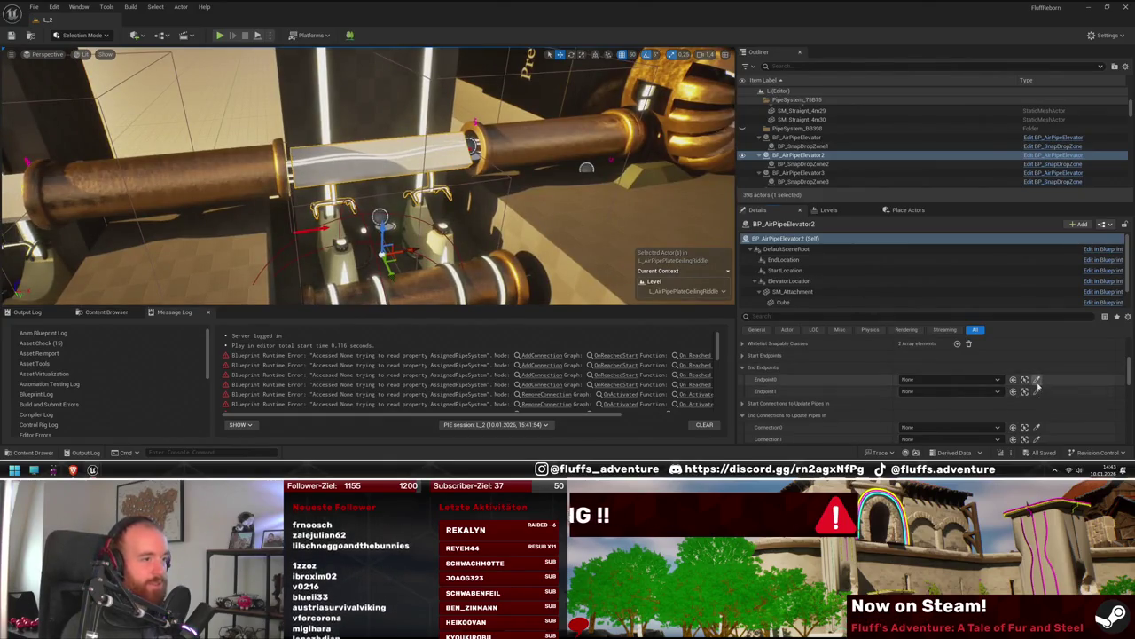
click(479, 115)
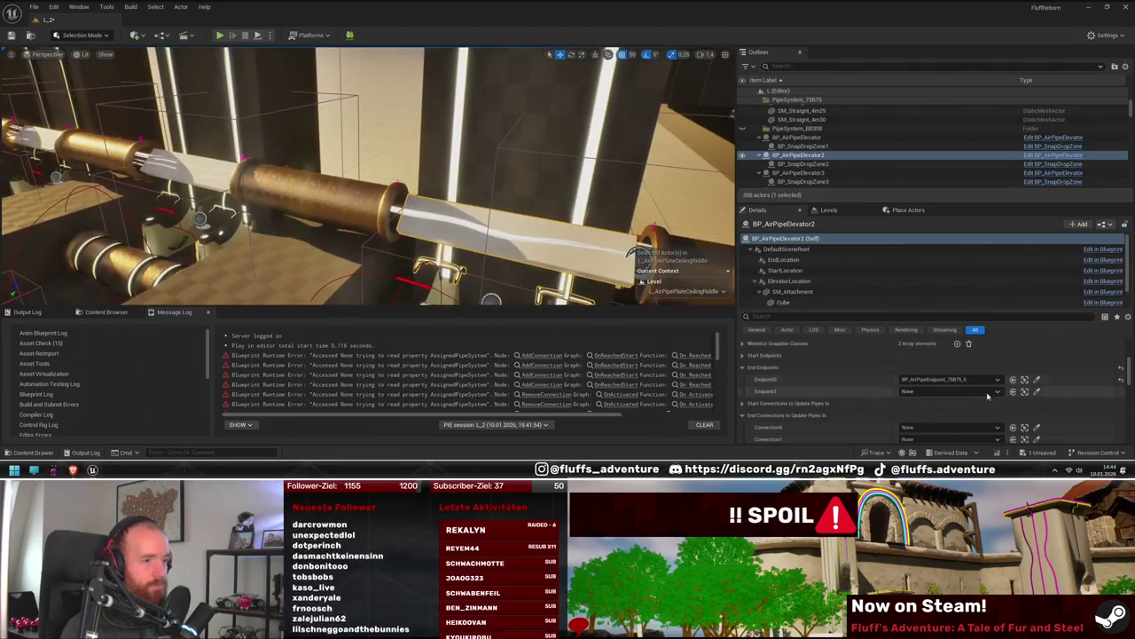
click(1037, 391)
click(404, 188)
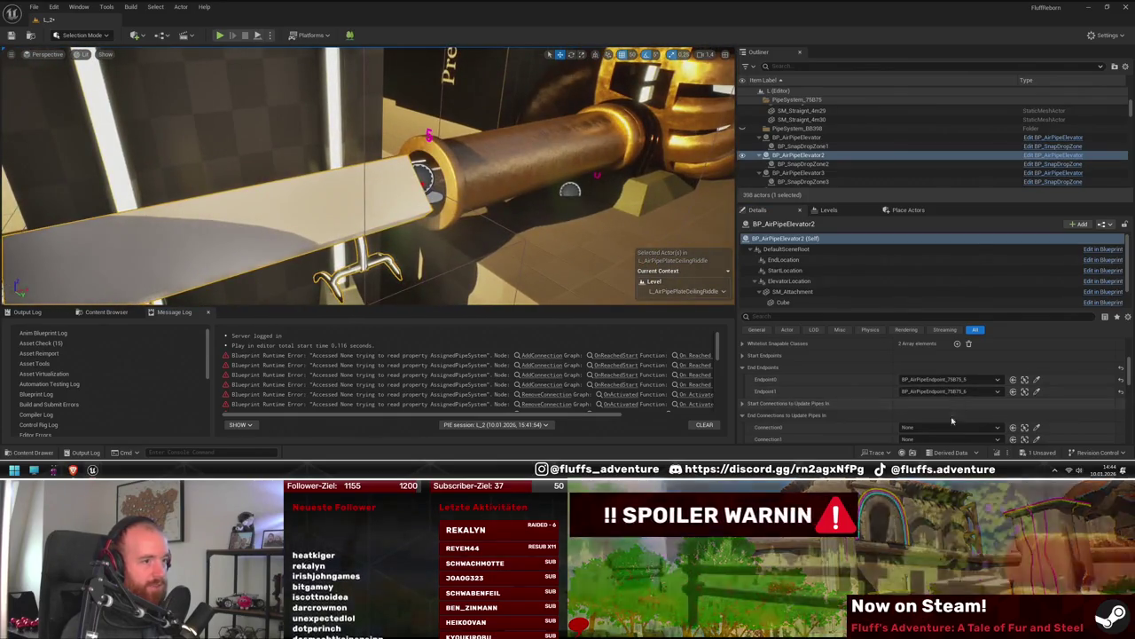
click(964, 433)
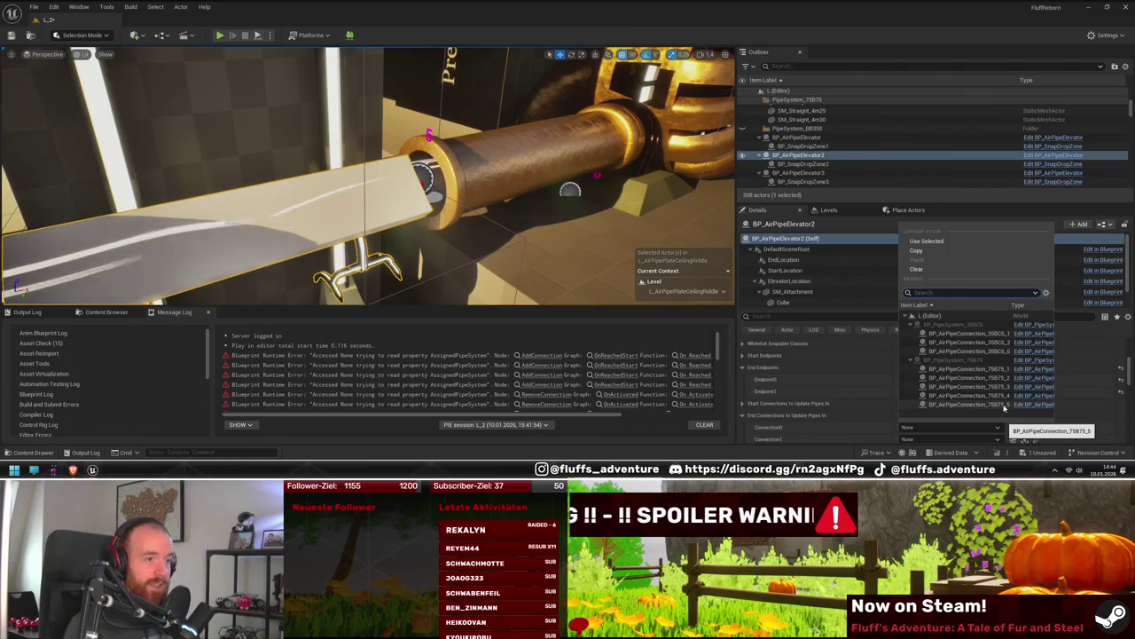
click(1005, 405)
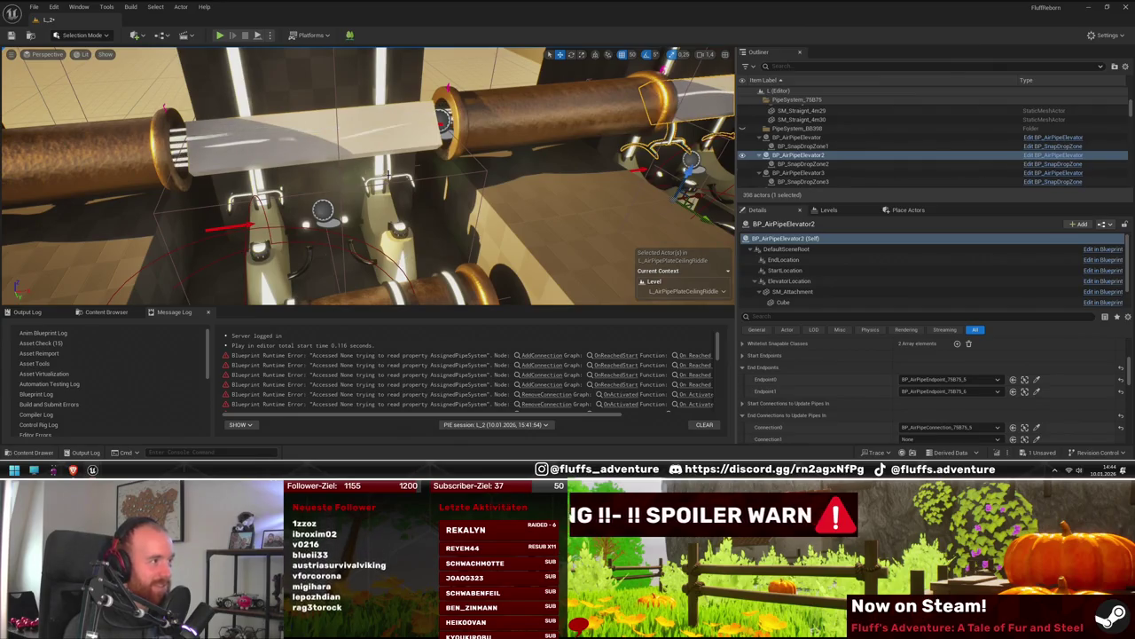
click(798, 172)
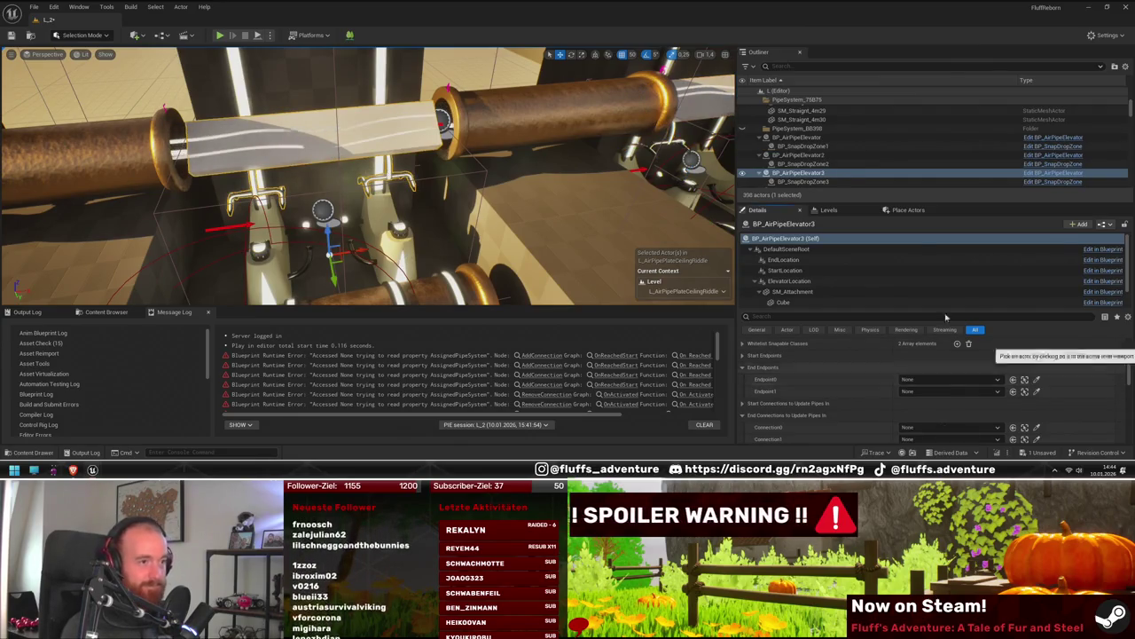
- Give the third elevator end endpoints BP_AirPipeEndpoint_75875_4 and _7 and Connection0 BP_AirPipeConnection_75875_4
click(447, 96)
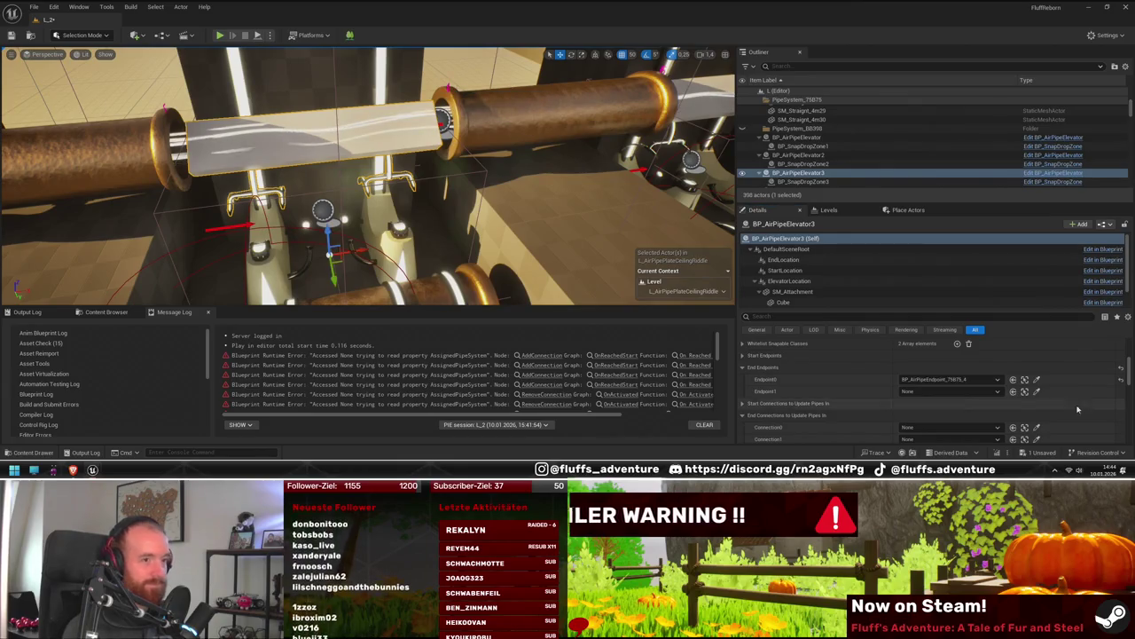
click(1036, 391)
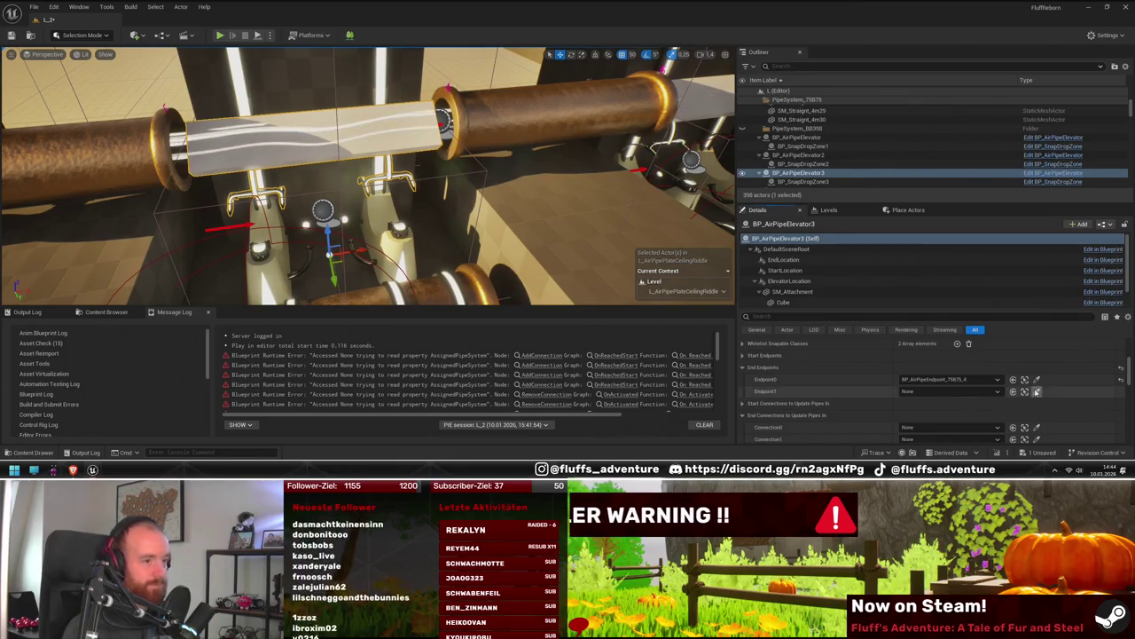
click(167, 105)
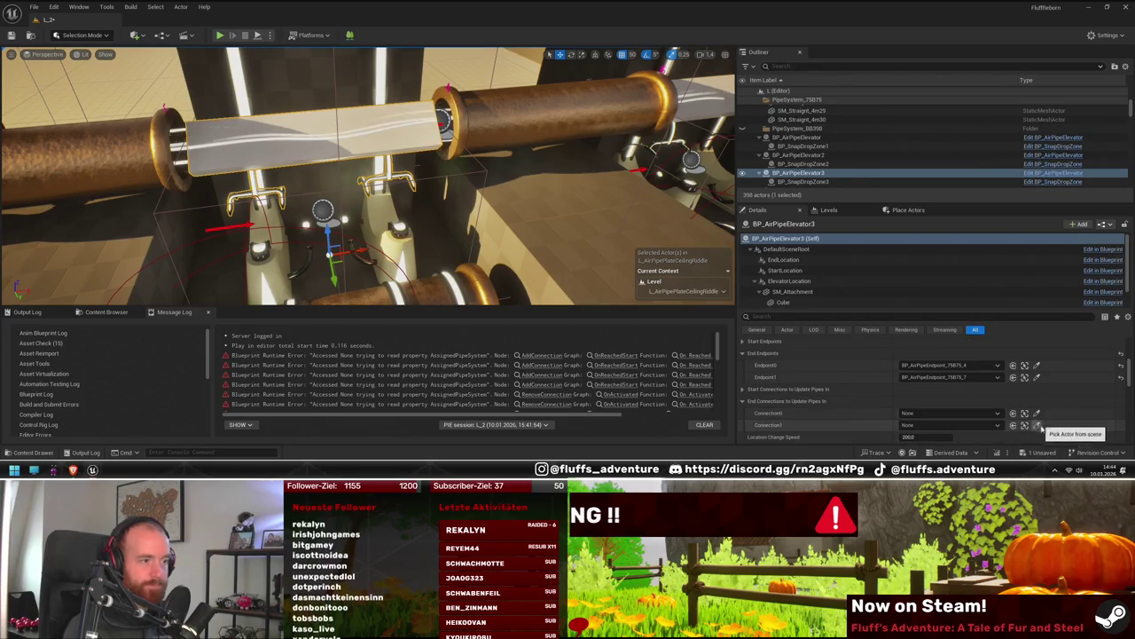
click(986, 414)
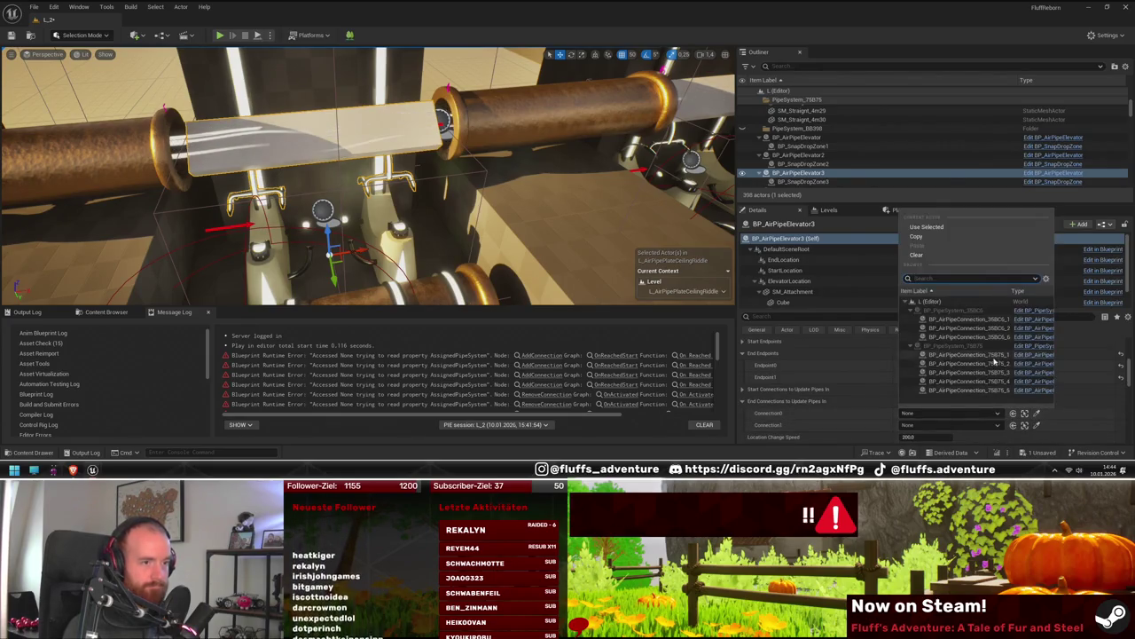
click(998, 384)
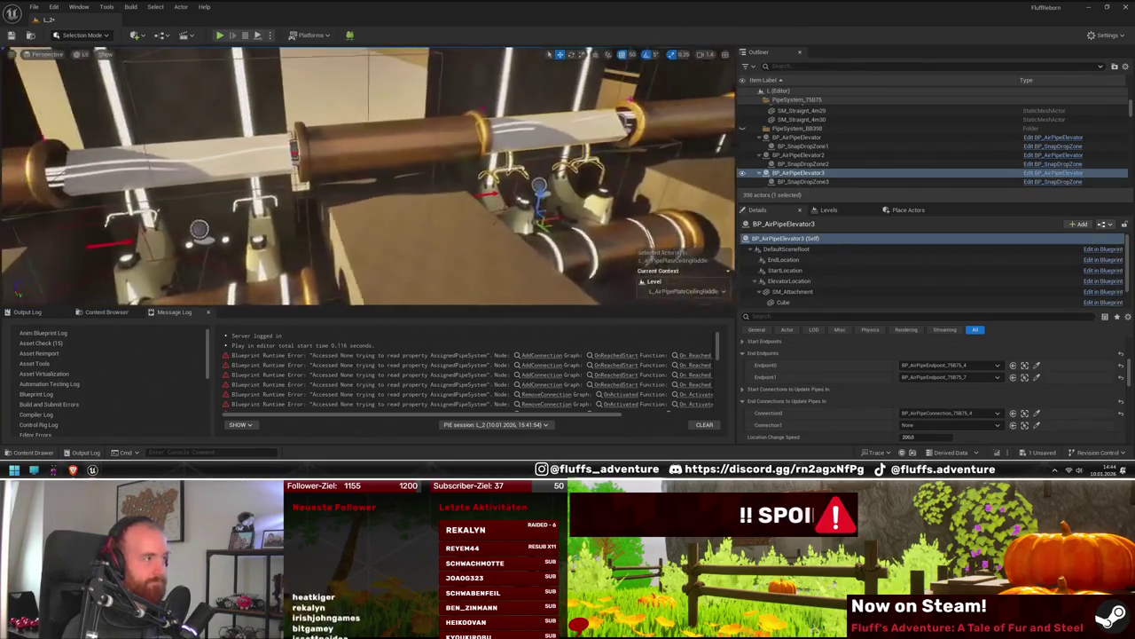
- Select BP_AirPipeElevator4, pick its end endpoints, and set Connection0 to BP_AirPipeConnection_75875_3
click(510, 251)
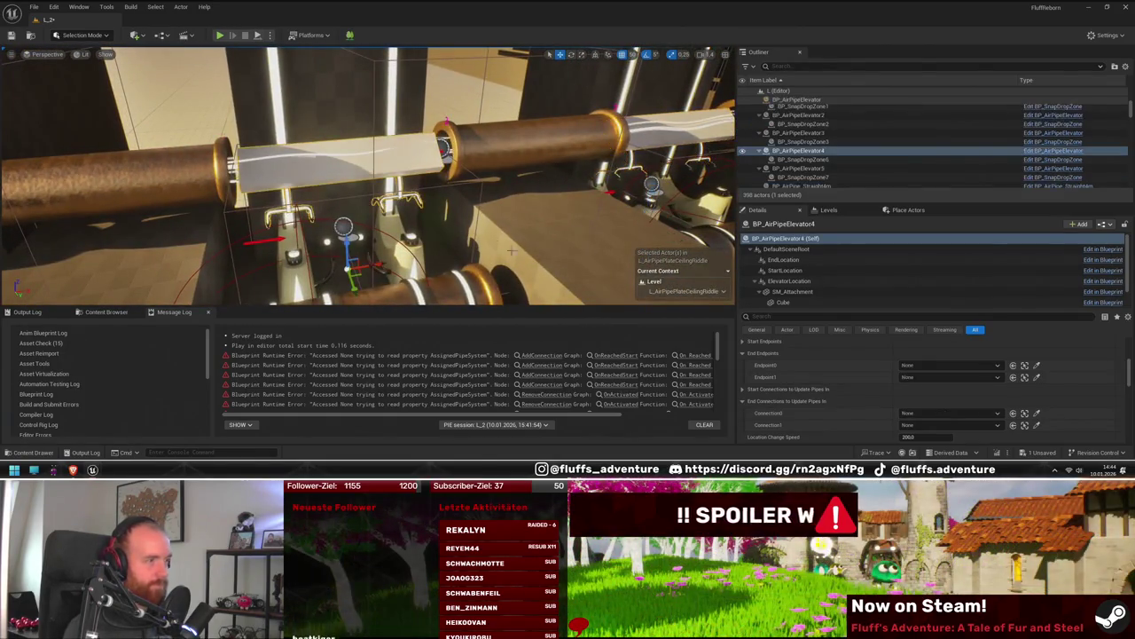
click(1037, 365)
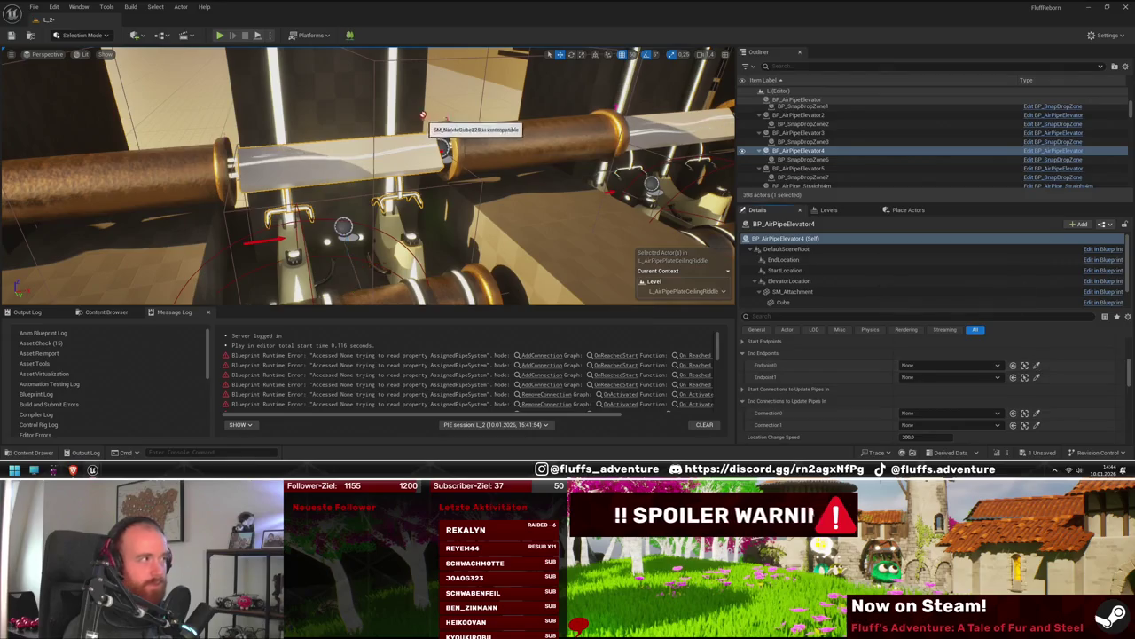
click(1037, 377)
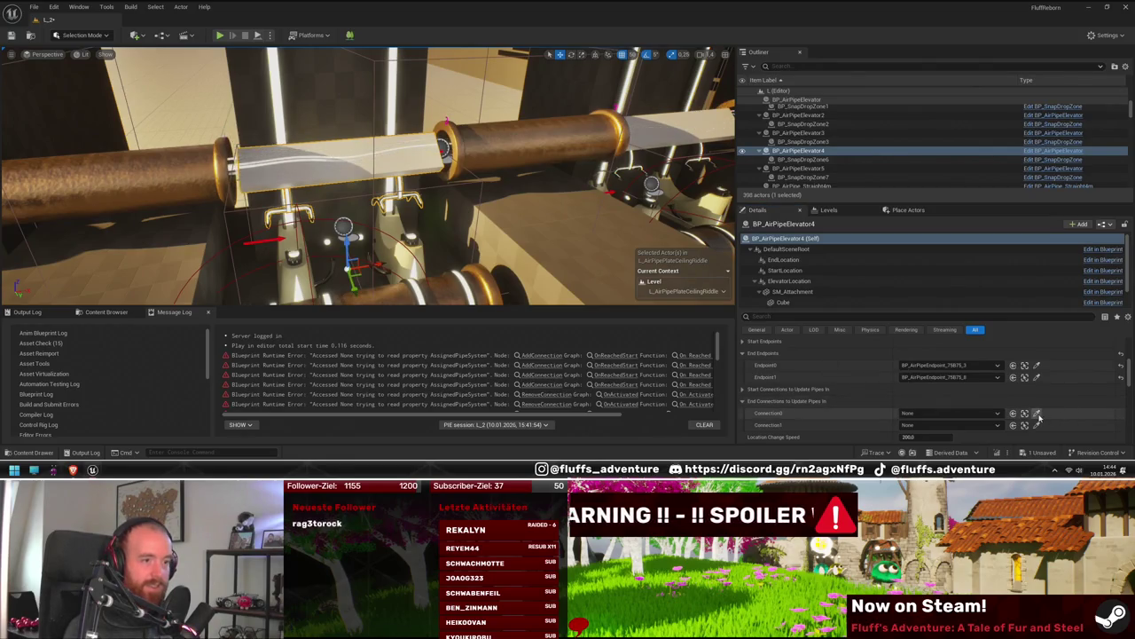
click(961, 415)
click(995, 378)
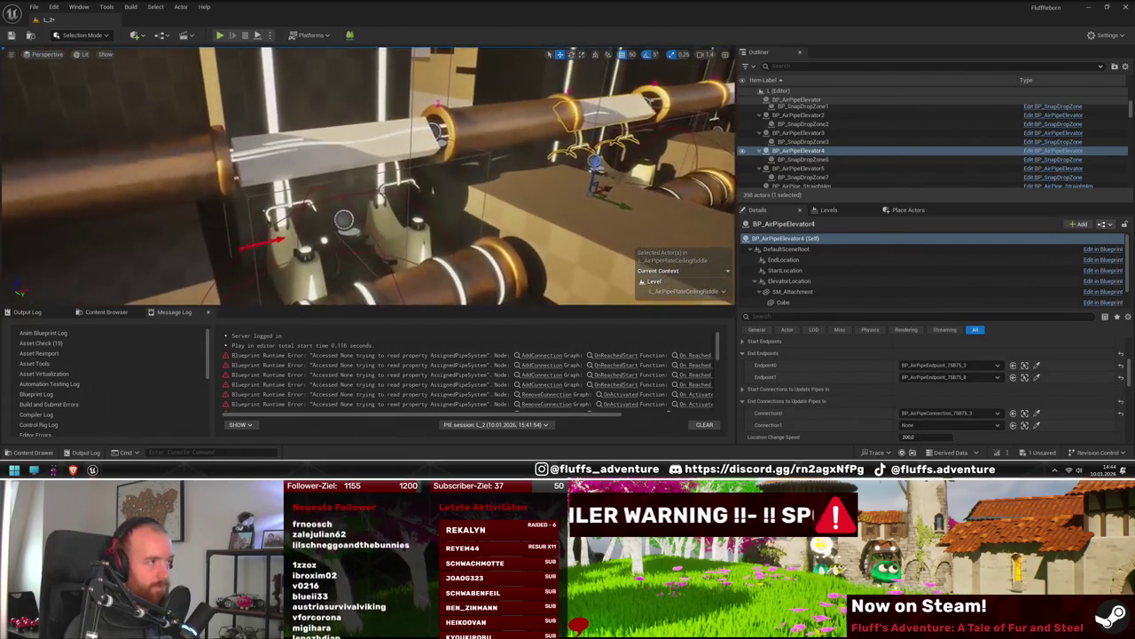
click(487, 258)
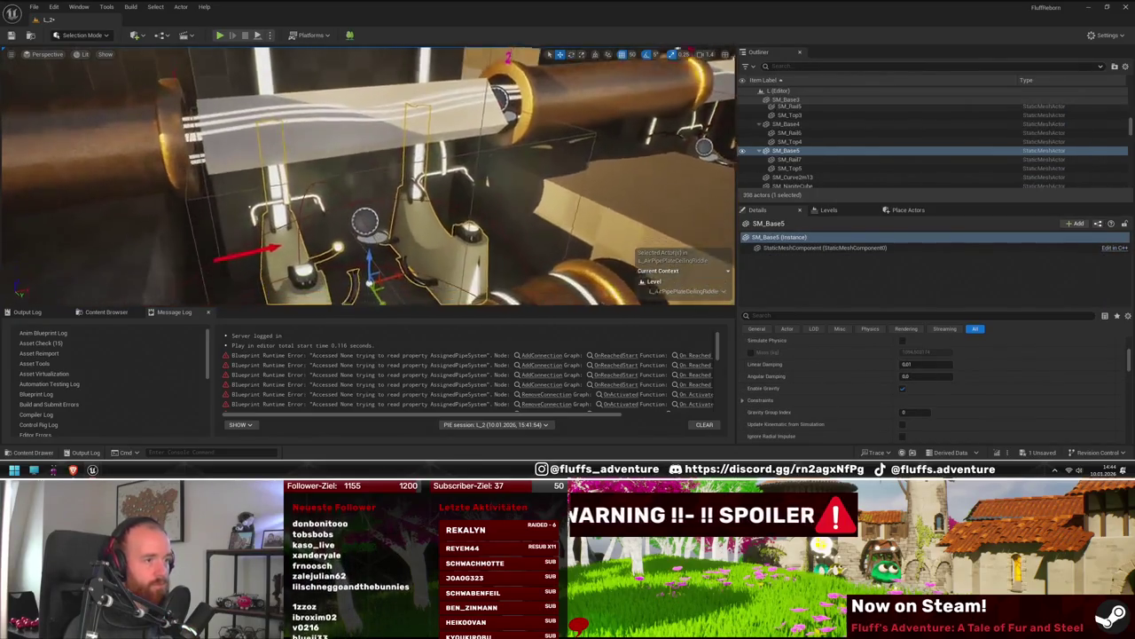
click(431, 164)
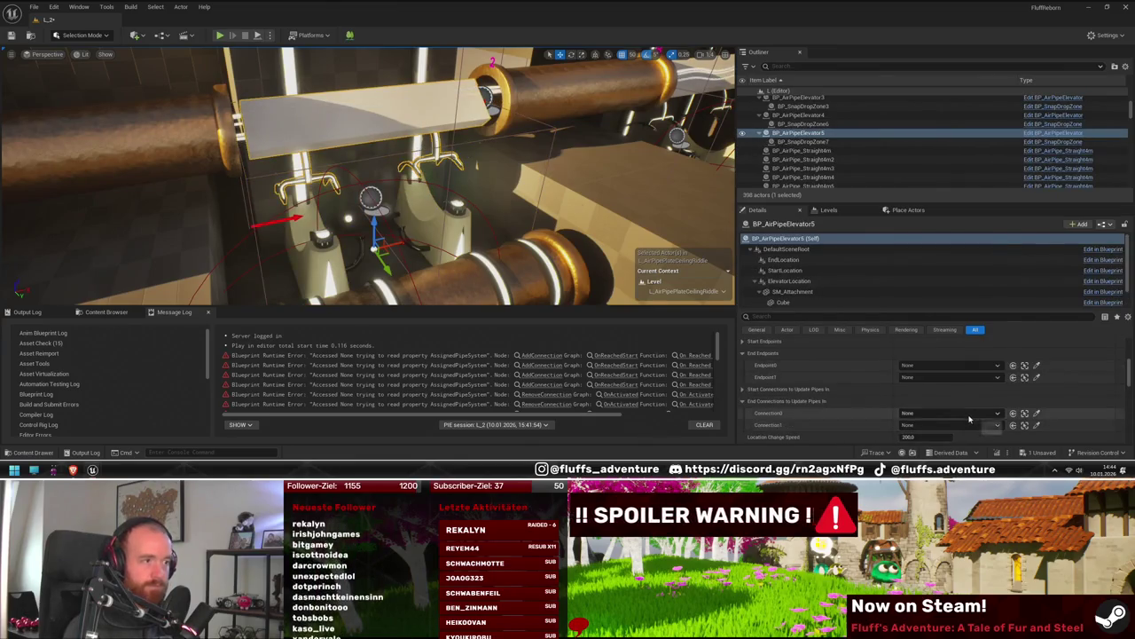
- Give BP_AirPipeElevator5 its end endpoint and Connection0 BP_AirPipeConnection_75875_2, then save the level
click(1036, 364)
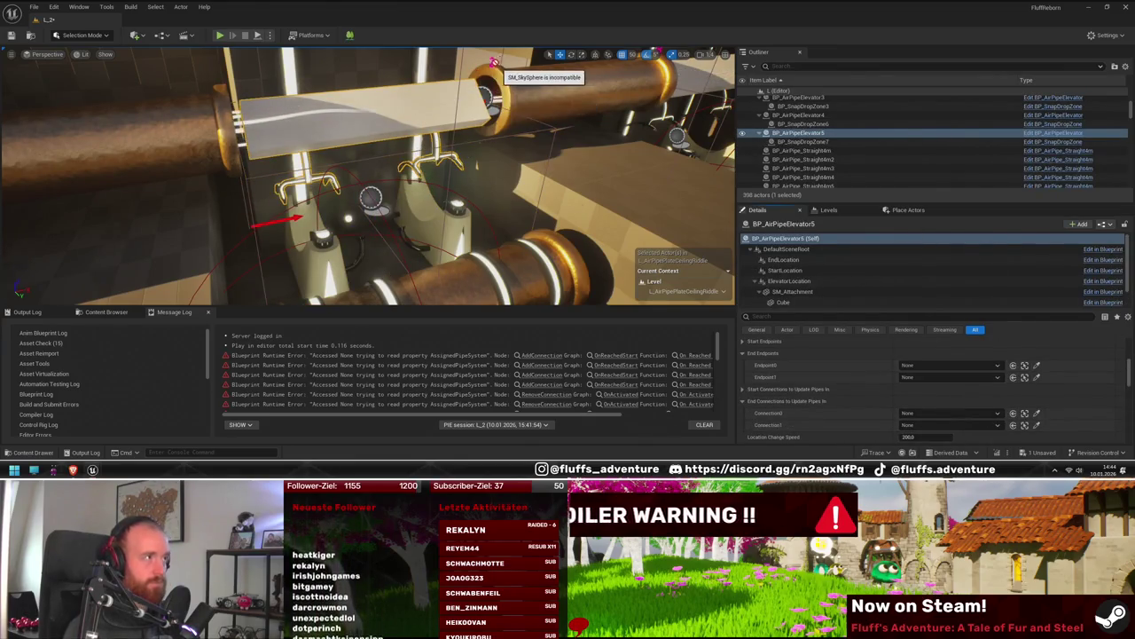
scroll(228, 70, up, 5)
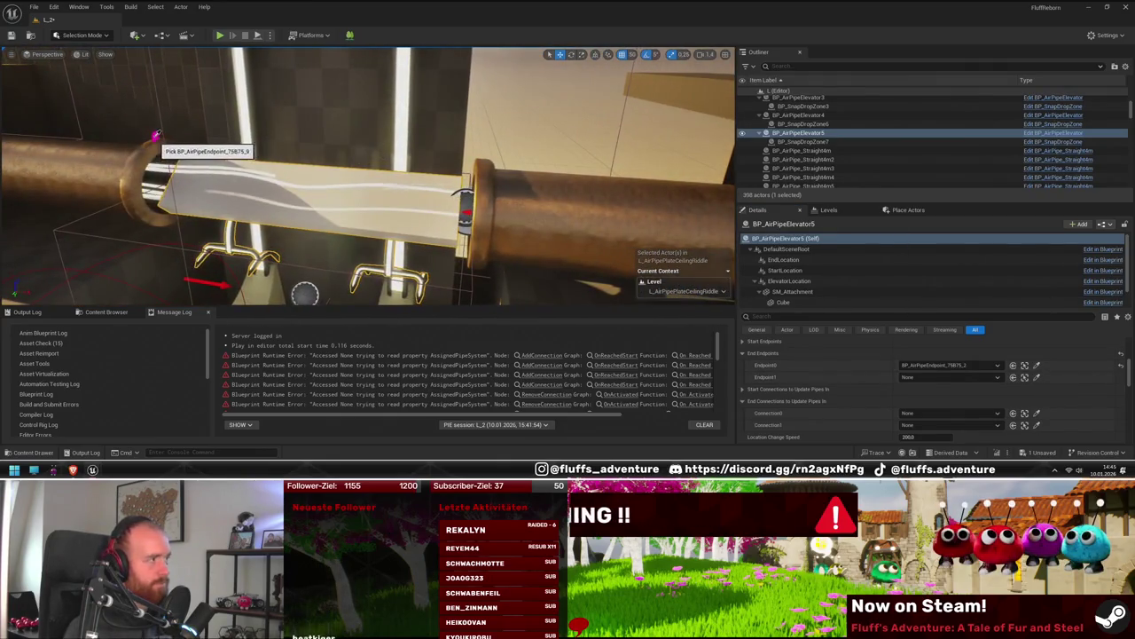
click(156, 134)
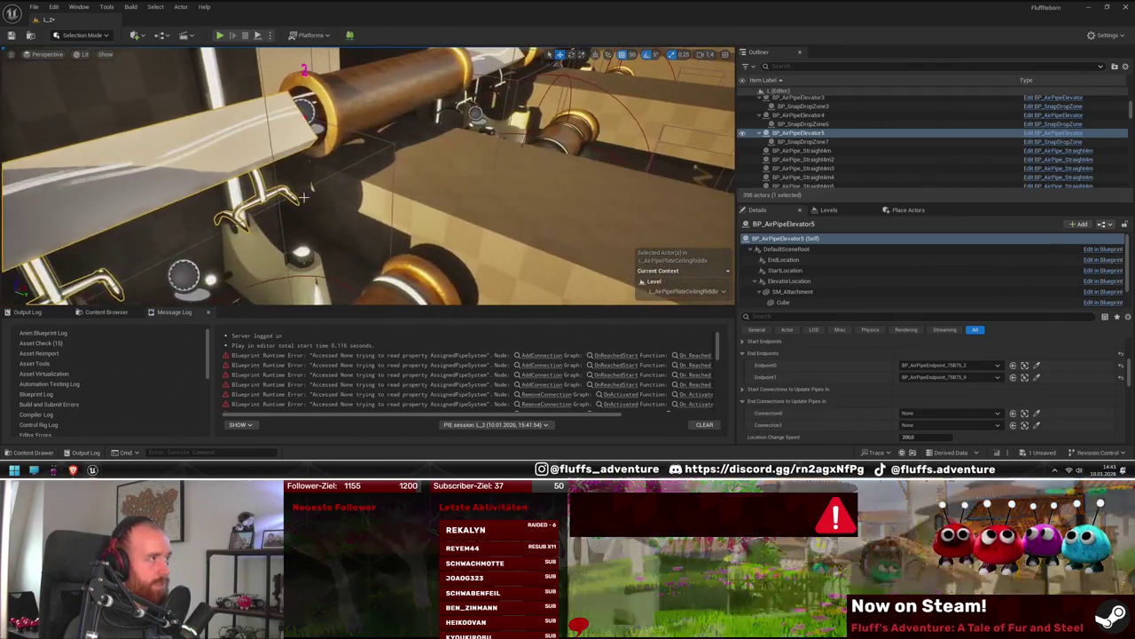
click(987, 412)
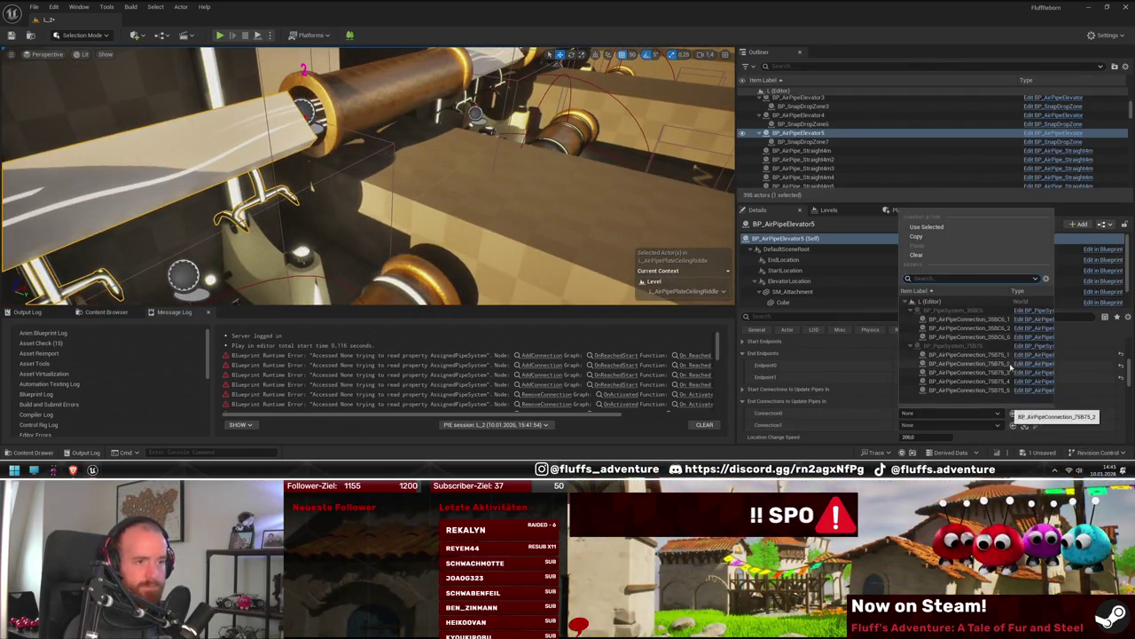
click(1006, 366)
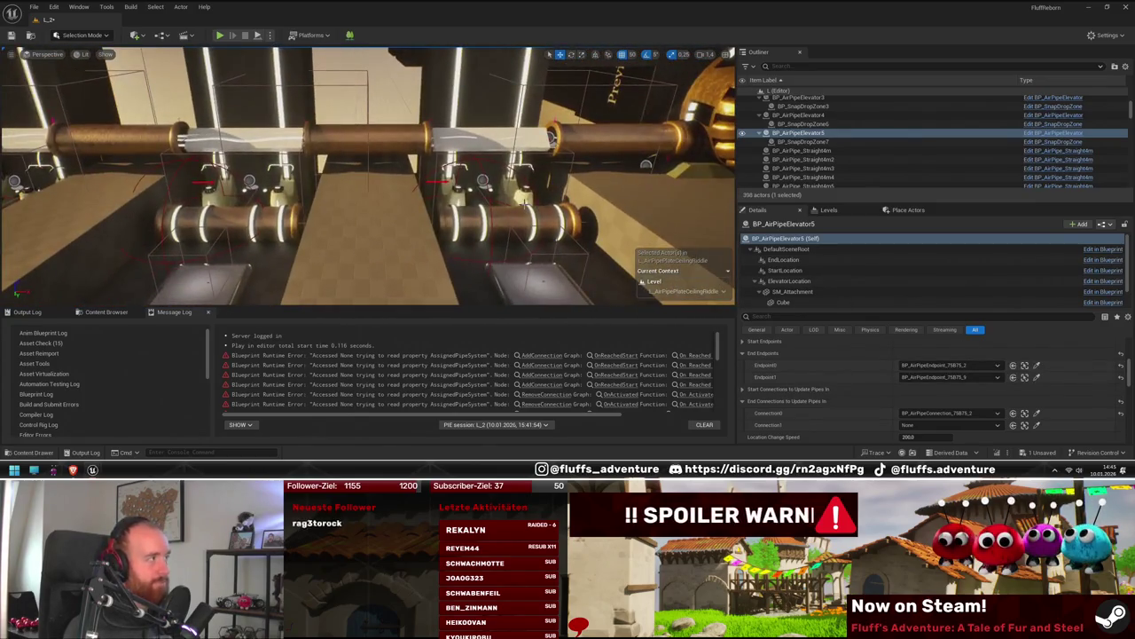
key(ctrl+s)
mouse_move(525, 209)
mouse_down()
mouse_move(430, 121)
mouse_move(563, 224)
mouse_move(438, 201)
mouse_up()
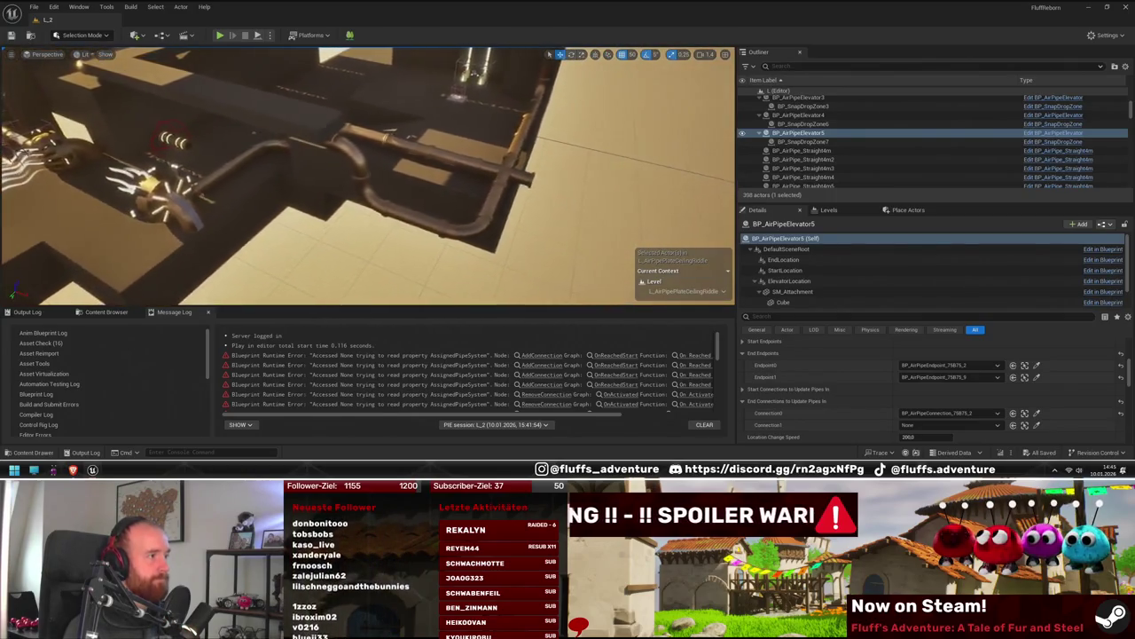
- Alt-drag a copy of the blocking cube further along the pipe, check it, and start Play
click(315, 121)
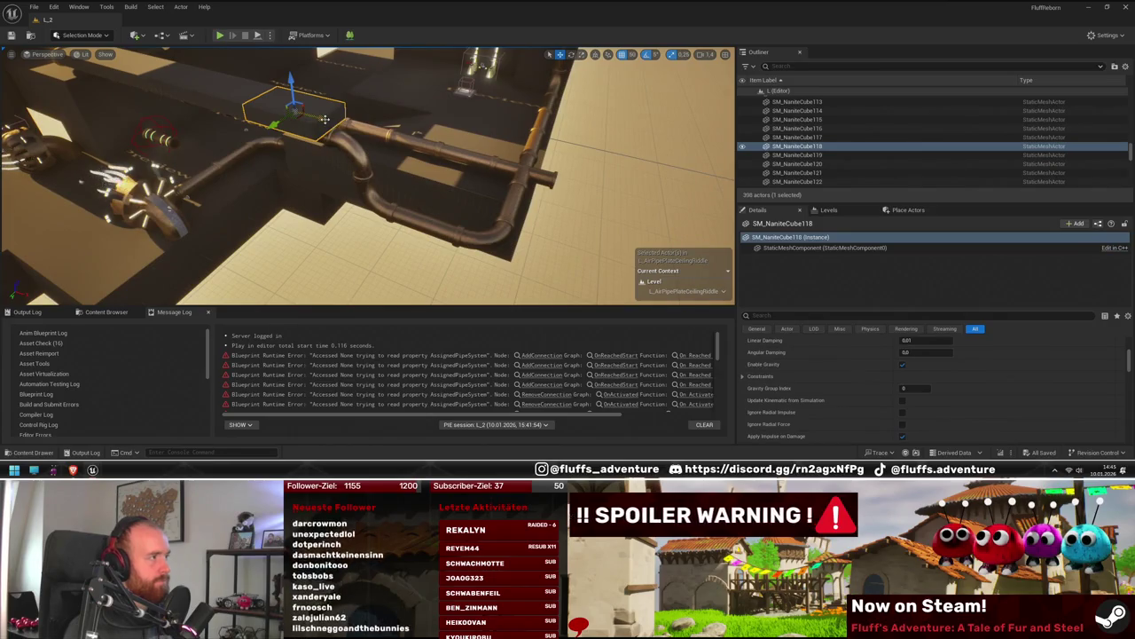
drag(249, 113, 353, 107)
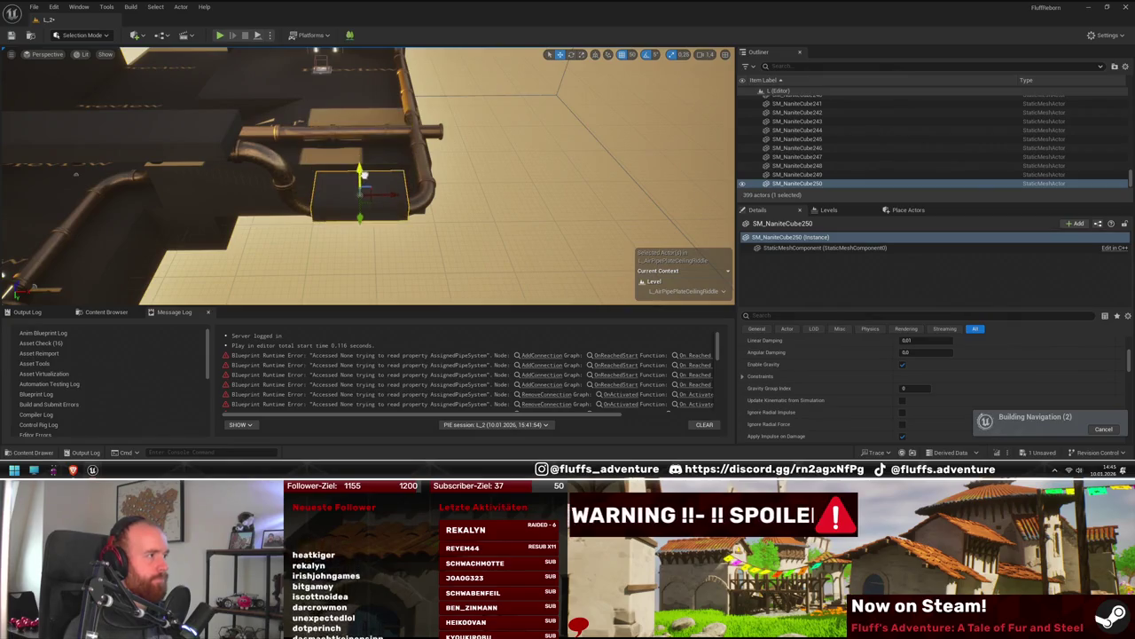
mouse_move(368, 177)
mouse_down()
mouse_move(342, 164)
mouse_move(373, 164)
mouse_up()
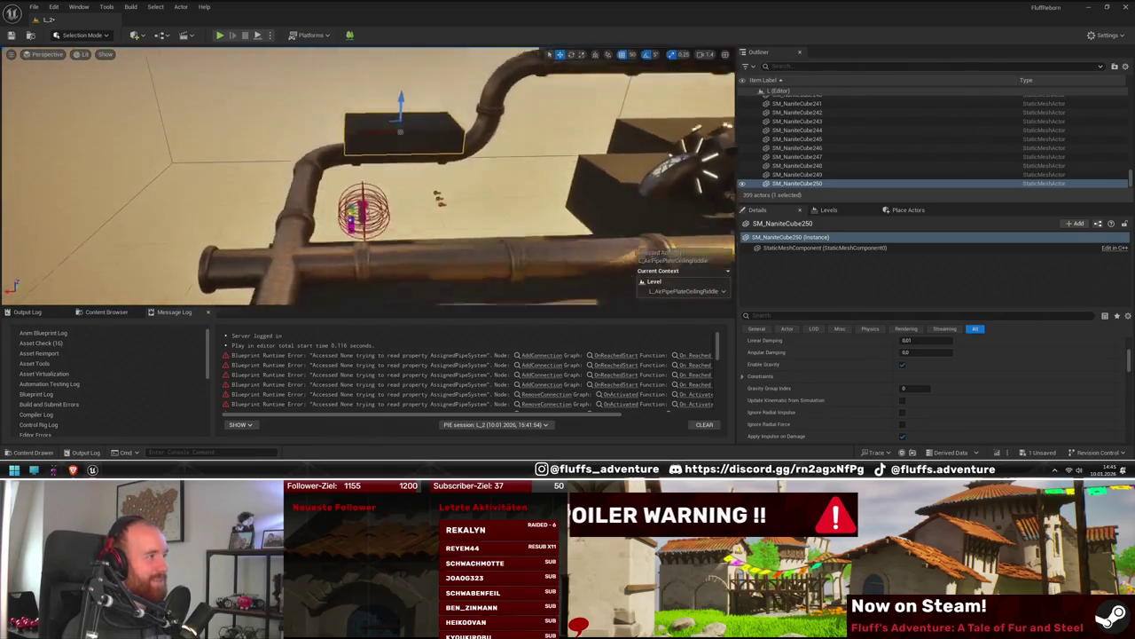
drag(372, 164, 407, 202)
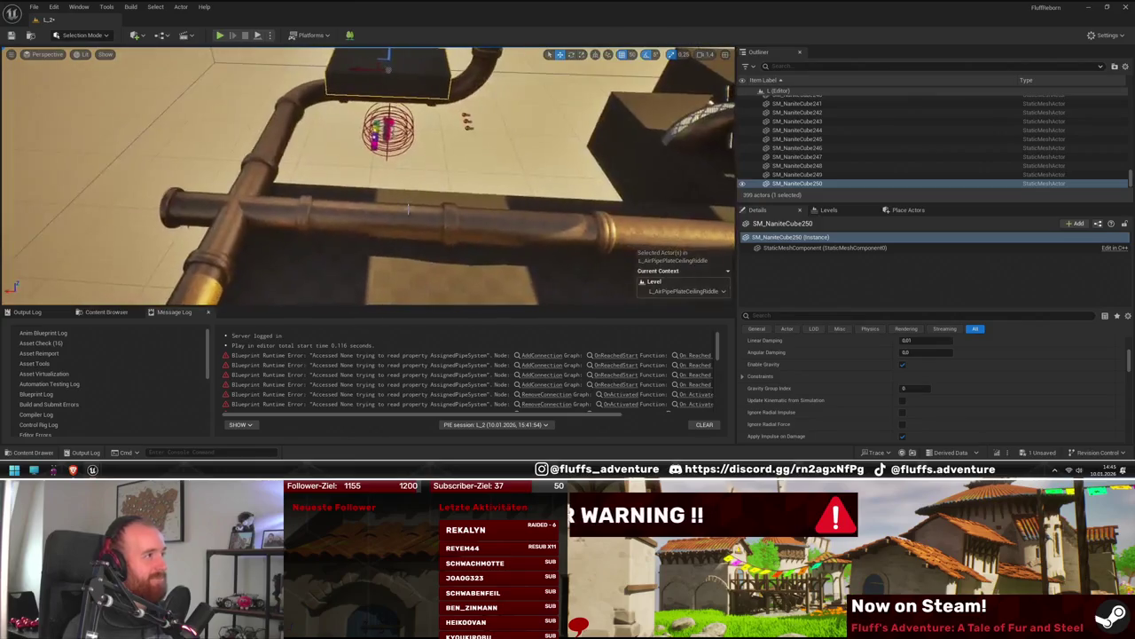
click(219, 35)
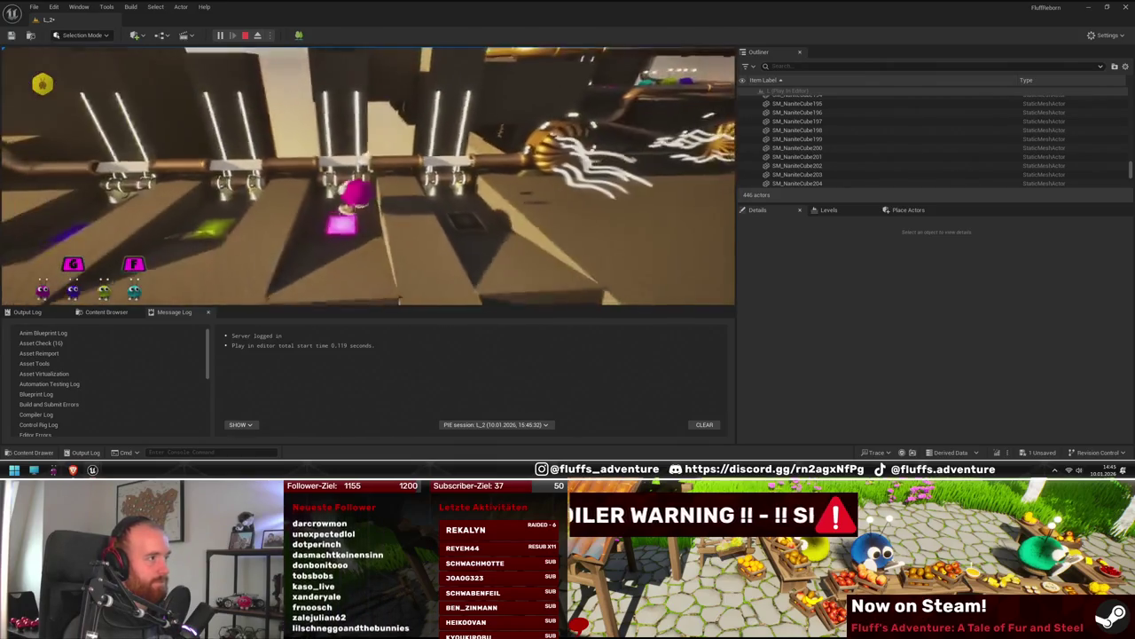
- Switch between the cyan and yellow characters and walk each along the pipes onto new platforms
key(4)
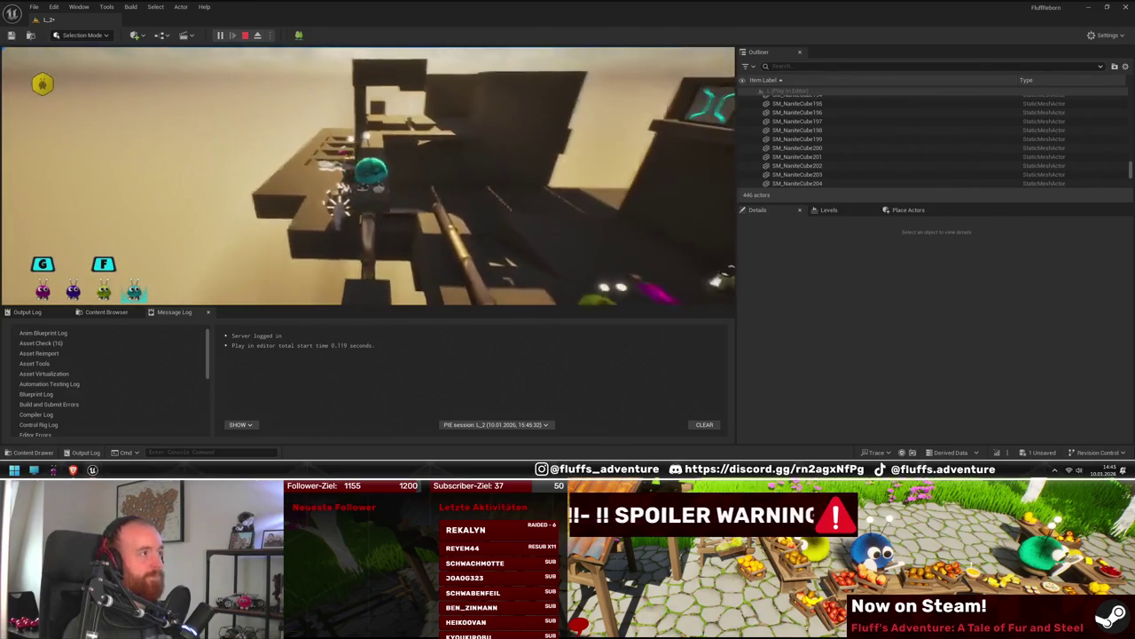
key(w)
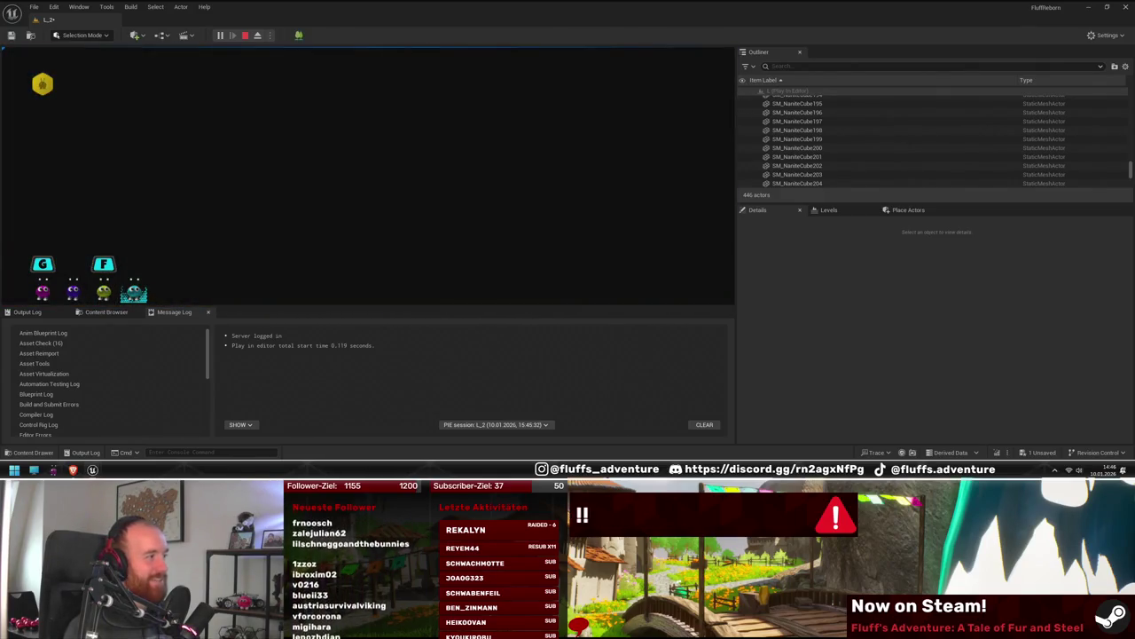
key(f)
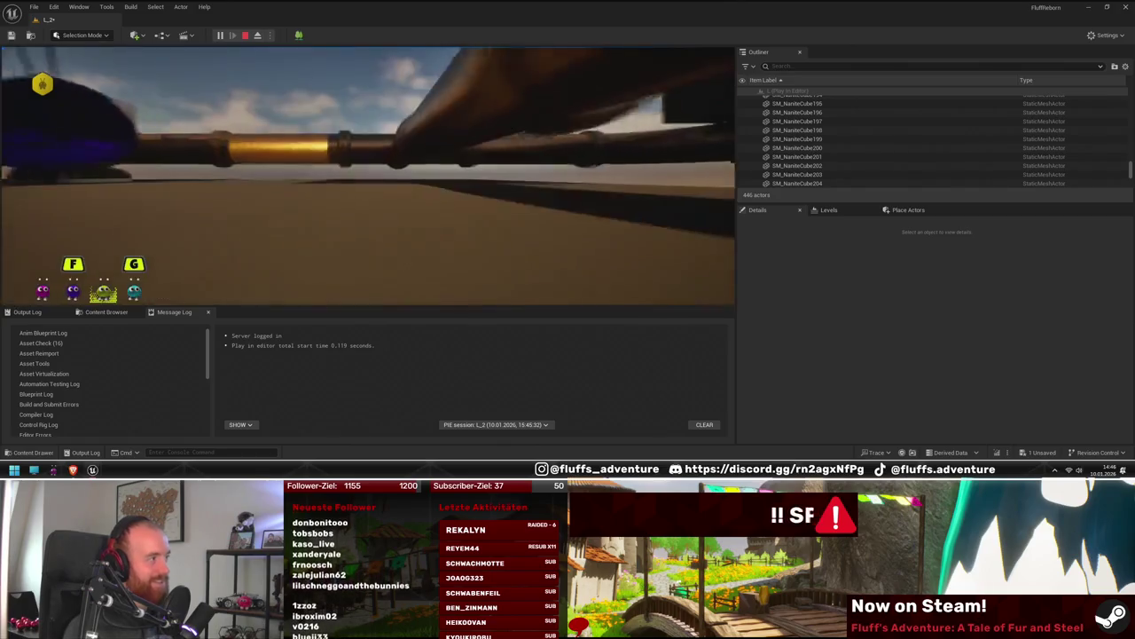
key(w)
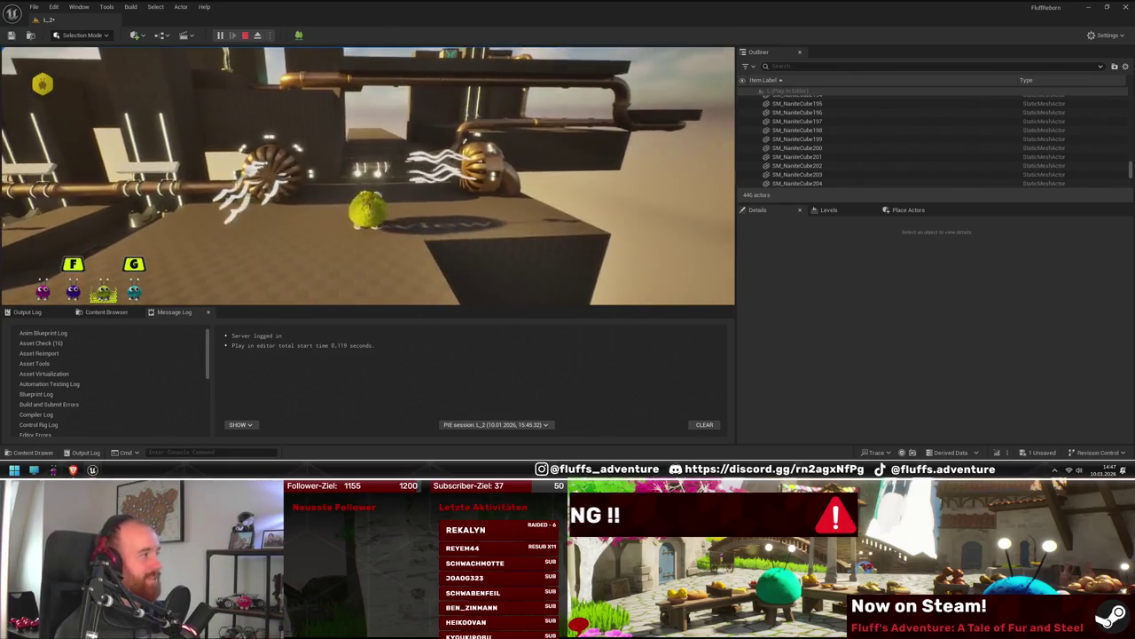
- Switch back to the yellow fluff and walk it along the pipe and ledges to the upper platform
key(g)
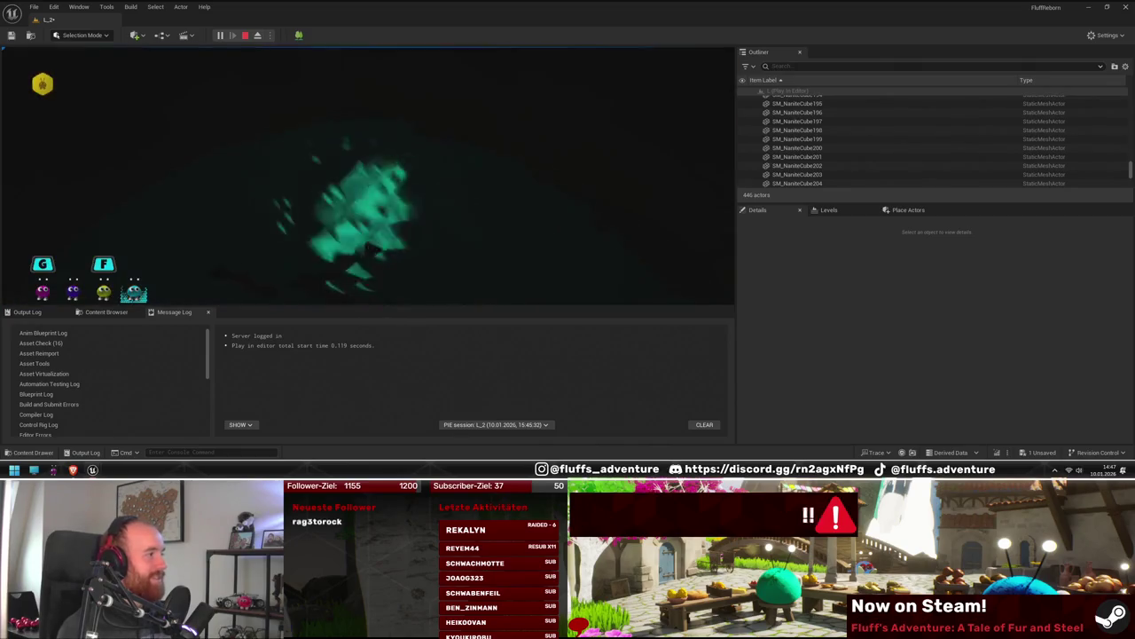
key(f)
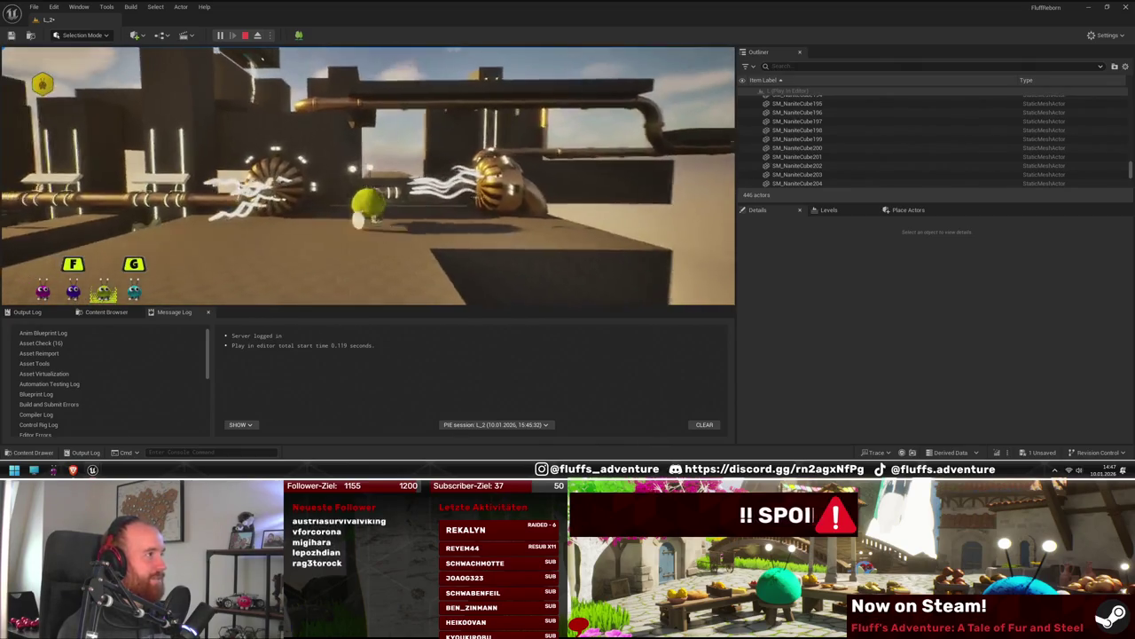
key(w)
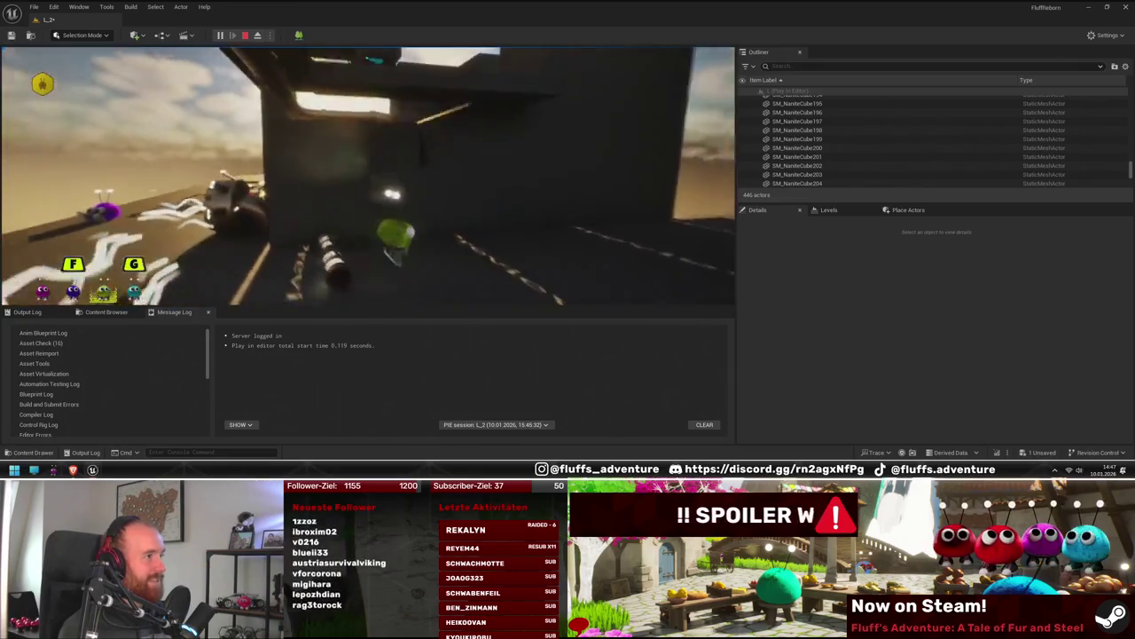
key(w)
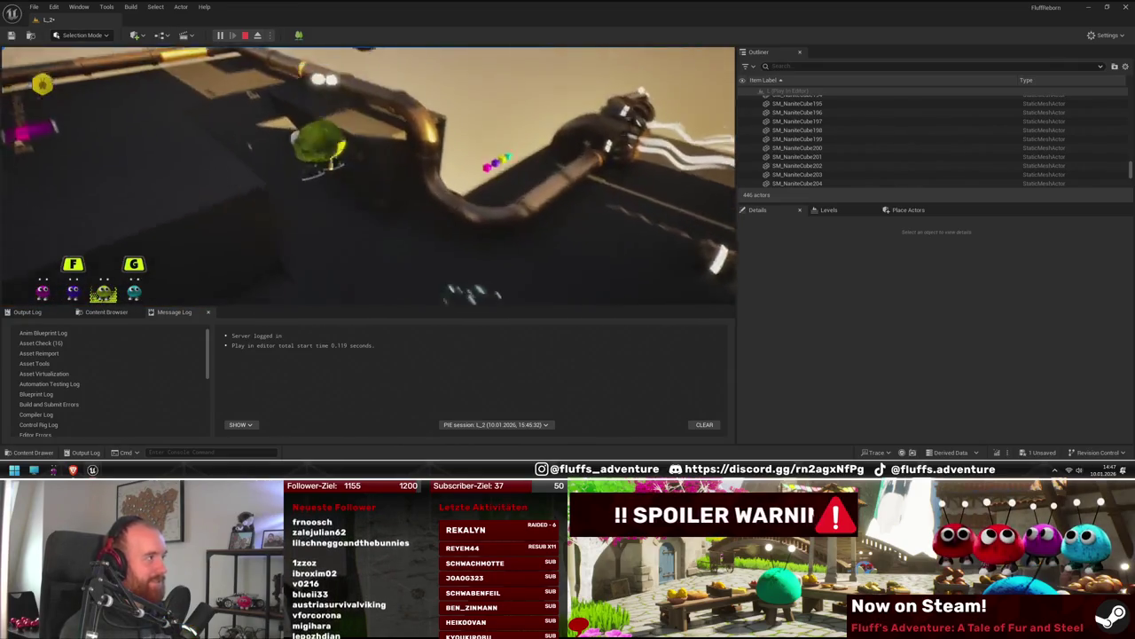
key(w)
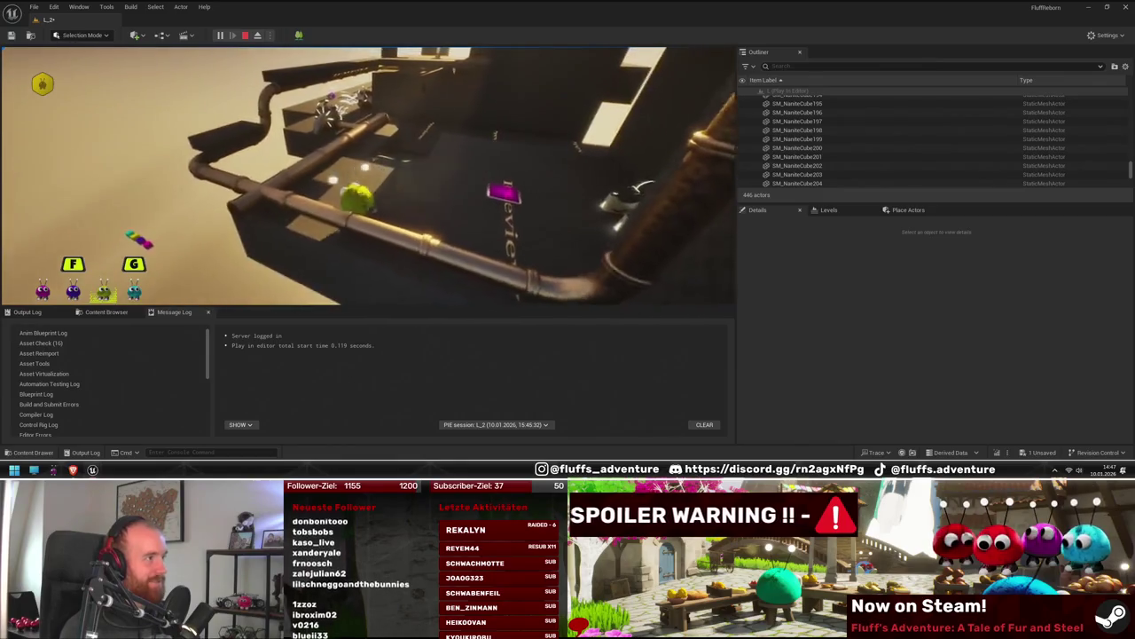
key(w)
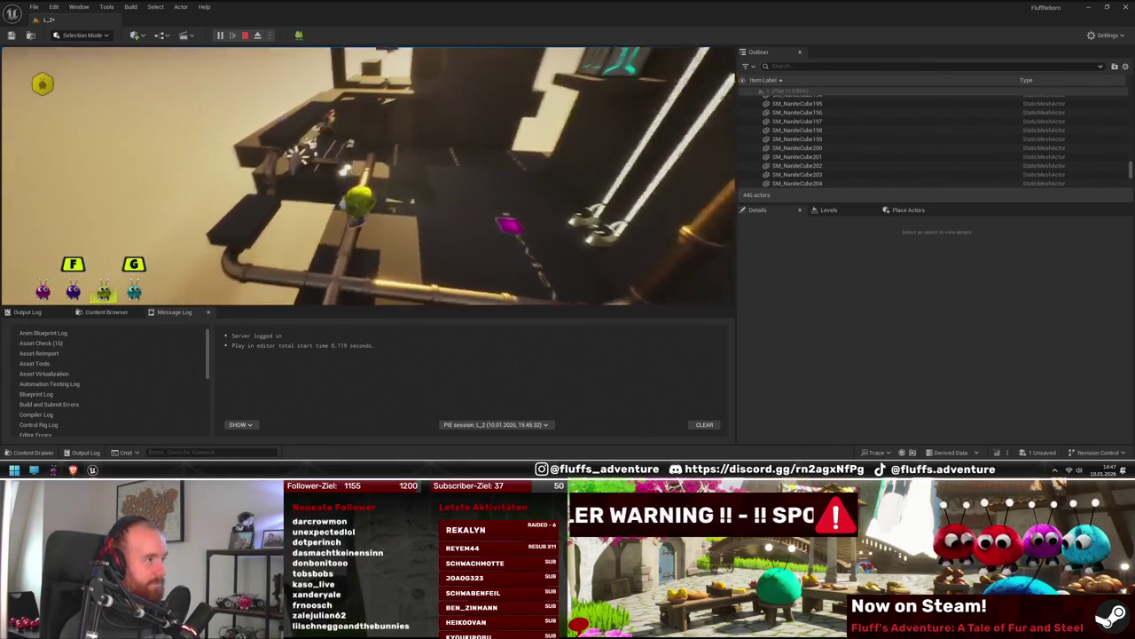
key(w)
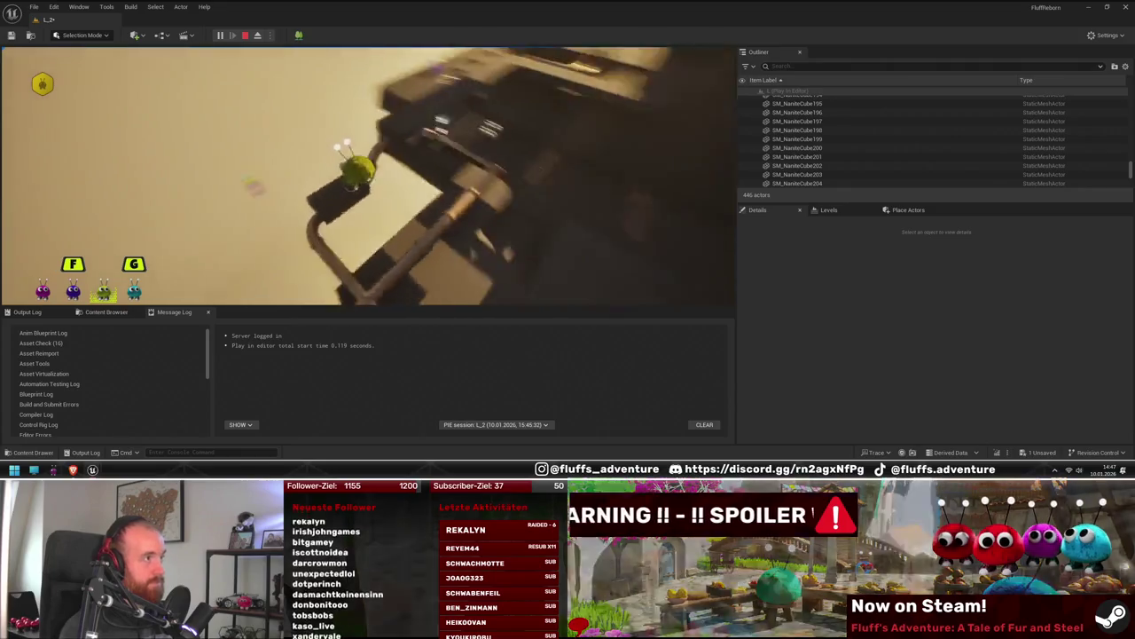
key(w)
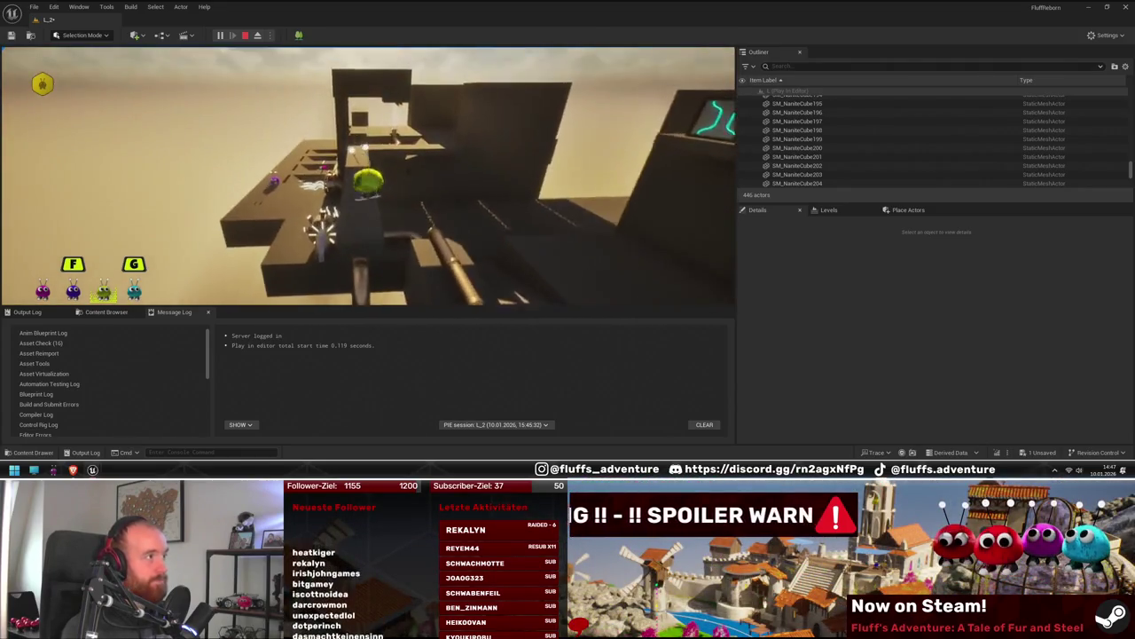
key(w)
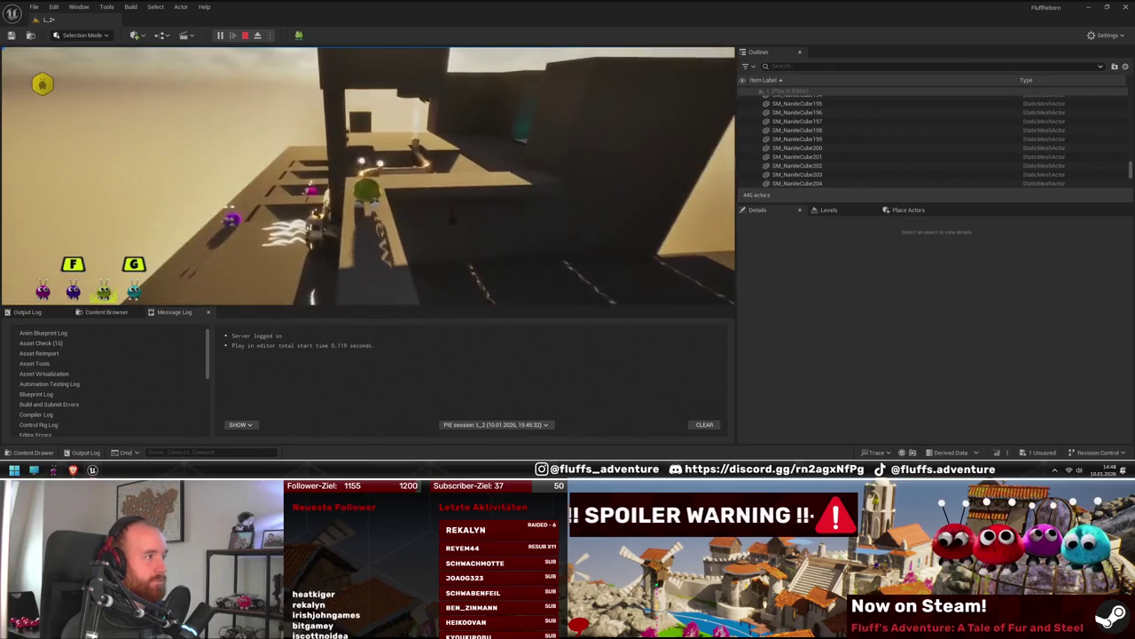